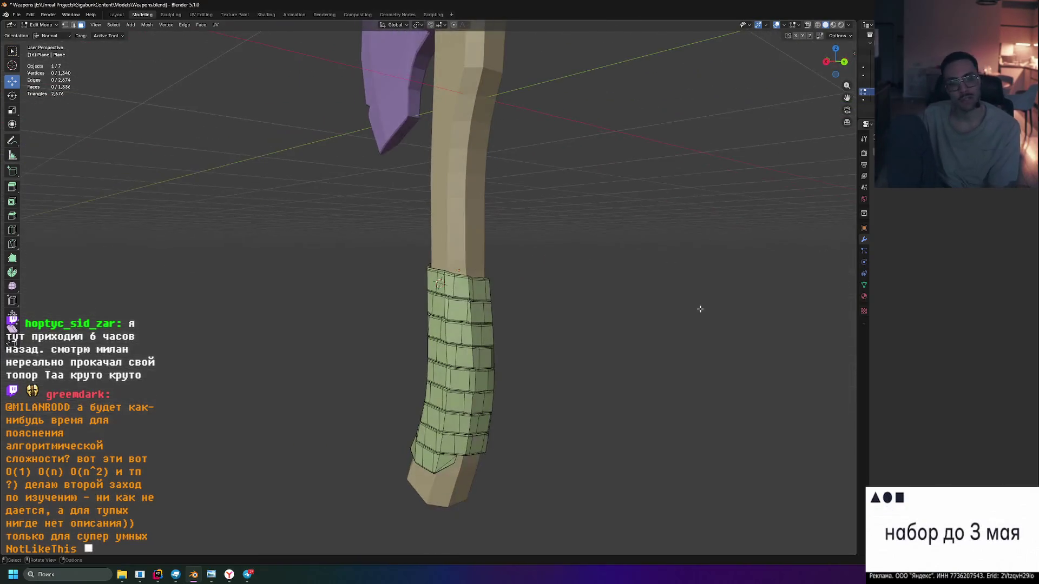
Orbit and zoom the view upright and down onto the grip wrap's top cap
{"action": "left_click_drag", "start_coordinate": [514, 391], "coordinate": [485, 461]}
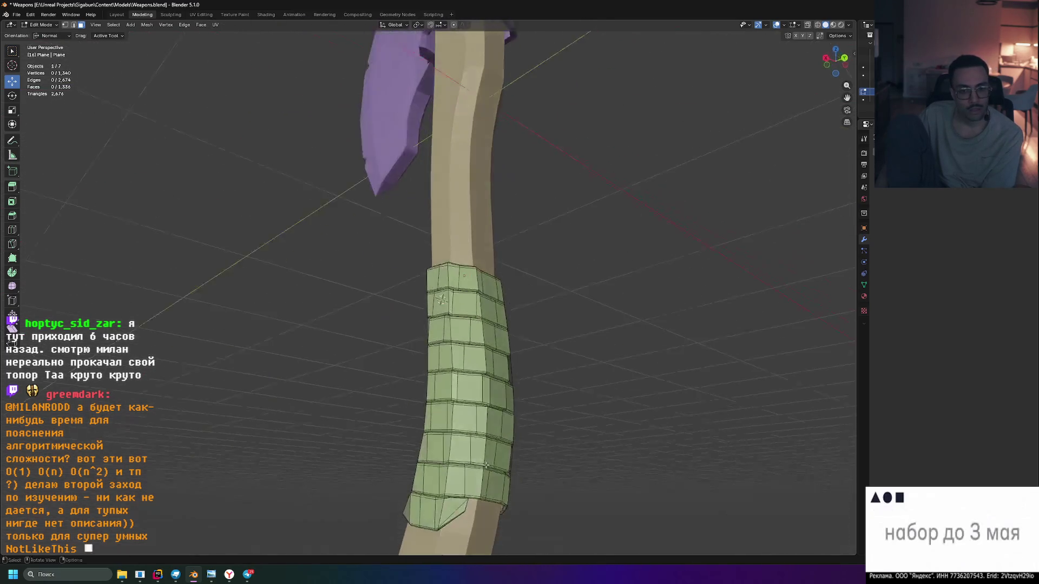
{"action": "left_click_drag", "start_coordinate": [460, 521], "coordinate": [375, 235]}
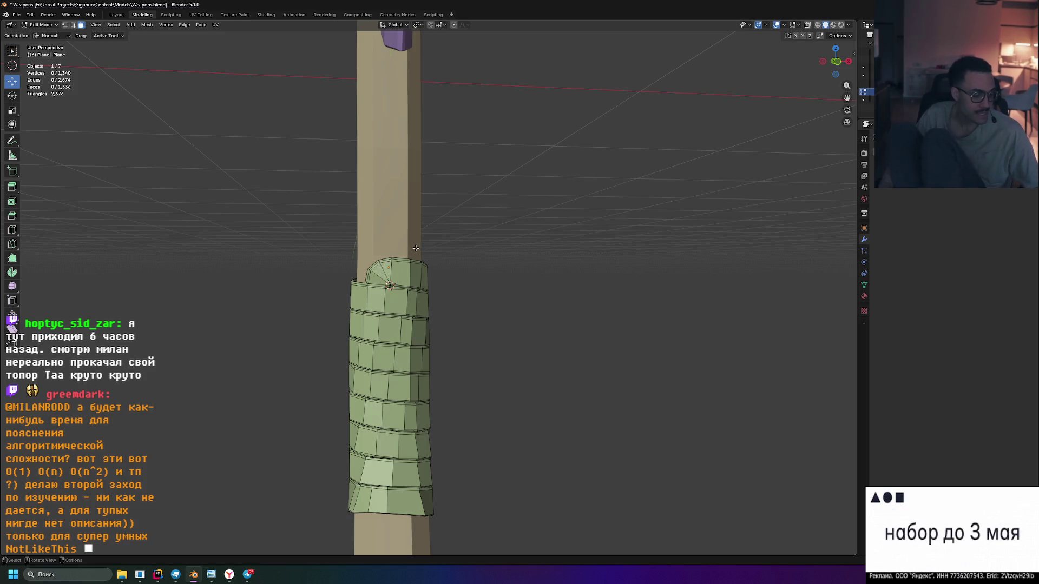
{"action": "scroll", "scroll_direction": "up", "scroll_amount": 3}
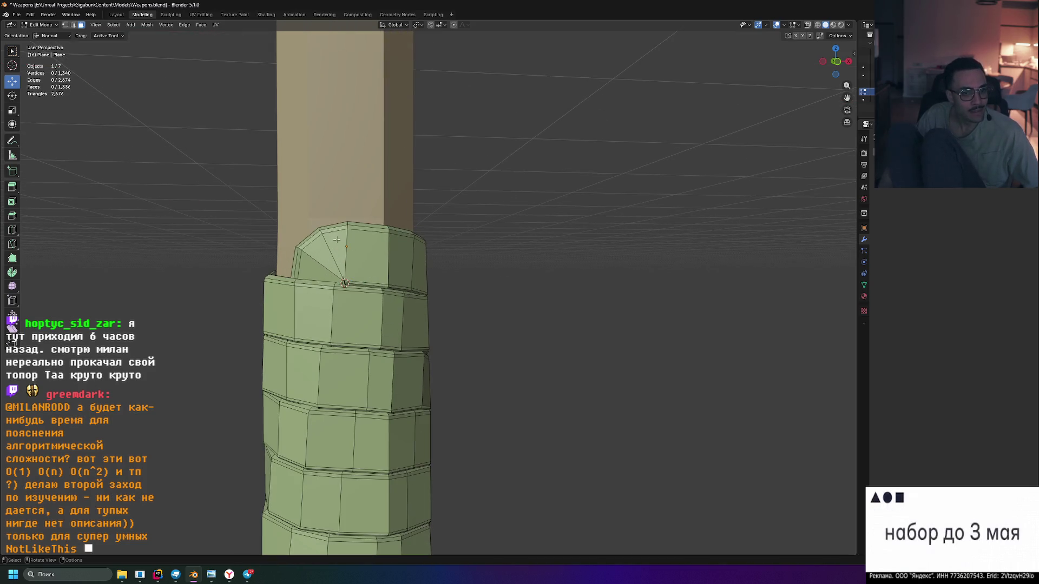
{"action": "scroll", "scroll_direction": "up", "scroll_amount": 3}
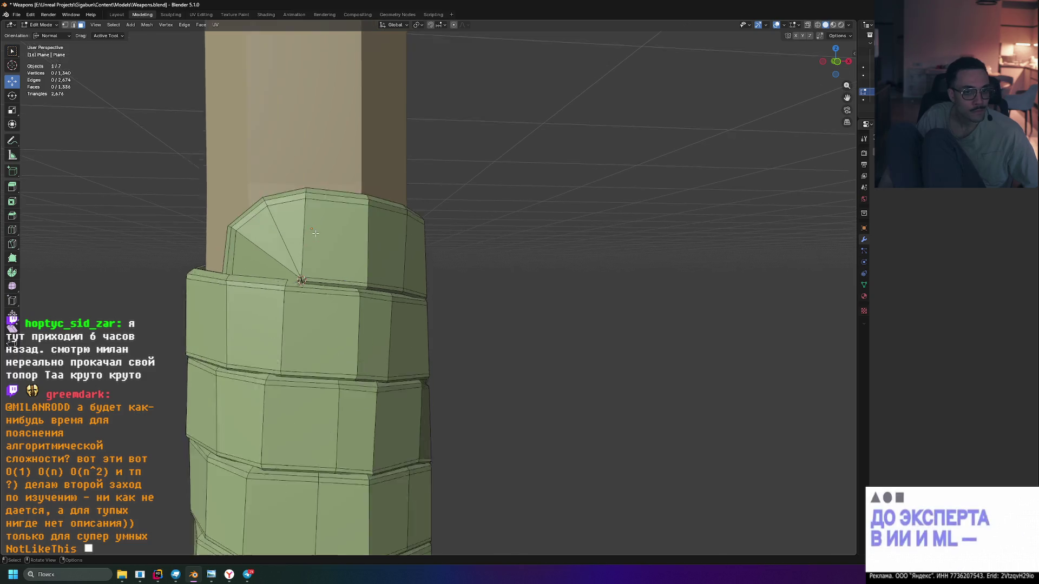
{"action": "left_click_drag", "start_coordinate": [431, 273], "coordinate": [411, 303]}
{"action": "scroll", "scroll_direction": "up", "scroll_amount": 3}
{"action": "left_click_drag", "start_coordinate": [389, 354], "coordinate": [370, 314]}
Turn on X-ray so the wrap is see-through, then zoom in on the cap seam
{"action": "key", "text": "a"}
{"action": "key", "text": "alt+a"}
{"action": "left_click", "coordinate": [818, 25]}
{"action": "left_click_drag", "start_coordinate": [412, 259], "coordinate": [392, 300]}
{"action": "scroll", "scroll_direction": "up", "scroll_amount": 3}
{"action": "left_click_drag", "start_coordinate": [231, 324], "coordinate": [509, 322]}
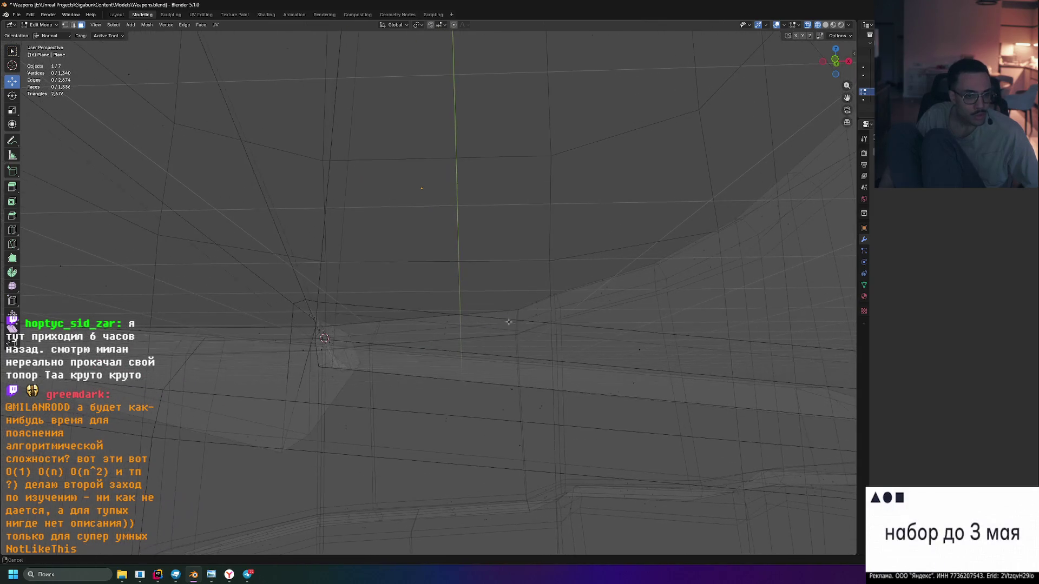
Select the stray face at the wrap's top and inspect it, cancelling any move
{"action": "left_click", "coordinate": [323, 367]}
{"action": "left_click_drag", "start_coordinate": [324, 367], "coordinate": [437, 378]}
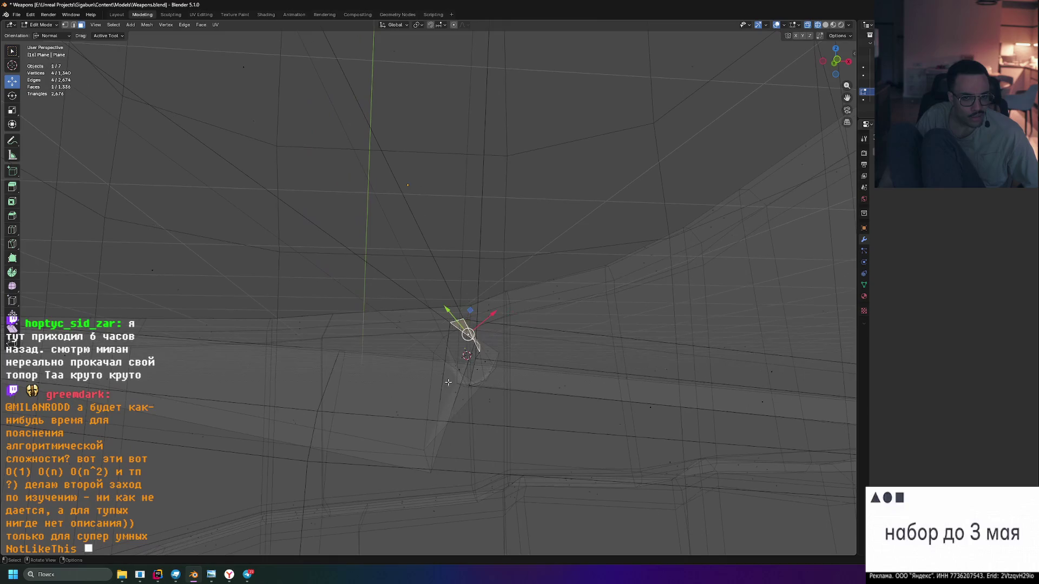
{"action": "left_click_drag", "start_coordinate": [438, 320], "coordinate": [361, 472]}
{"action": "key", "text": "g"}
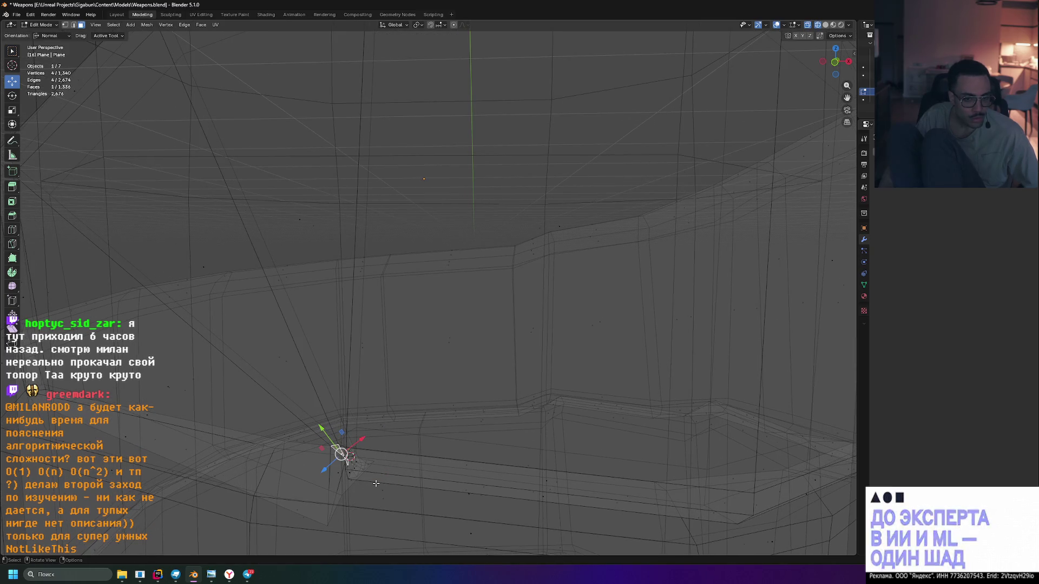
{"action": "key", "text": "Escape"}
{"action": "key", "text": "g"}
{"action": "key", "text": "Escape"}
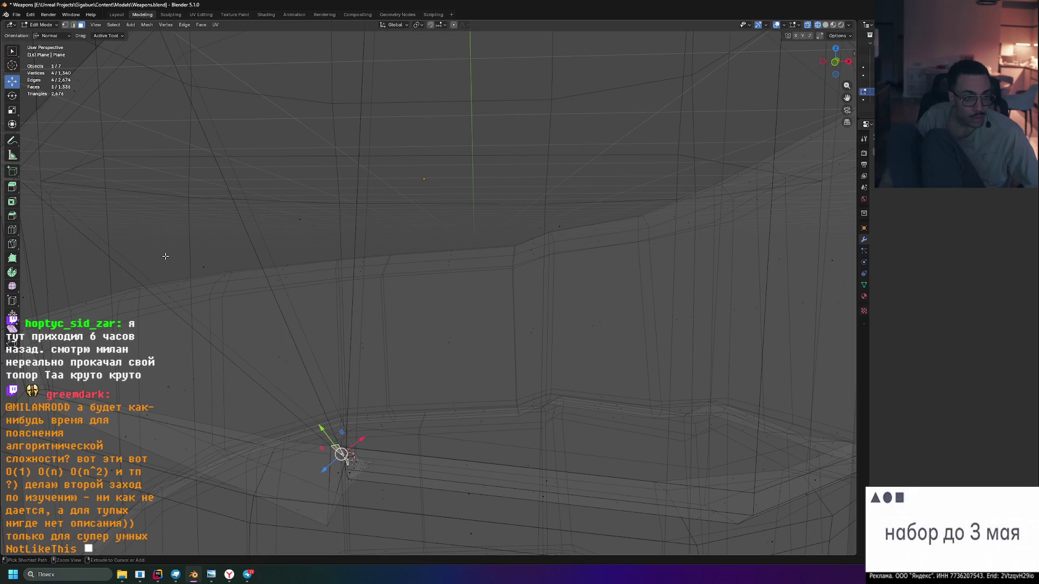
Box-select the cluster of cap faces, then pick out the thin face at the seam
{"action": "key", "text": "w"}
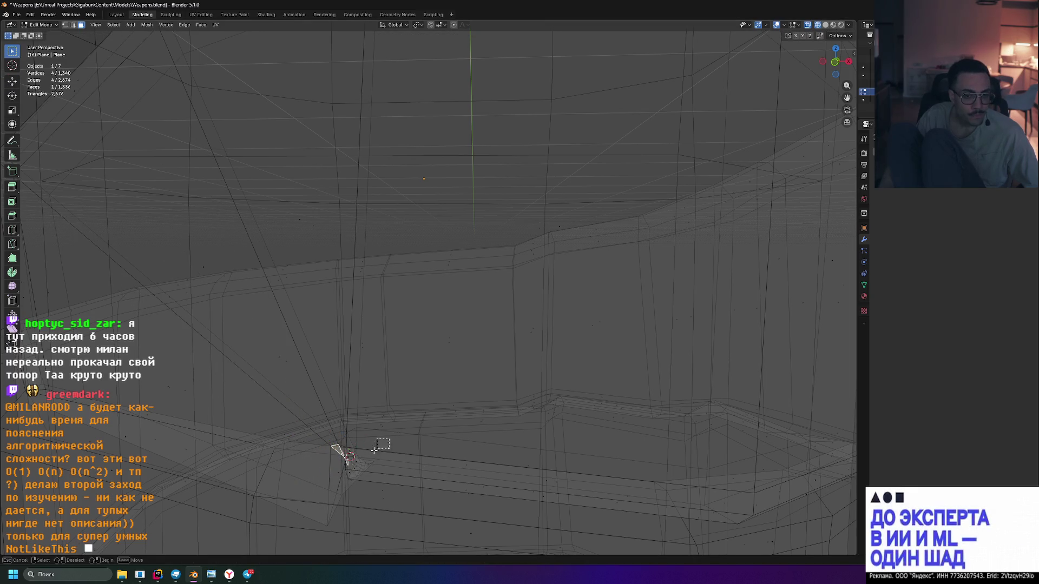
{"action": "left_click_drag", "start_coordinate": [344, 446], "coordinate": [321, 481]}
{"action": "left_click_drag", "start_coordinate": [322, 481], "coordinate": [409, 451]}
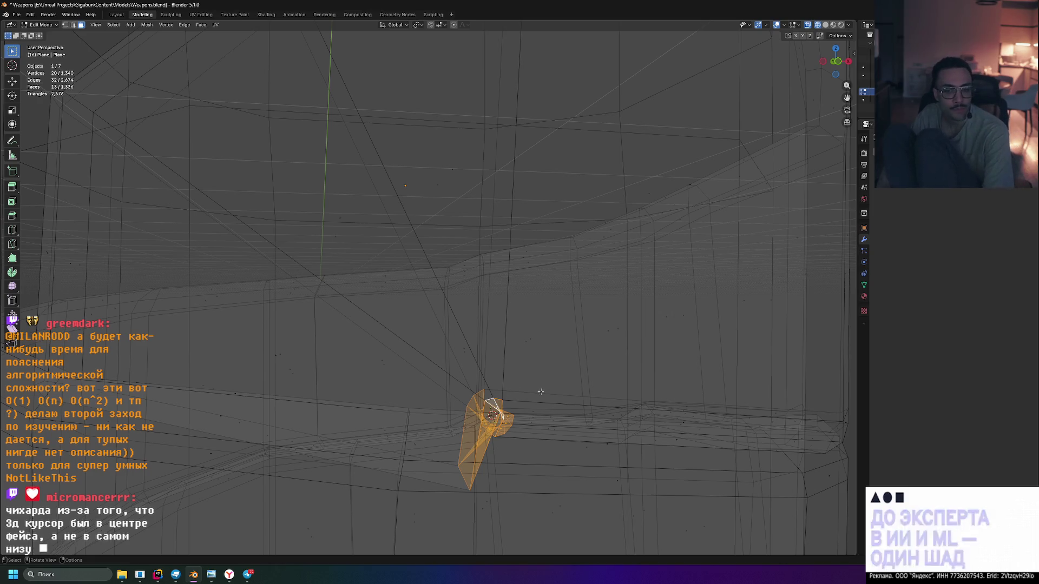
{"action": "left_click", "coordinate": [541, 392]}
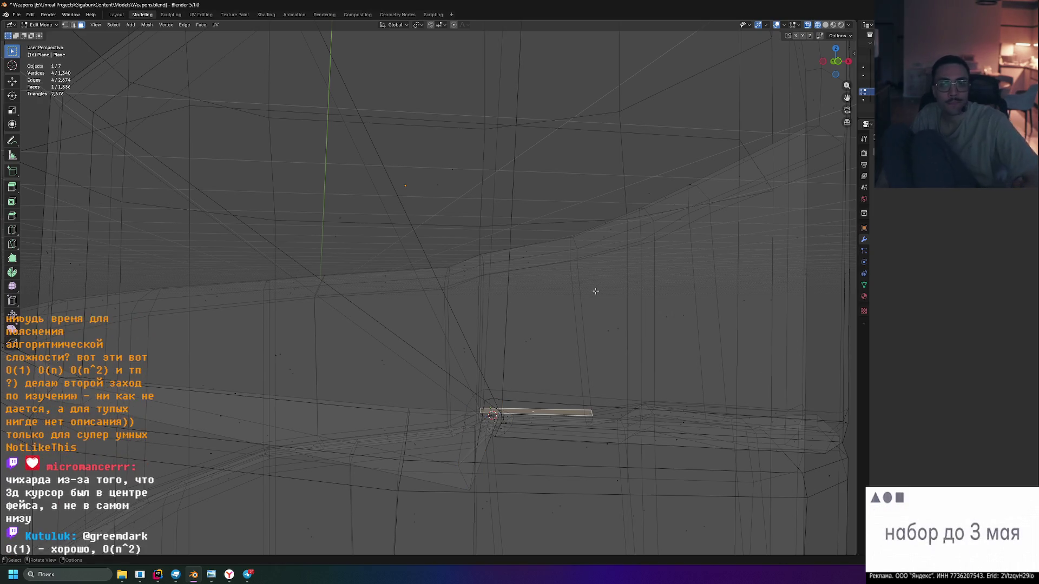
{"action": "left_click_drag", "start_coordinate": [596, 287], "coordinate": [583, 327]}
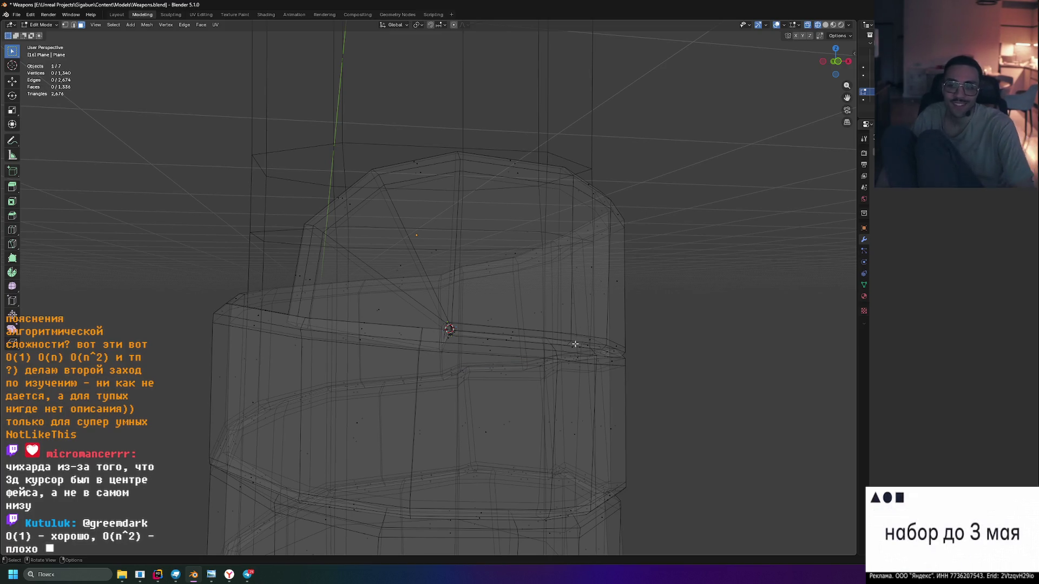
{"action": "scroll", "scroll_direction": "up", "scroll_amount": 3}
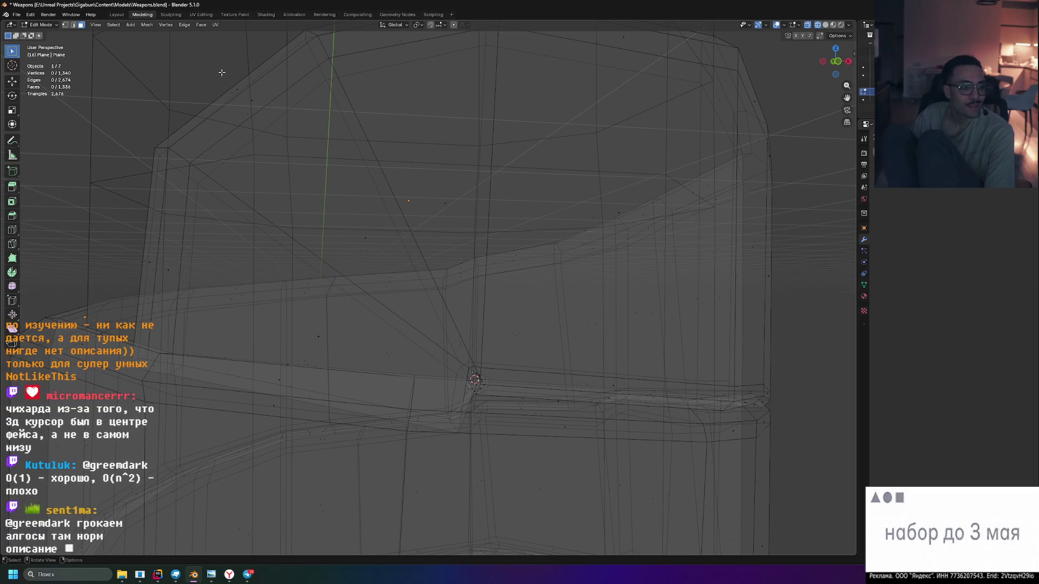
{"action": "scroll", "scroll_direction": "down", "scroll_amount": 3}
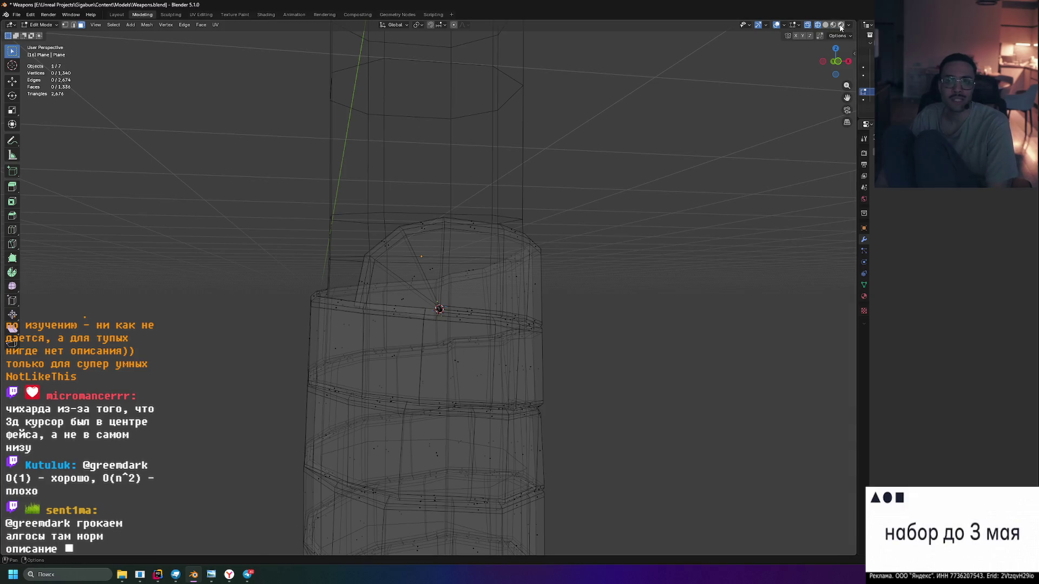
Turn X-ray off, return to object mode and deselect the wrap
{"action": "left_click", "coordinate": [840, 25]}
{"action": "scroll", "scroll_direction": "down", "scroll_amount": 3}
{"action": "left_click_drag", "start_coordinate": [682, 186], "coordinate": [570, 213]}
{"action": "key", "text": "Tab"}
{"action": "left_click", "coordinate": [588, 219]}
{"action": "scroll", "scroll_direction": "down", "scroll_amount": 3}
Orbit around the full axe, then open the axe post's discussion thread in Telegram
{"action": "left_click_drag", "start_coordinate": [631, 225], "coordinate": [606, 230]}
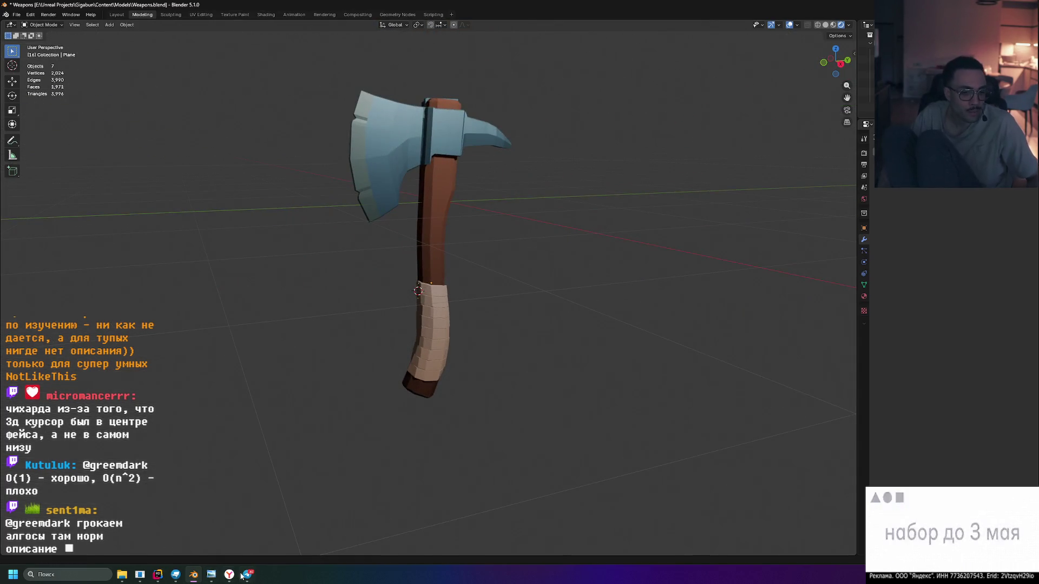
{"action": "left_click", "coordinate": [245, 575]}
{"action": "left_click", "coordinate": [796, 310]}
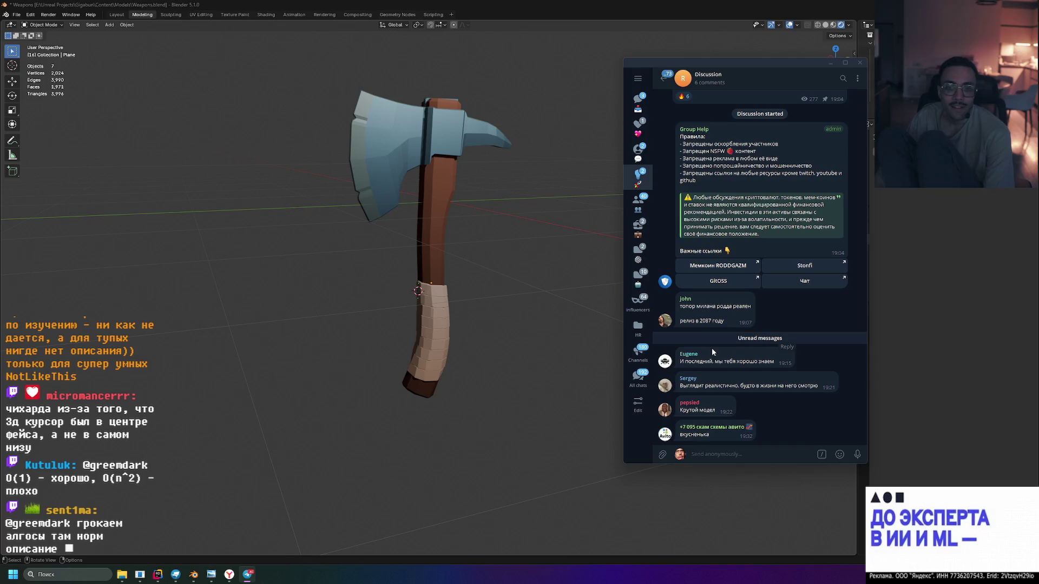
Scroll back up to the axe post in Telegram, then return focus to the Blender viewport
{"action": "left_click", "coordinate": [723, 361]}
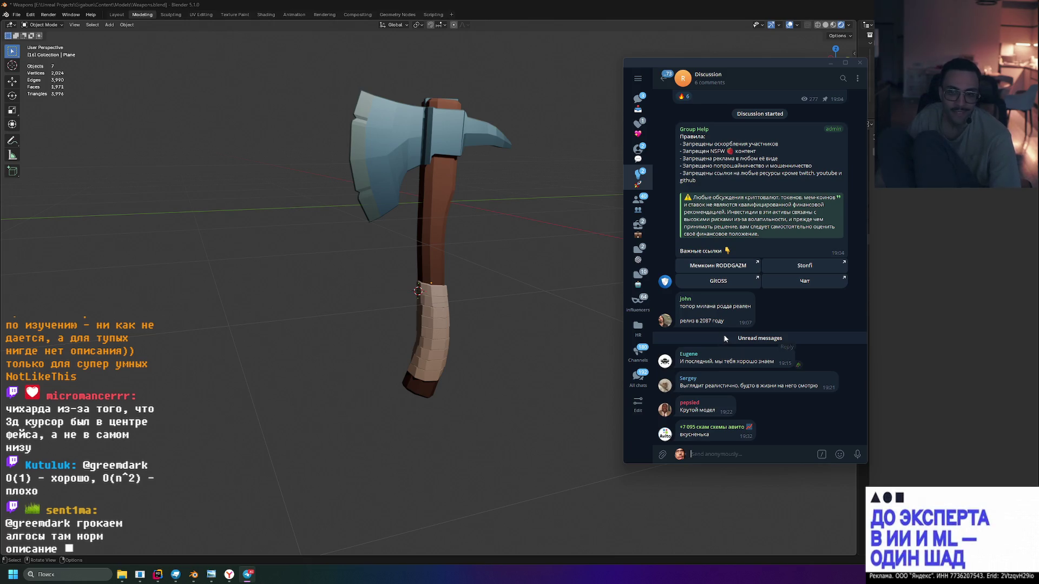
{"action": "scroll", "scroll_direction": "up", "scroll_amount": 3}
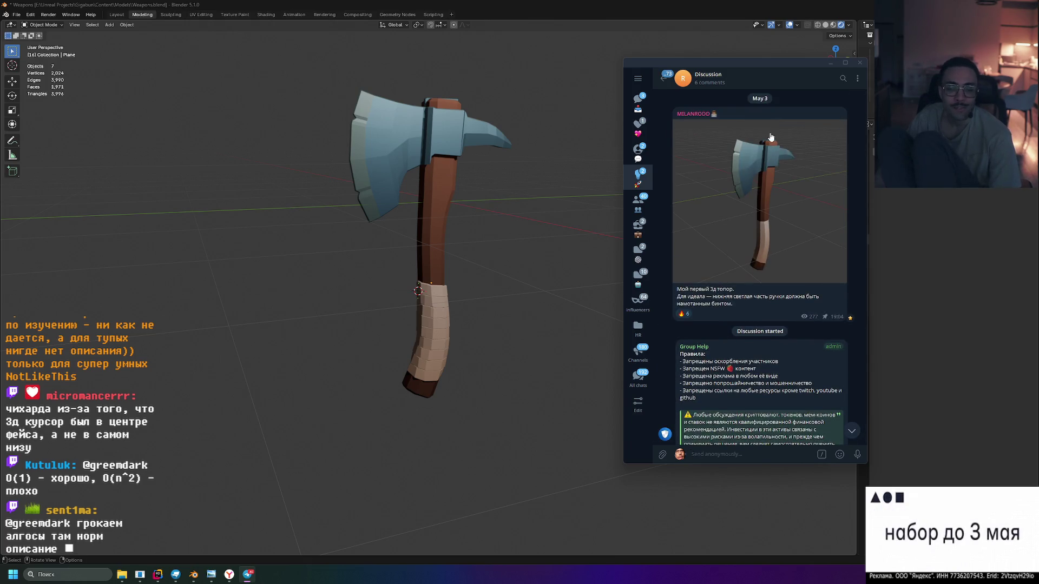
{"action": "left_click", "coordinate": [515, 200]}
{"action": "scroll", "scroll_direction": "down", "scroll_amount": 3}
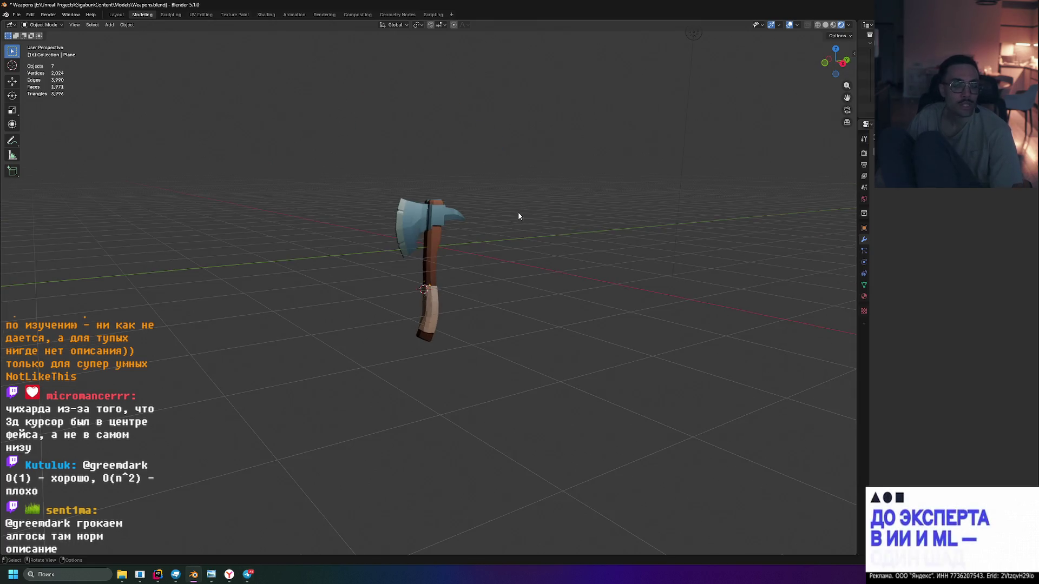
Zoom in and orbit the axe to a new angle, then bring up the Snap menu
{"action": "scroll", "scroll_direction": "up", "scroll_amount": 3}
{"action": "scroll", "scroll_direction": "up", "scroll_amount": 3}
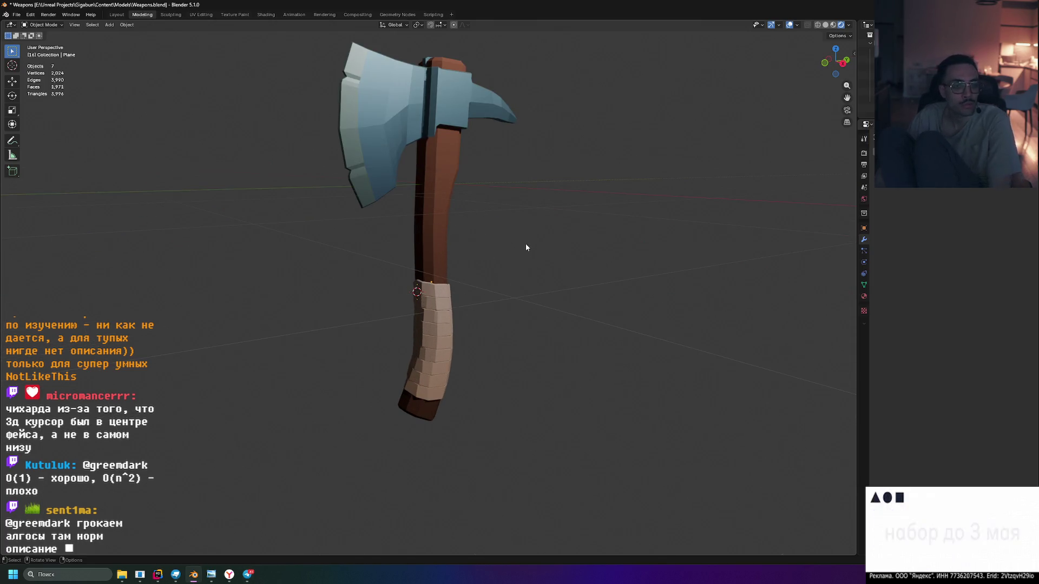
{"action": "left_click_drag", "start_coordinate": [525, 246], "coordinate": [522, 280]}
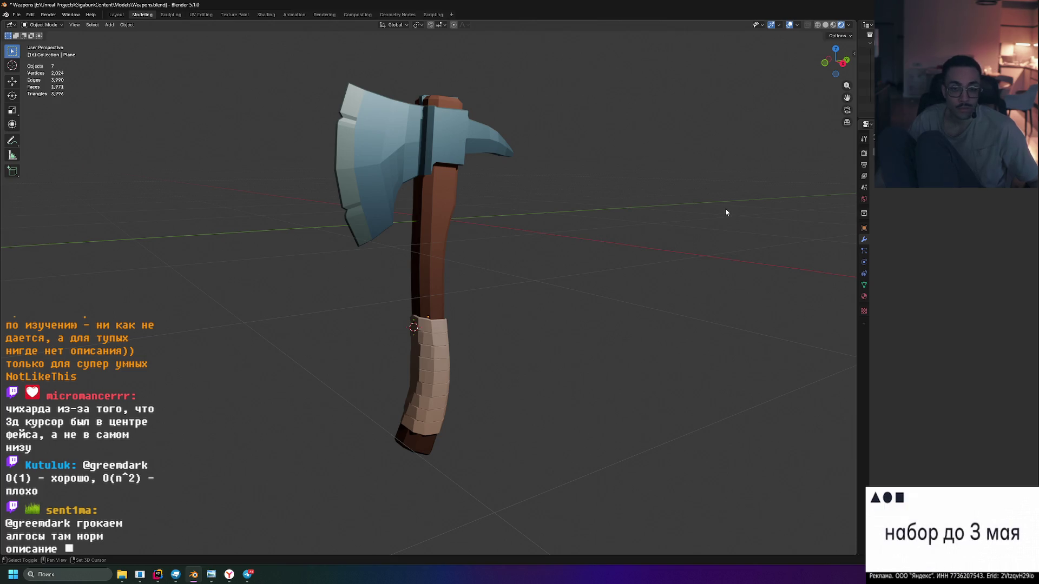
{"action": "key", "text": "shift+s"}
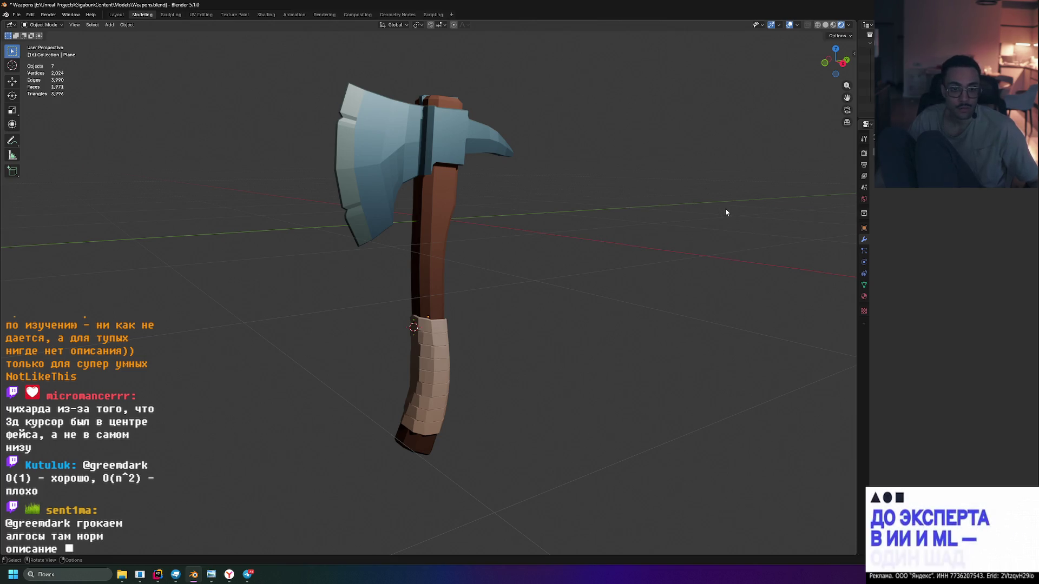
{"action": "key", "text": "shift+s"}
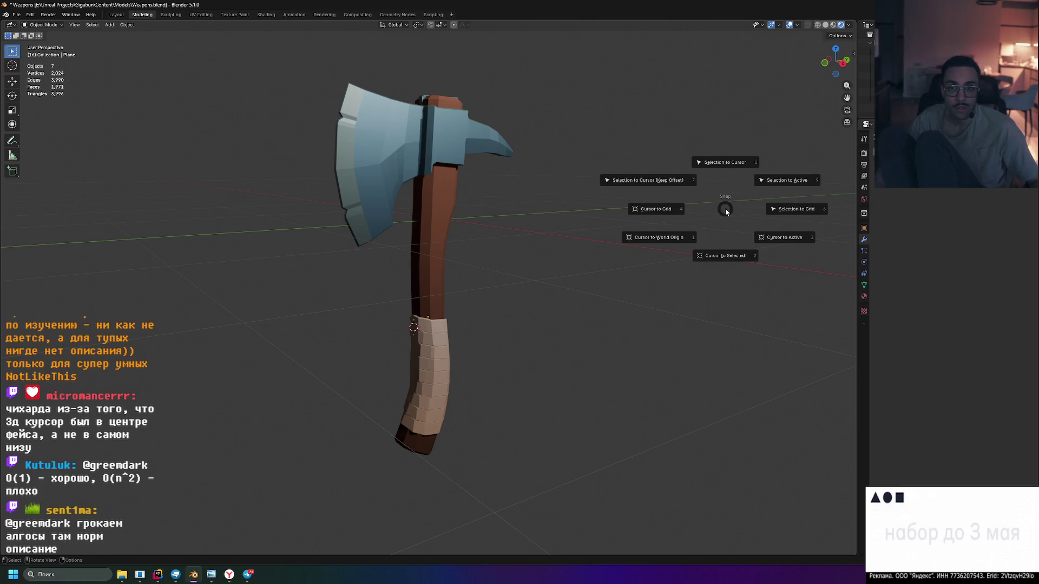
Try Snap options: selection to cursor, cursor to grid, world origin and active object
{"action": "key", "text": "shift+s"}
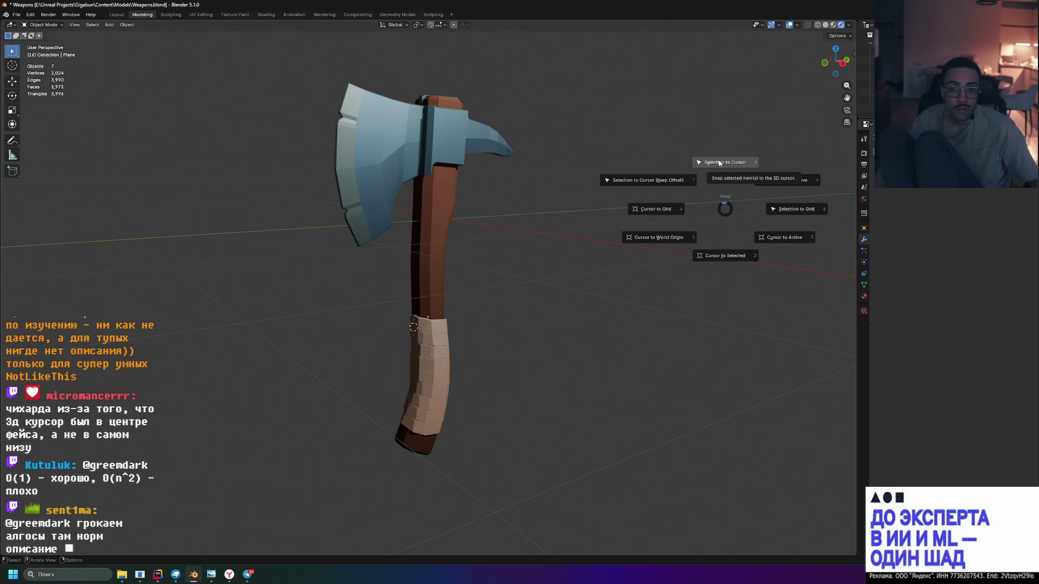
{"action": "left_click", "coordinate": [719, 163]}
{"action": "key", "text": "shift+s"}
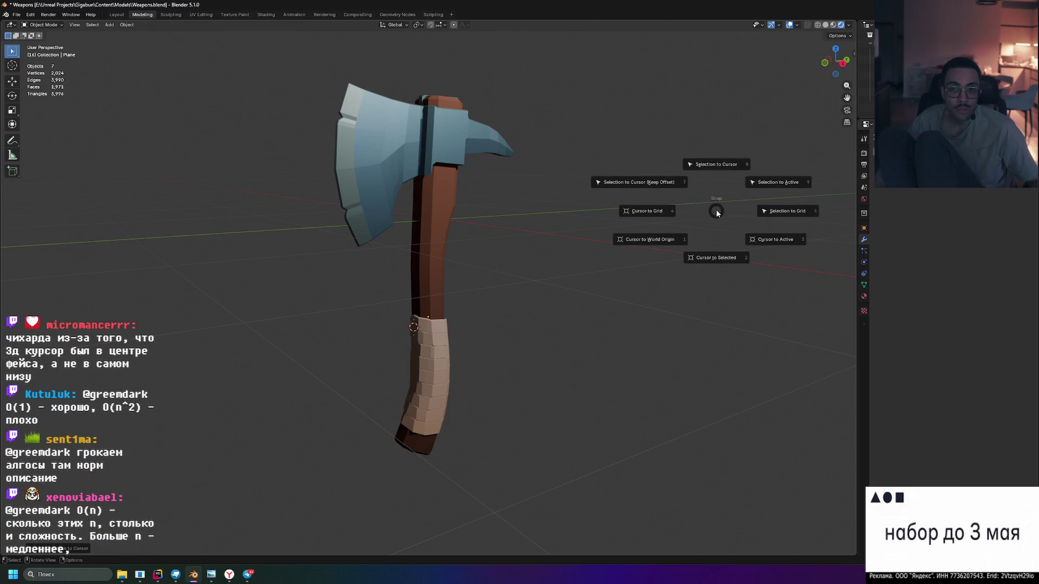
{"action": "left_click", "coordinate": [630, 211]}
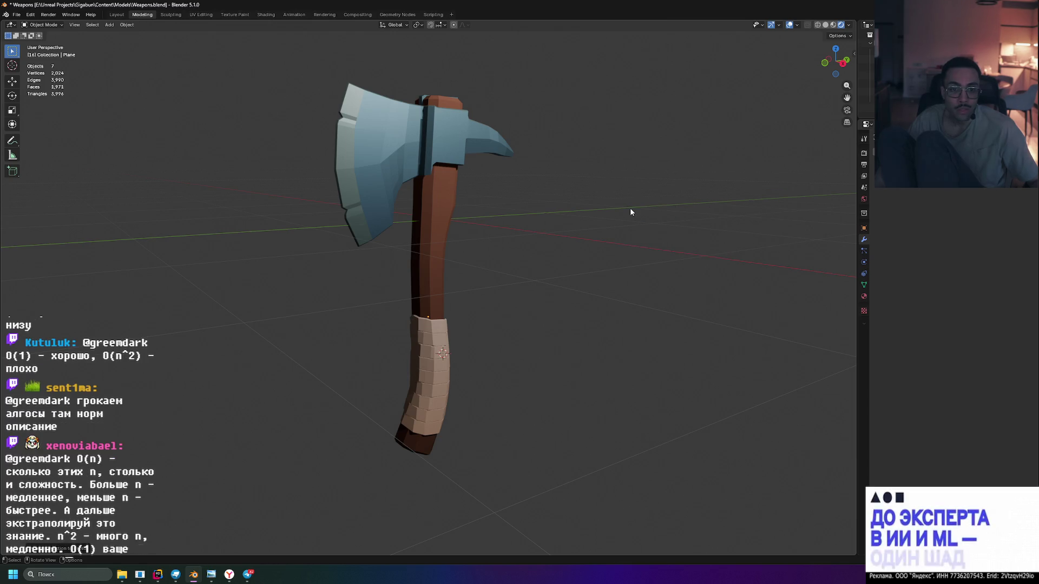
{"action": "key", "text": "shift+s"}
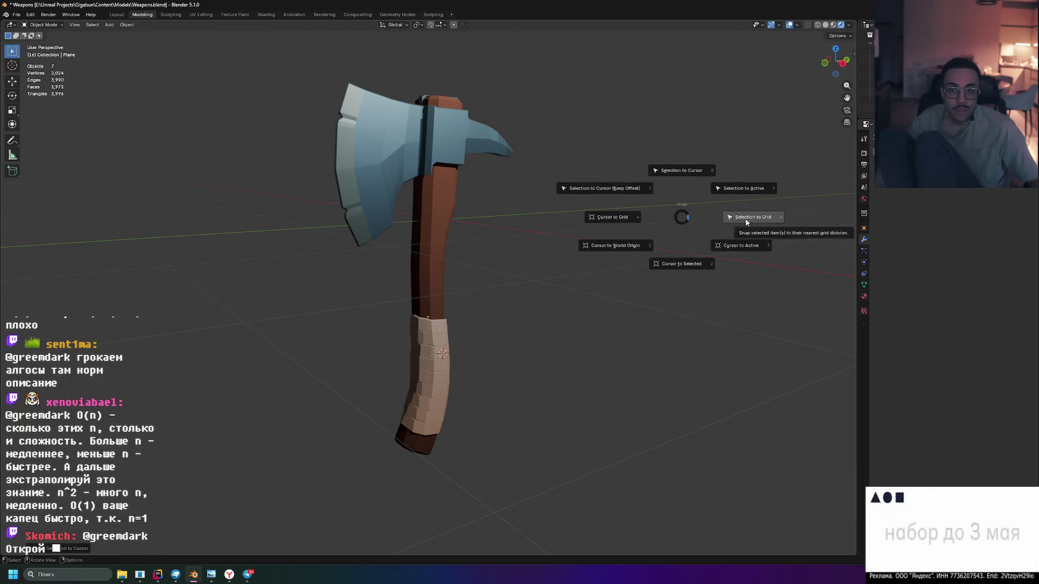
{"action": "left_click", "coordinate": [620, 247]}
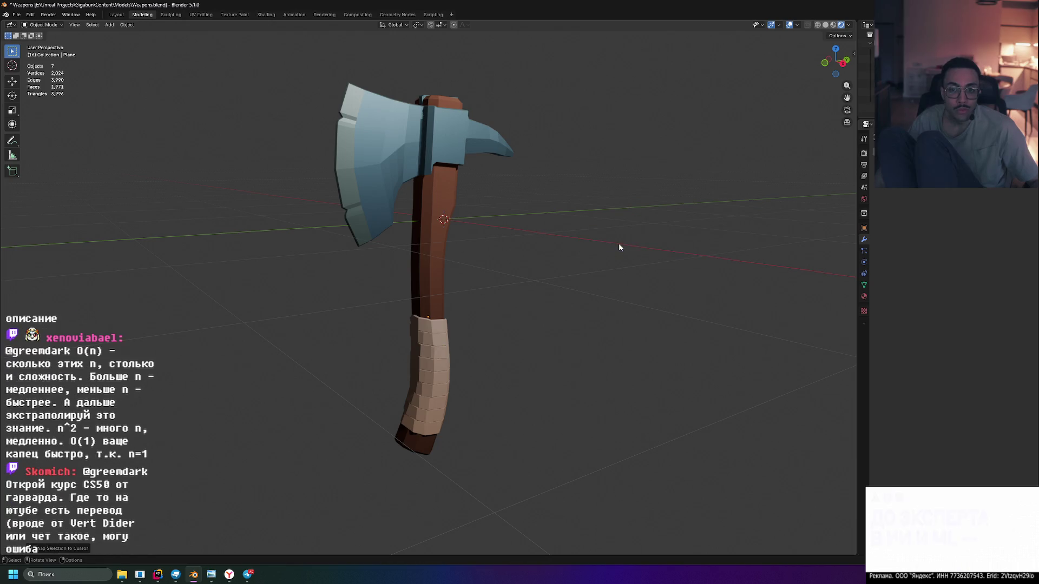
{"action": "key", "text": "shift+s"}
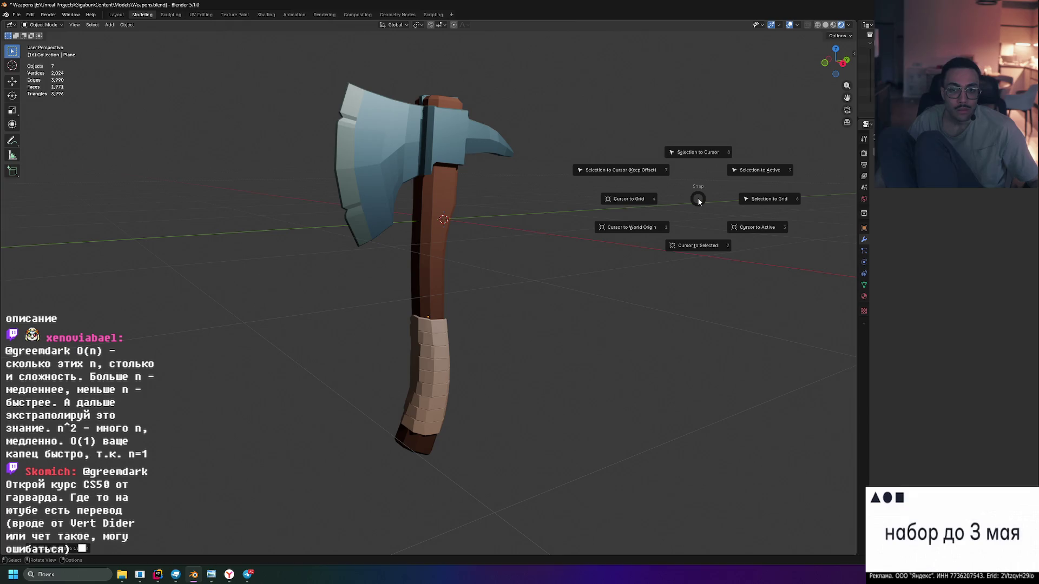
{"action": "left_click", "coordinate": [697, 245]}
{"action": "key", "text": "shift+s"}
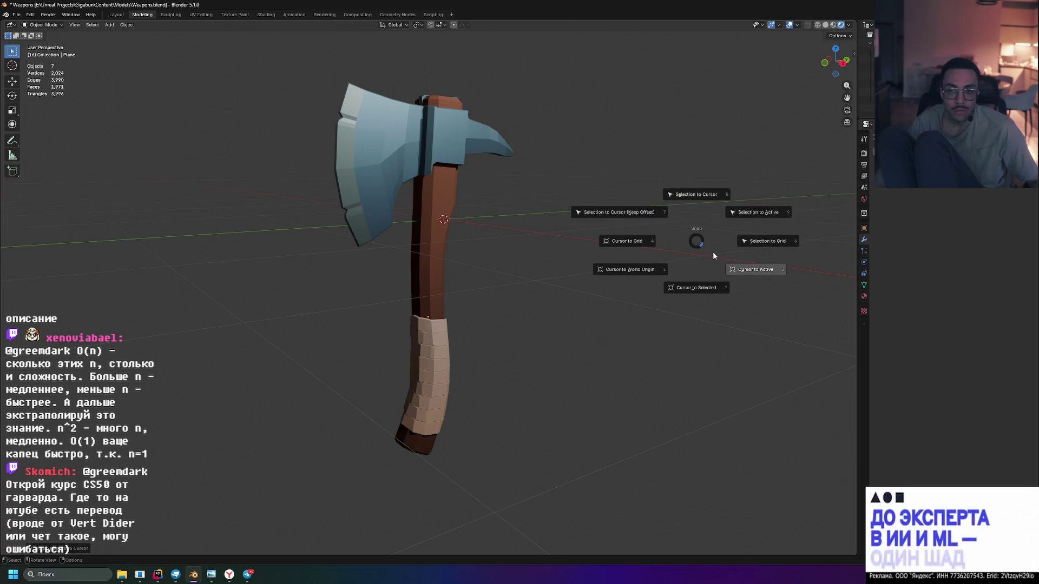
{"action": "left_click", "coordinate": [744, 272]}
{"action": "key", "text": "shift+s"}
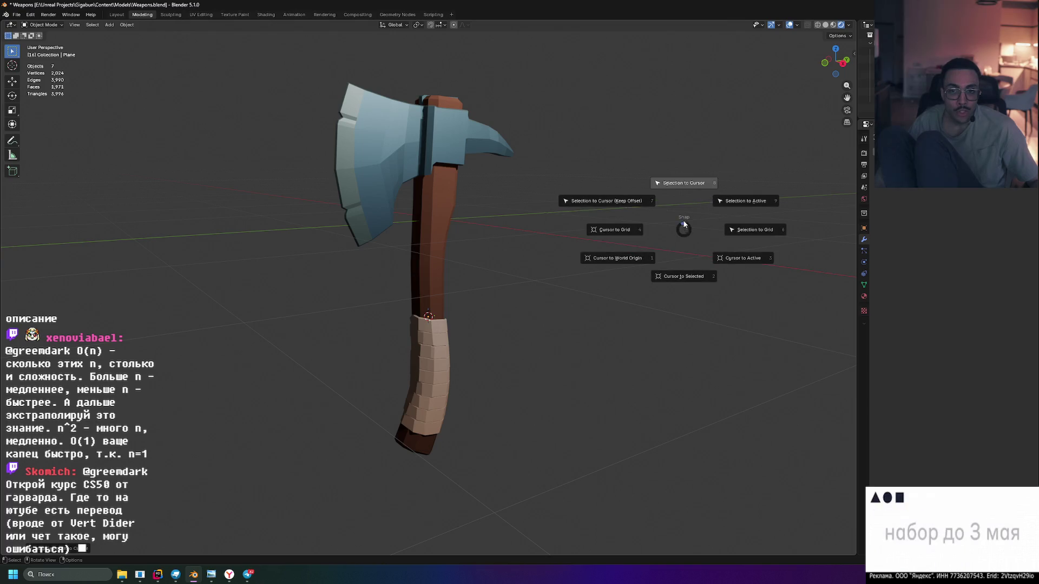
{"action": "left_click", "coordinate": [689, 187]}
{"action": "key", "text": "shift+s"}
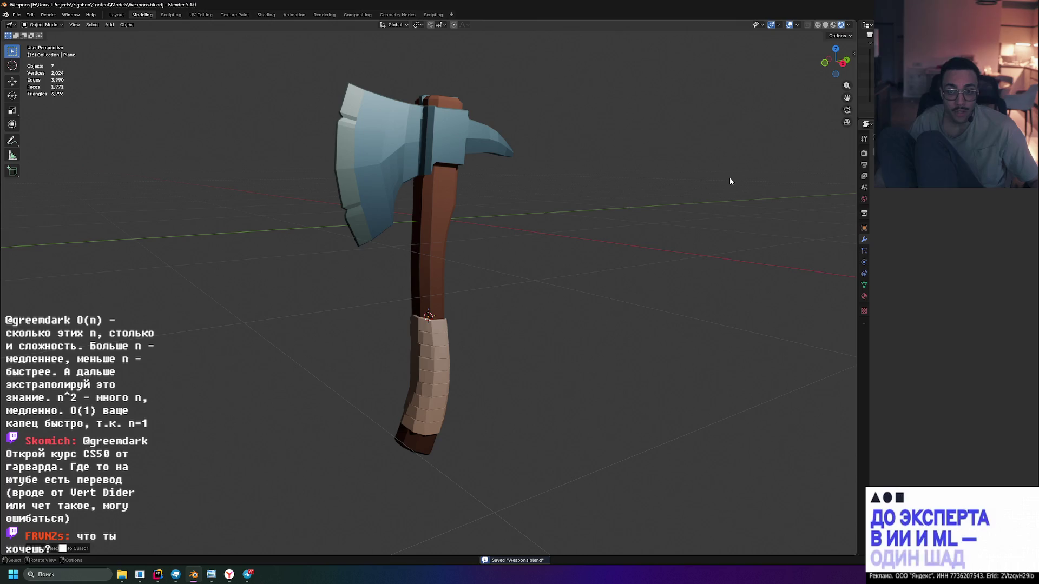
Snap the 3D cursor onto the grip, then dismiss the Snap menu
{"action": "key", "text": "shift+s"}
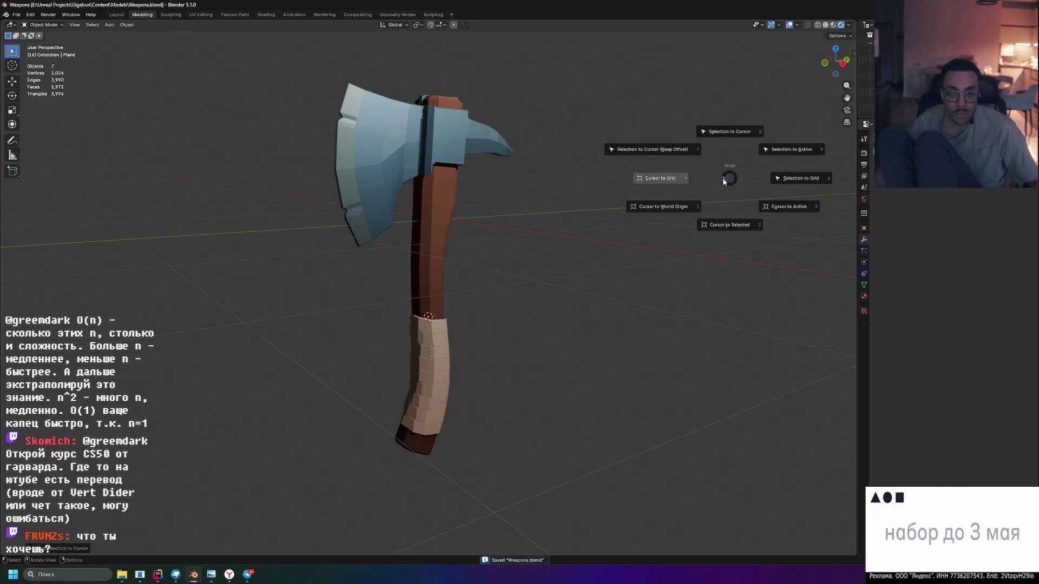
{"action": "left_click", "coordinate": [670, 183]}
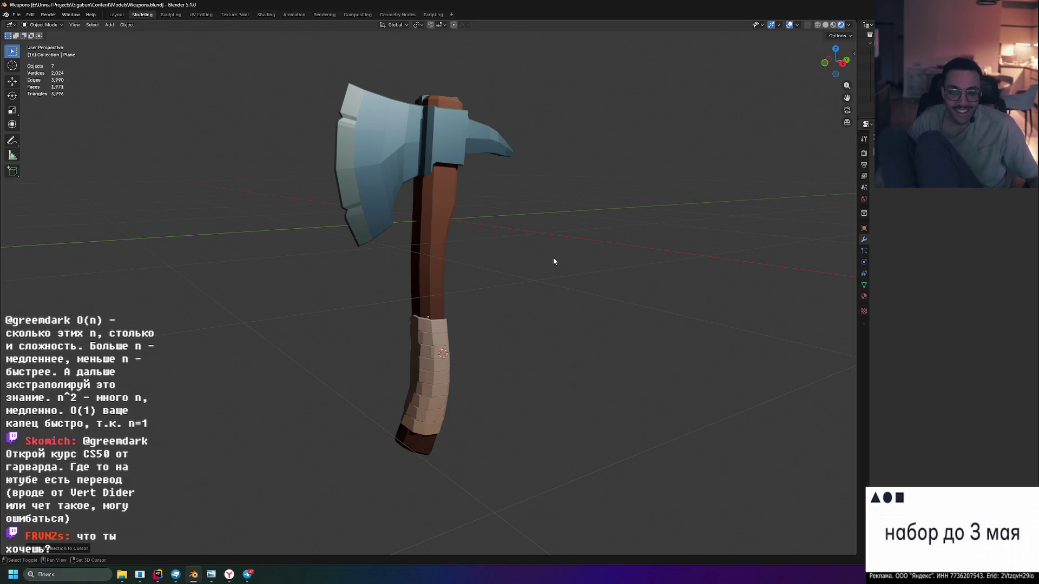
{"action": "key", "text": "shift+s"}
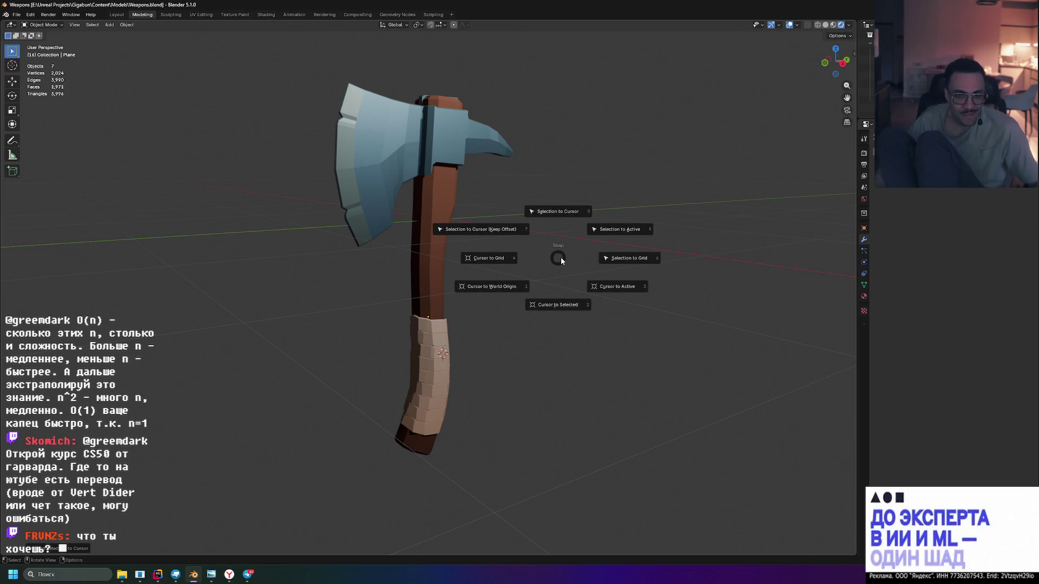
{"action": "left_click", "coordinate": [485, 241]}
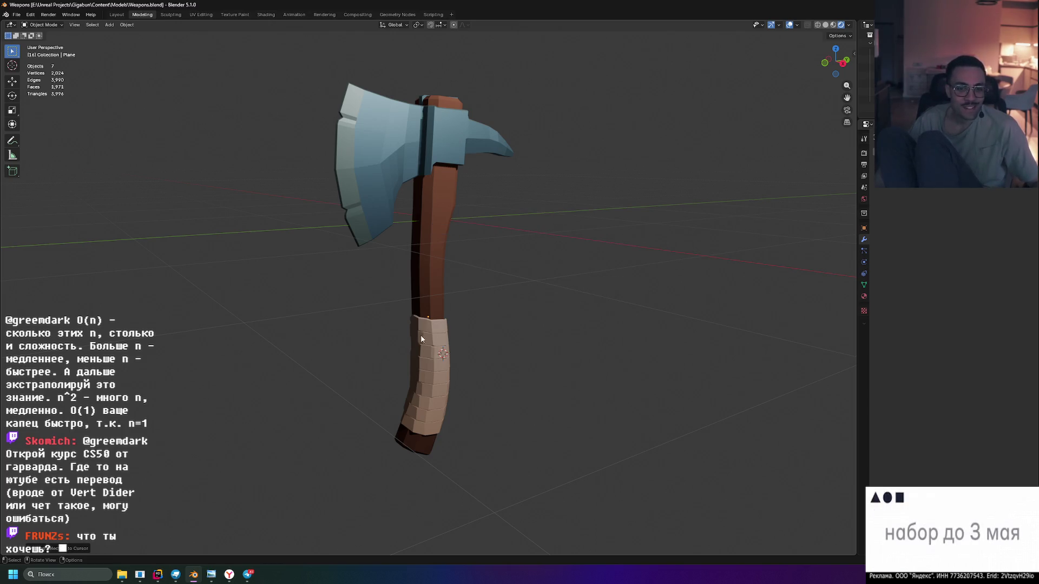
Deselect the handle and grip, and orbit to a slightly raised view of the axe
{"action": "left_click", "coordinate": [435, 352]}
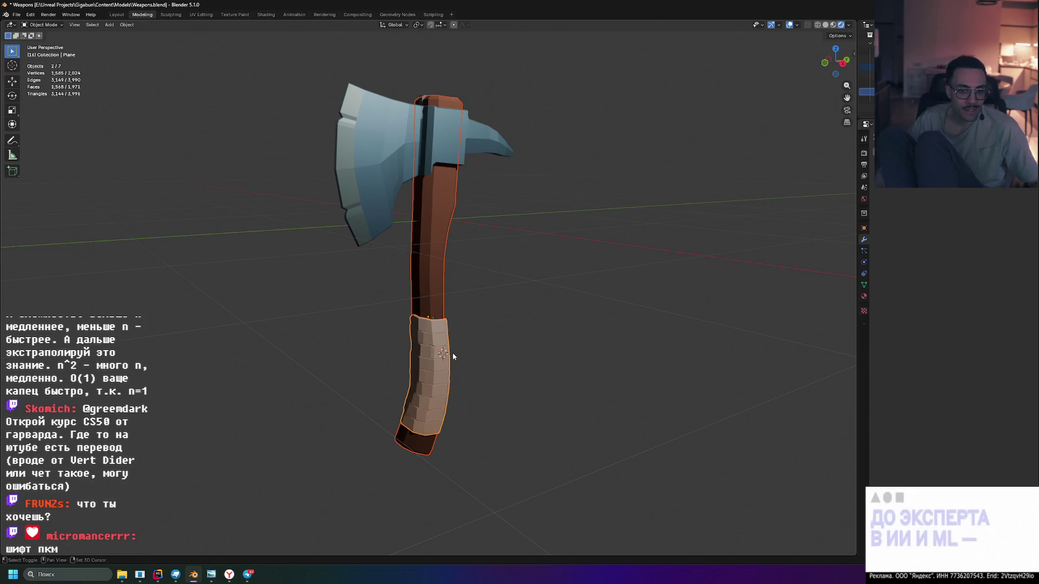
{"action": "left_click", "coordinate": [637, 273]}
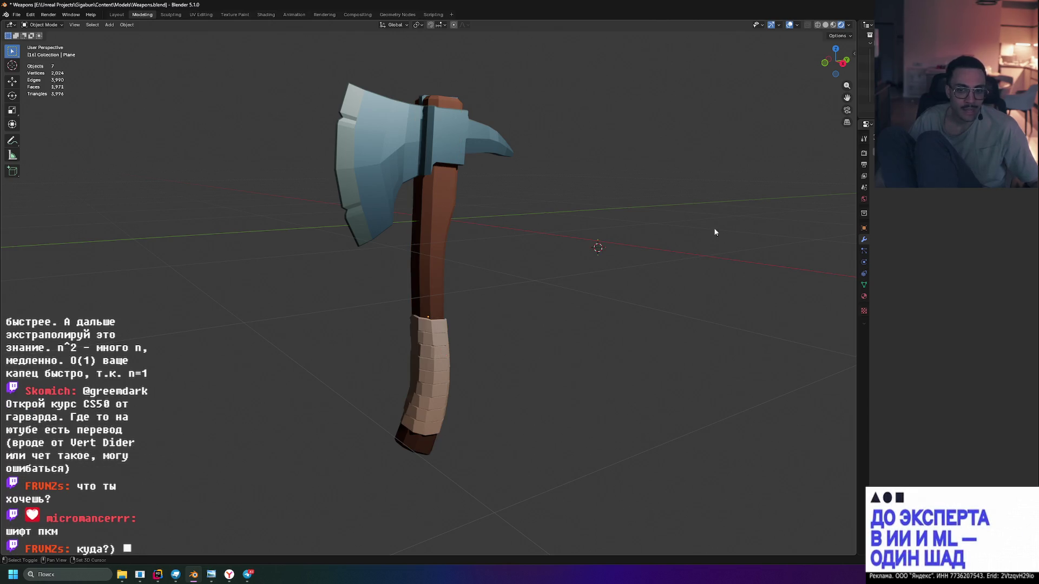
{"action": "left_click_drag", "start_coordinate": [660, 200], "coordinate": [713, 190]}
{"action": "left_click_drag", "start_coordinate": [644, 228], "coordinate": [643, 233]}
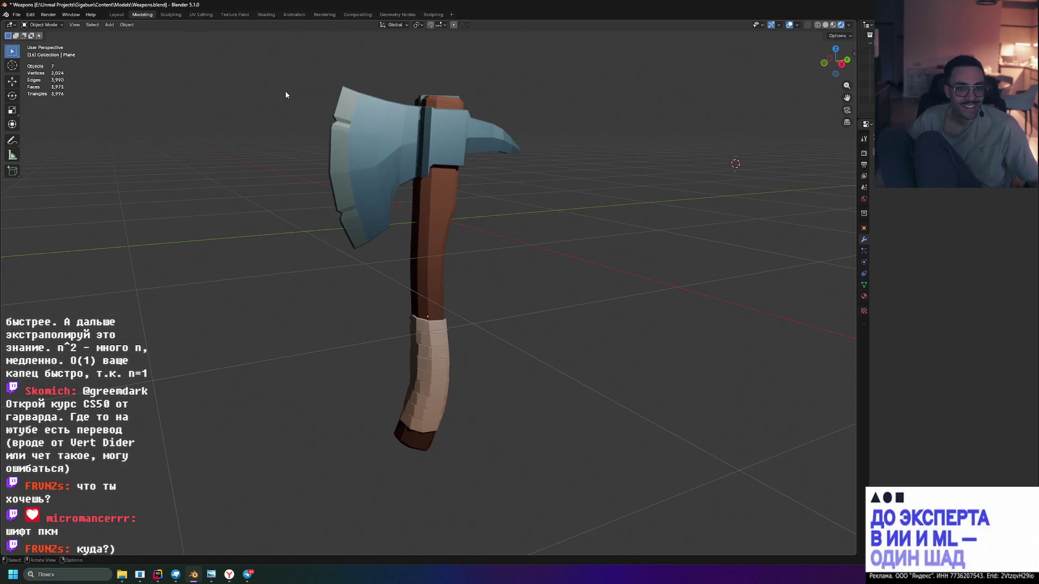
{"action": "left_click_drag", "start_coordinate": [576, 163], "coordinate": [589, 169]}
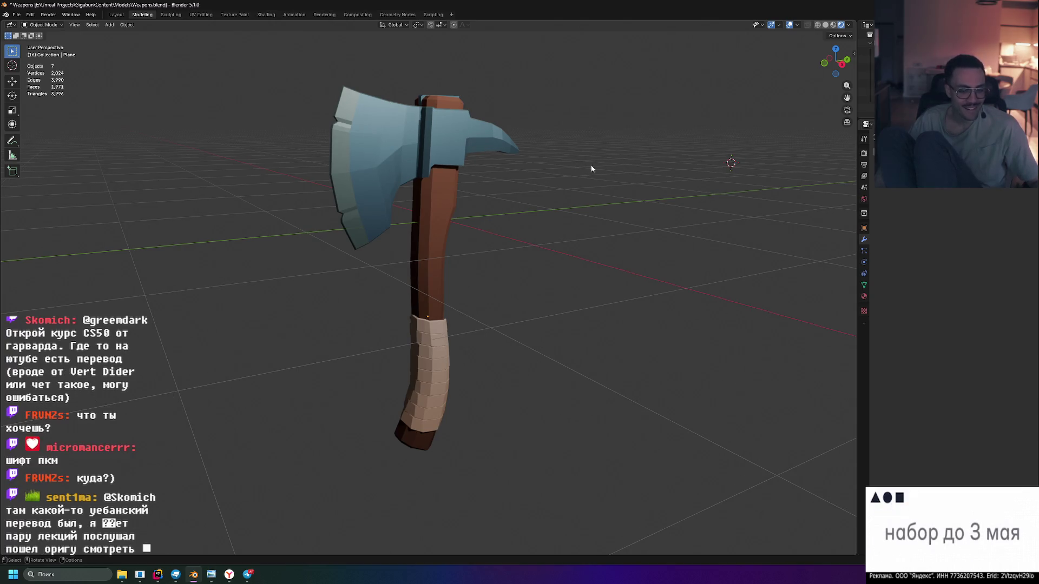
Capture a region screenshot tightly framing the axe with Win+Shift+S
{"action": "key", "text": "super+shift+s"}
{"action": "left_click_drag", "start_coordinate": [179, 53], "coordinate": [605, 473]}
{"action": "key", "text": "super+shift+s"}
{"action": "left_click_drag", "start_coordinate": [251, 58], "coordinate": [602, 470]}
{"action": "key", "text": "alt+Tab"}
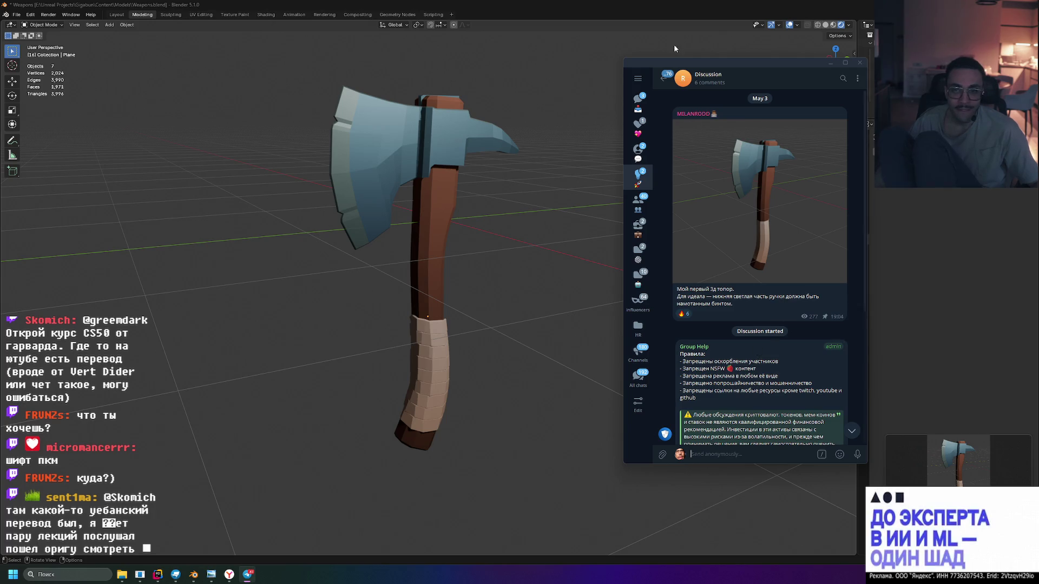
Edit the axe post with the pasted screenshot and caption shortened to "Мой первый 3д топор."
{"action": "key", "text": "Escape"}
{"action": "right_click", "coordinate": [734, 421]}
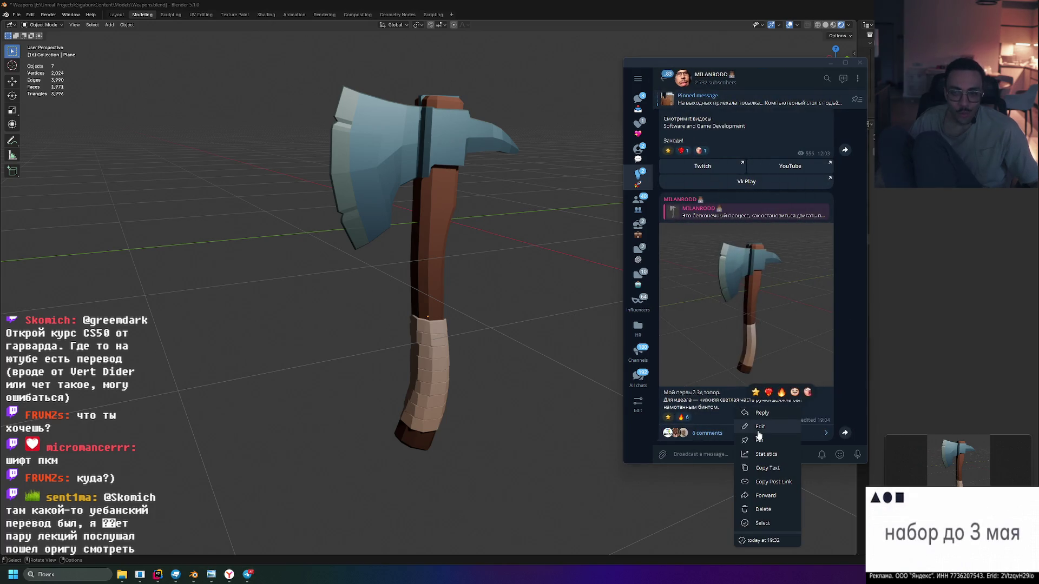
{"action": "left_click", "coordinate": [745, 427]}
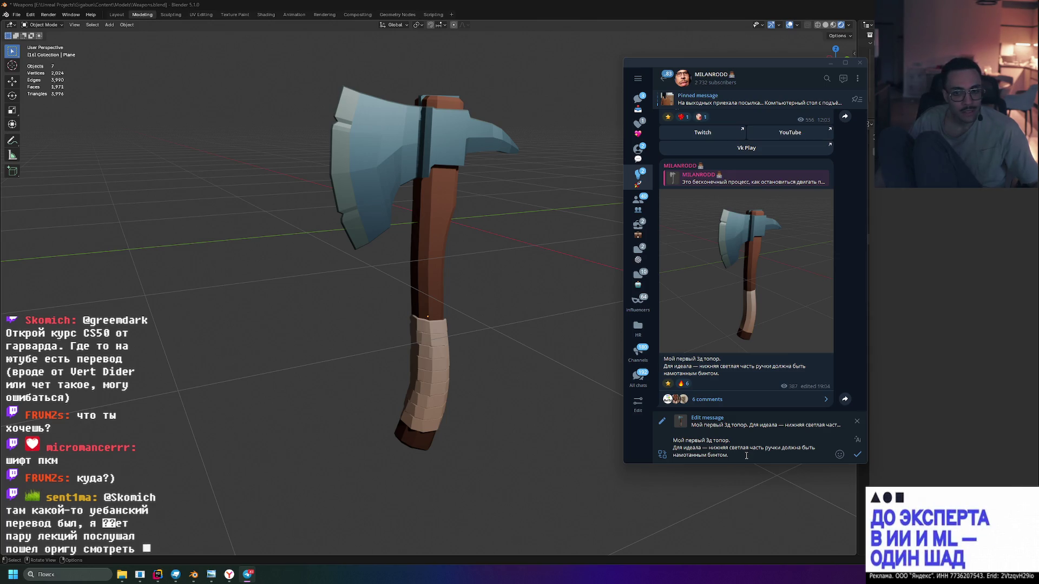
{"action": "key", "text": "ctrl+v"}
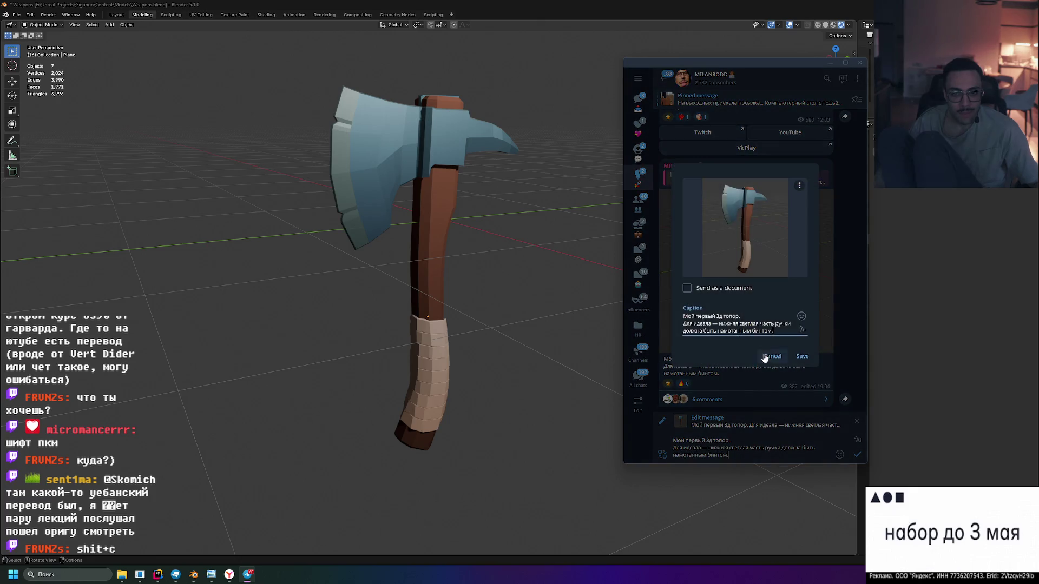
{"action": "triple_click", "coordinate": [775, 338]}
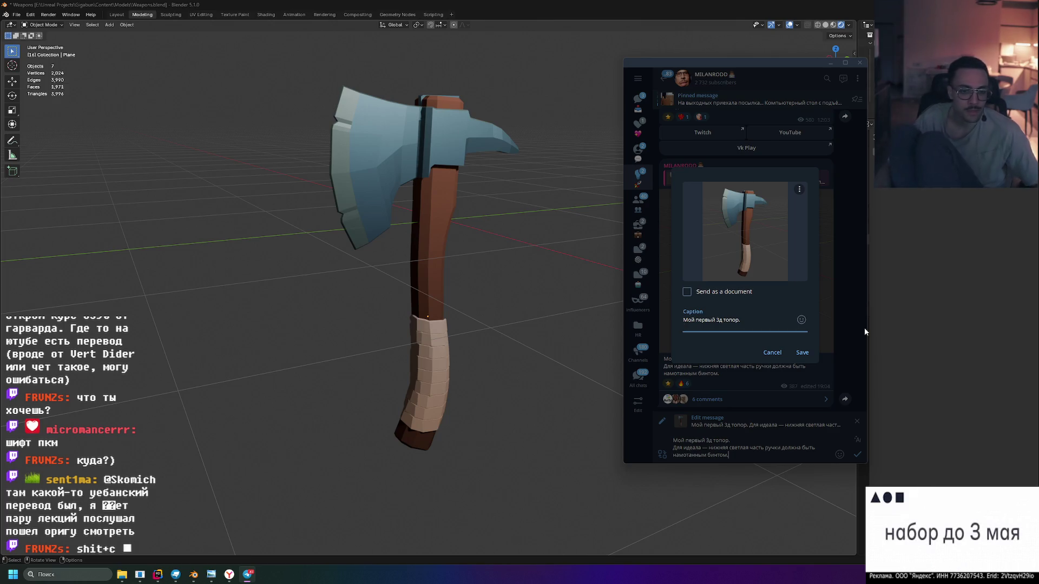
{"action": "left_click", "coordinate": [802, 352]}
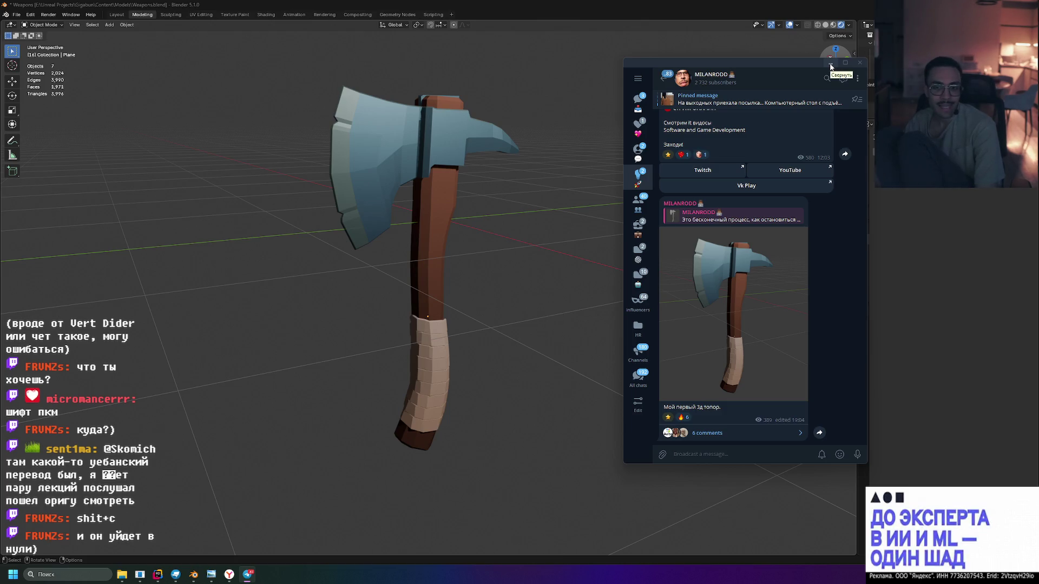
View the post's axe photo full-size, close it, and minimize Telegram
{"action": "left_click", "coordinate": [801, 274]}
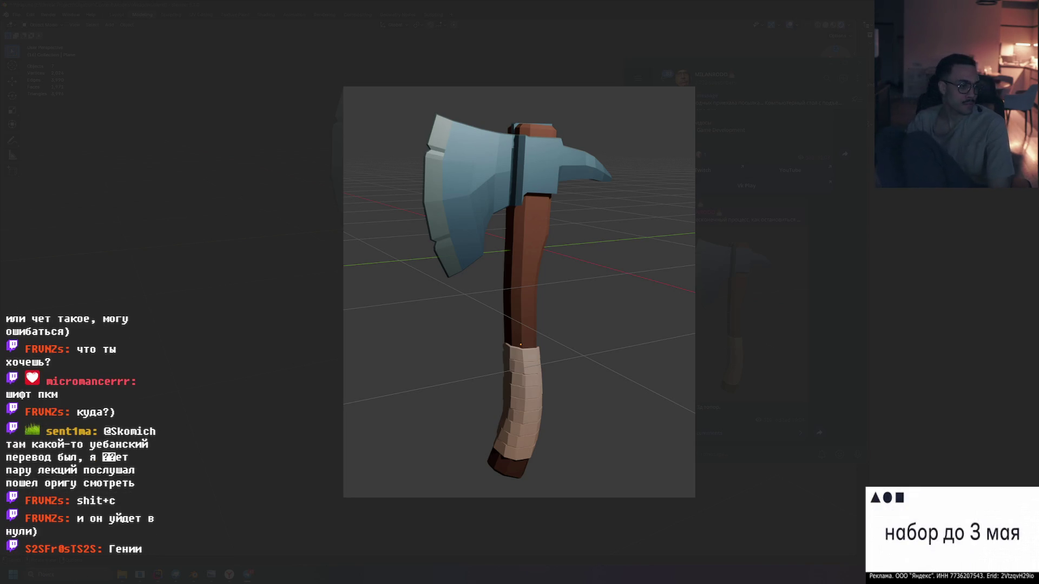
{"action": "left_click", "coordinate": [790, 248]}
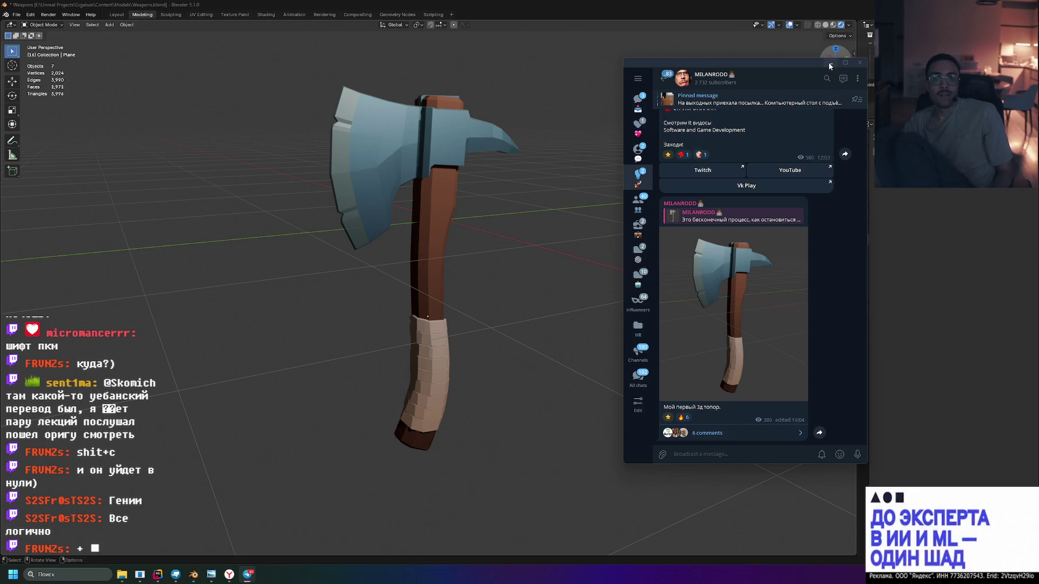
{"action": "left_click", "coordinate": [830, 64]}
{"action": "scroll", "scroll_direction": "down", "scroll_amount": 3}
{"action": "scroll", "scroll_direction": "up", "scroll_amount": 3}
{"action": "scroll", "scroll_direction": "down", "scroll_amount": 3}
Apply Shade Auto Smooth to the grip wrap object
{"action": "left_click_drag", "start_coordinate": [592, 161], "coordinate": [589, 130]}
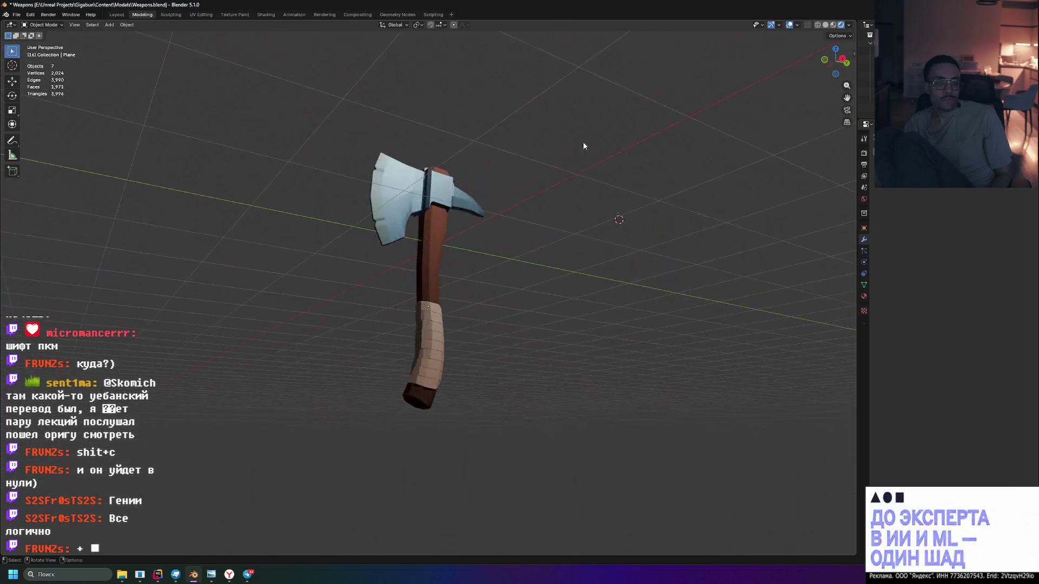
{"action": "scroll", "scroll_direction": "up", "scroll_amount": 3}
{"action": "right_click", "coordinate": [426, 351]}
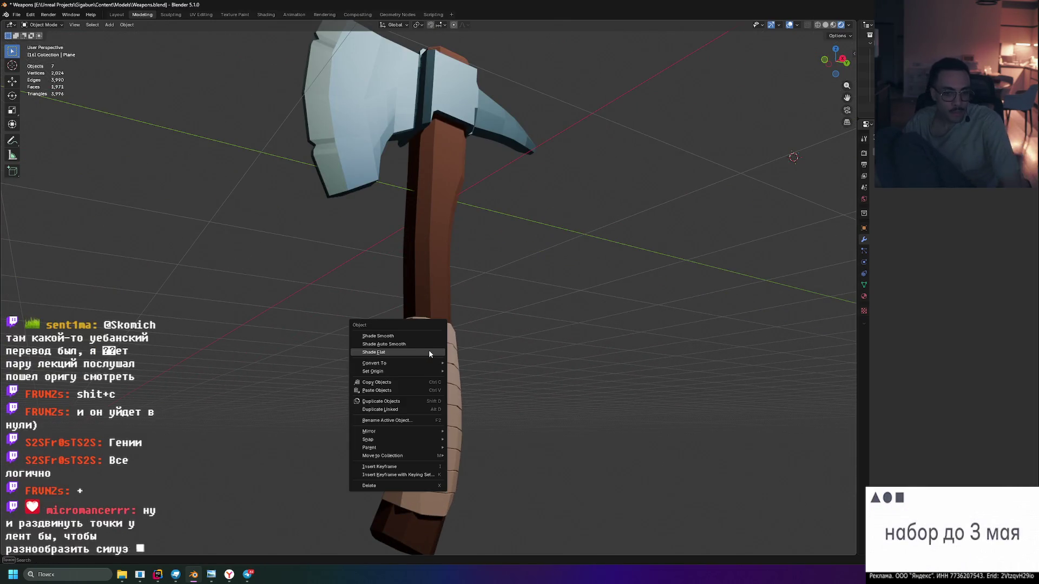
{"action": "key", "text": "Escape"}
{"action": "right_click", "coordinate": [430, 352]}
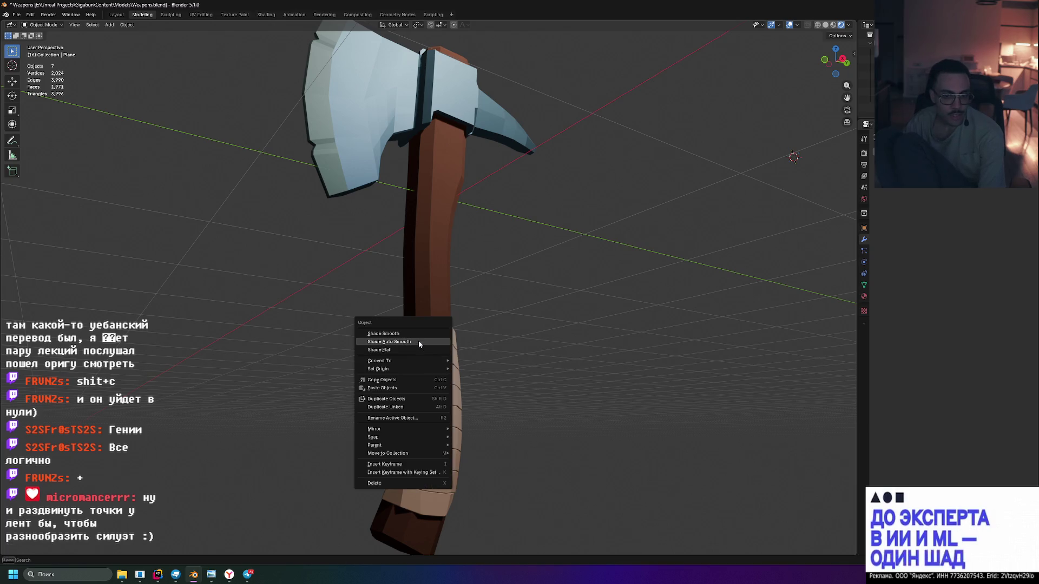
{"action": "left_click", "coordinate": [418, 339]}
Select the grip wrap, then select everything and orbit to inspect the smoothed axe from below
{"action": "scroll", "scroll_direction": "up", "scroll_amount": 3}
{"action": "left_click", "coordinate": [444, 361]}
{"action": "right_click", "coordinate": [442, 363]}
{"action": "key", "text": "Escape"}
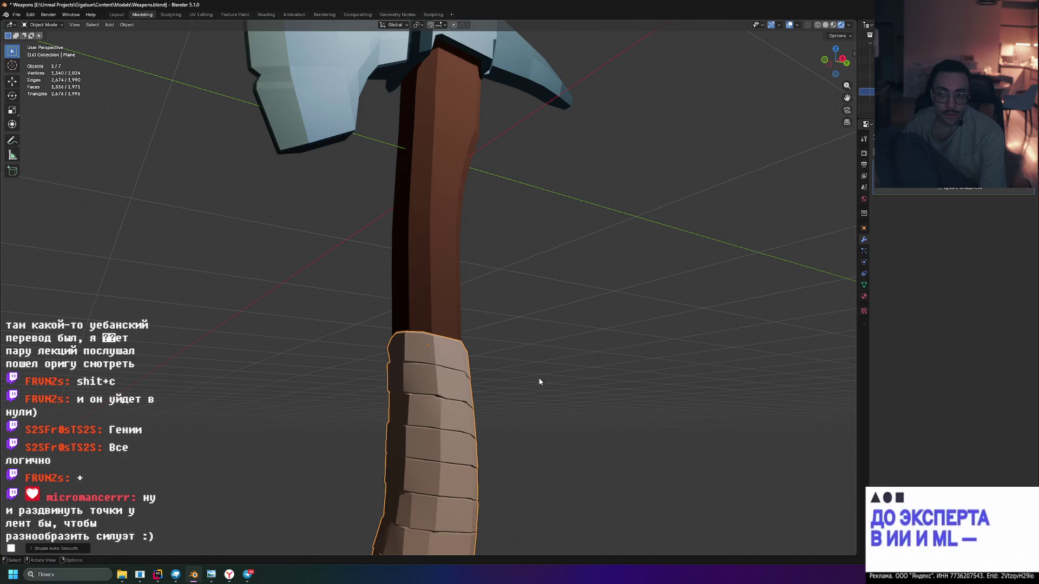
{"action": "scroll", "scroll_direction": "down", "scroll_amount": 3}
{"action": "left_click_drag", "start_coordinate": [778, 279], "coordinate": [617, 344]}
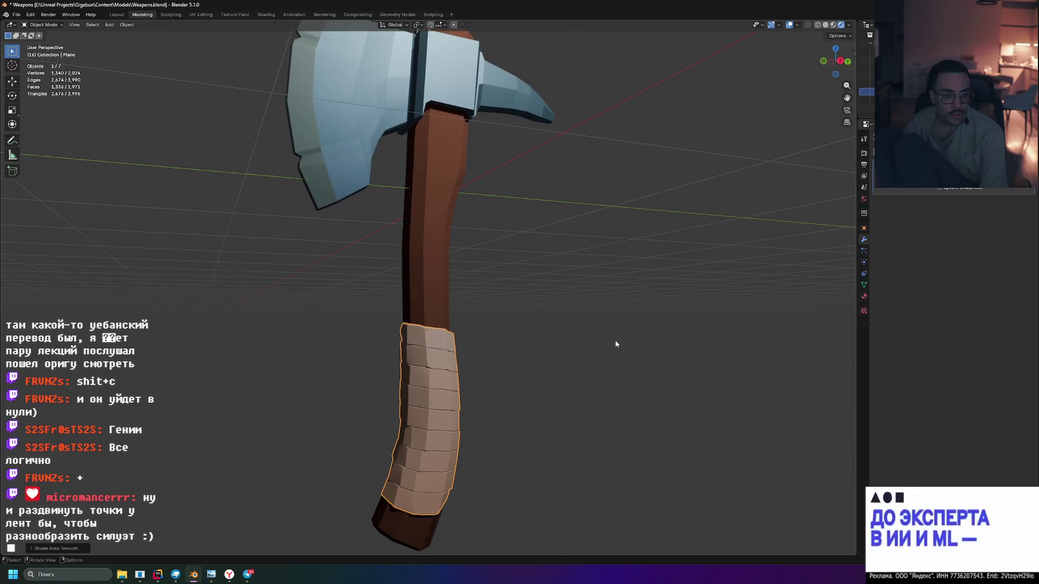
{"action": "scroll", "scroll_direction": "up", "scroll_amount": 3}
{"action": "scroll", "scroll_direction": "down", "scroll_amount": 3}
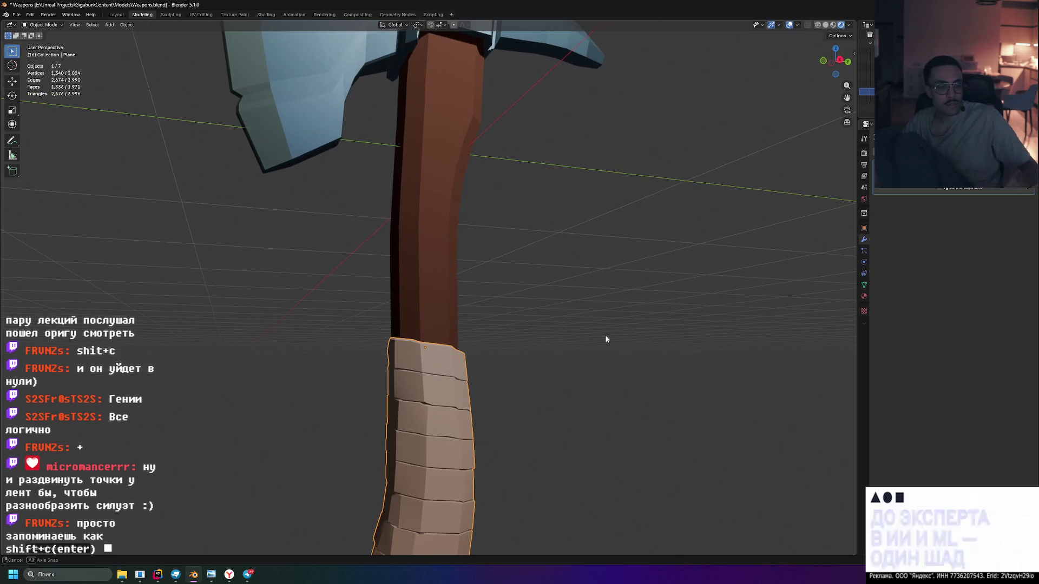
{"action": "key", "text": "a"}
{"action": "left_click_drag", "start_coordinate": [605, 337], "coordinate": [639, 262]}
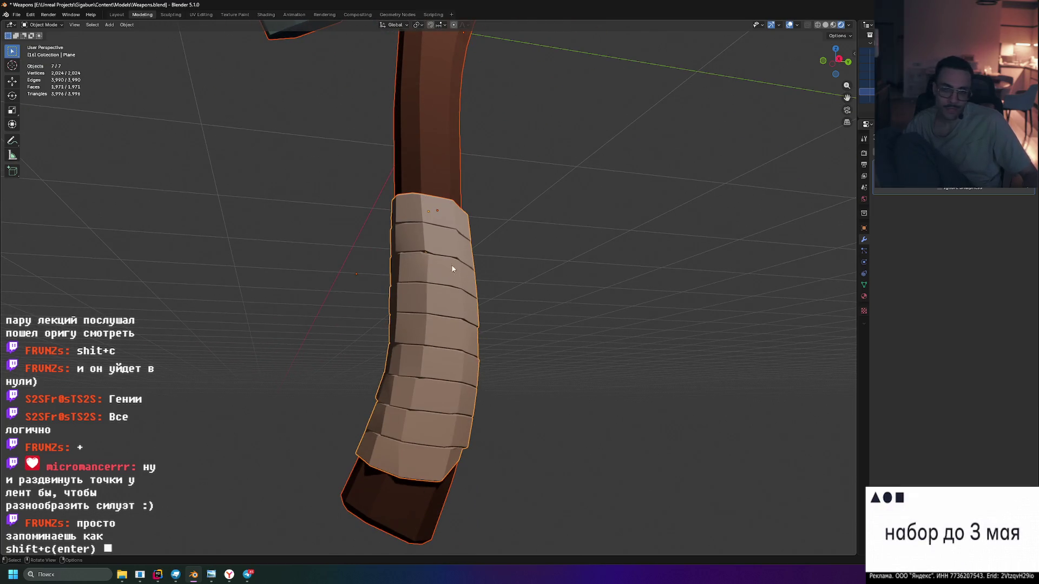
{"action": "left_click_drag", "start_coordinate": [463, 236], "coordinate": [444, 269]}
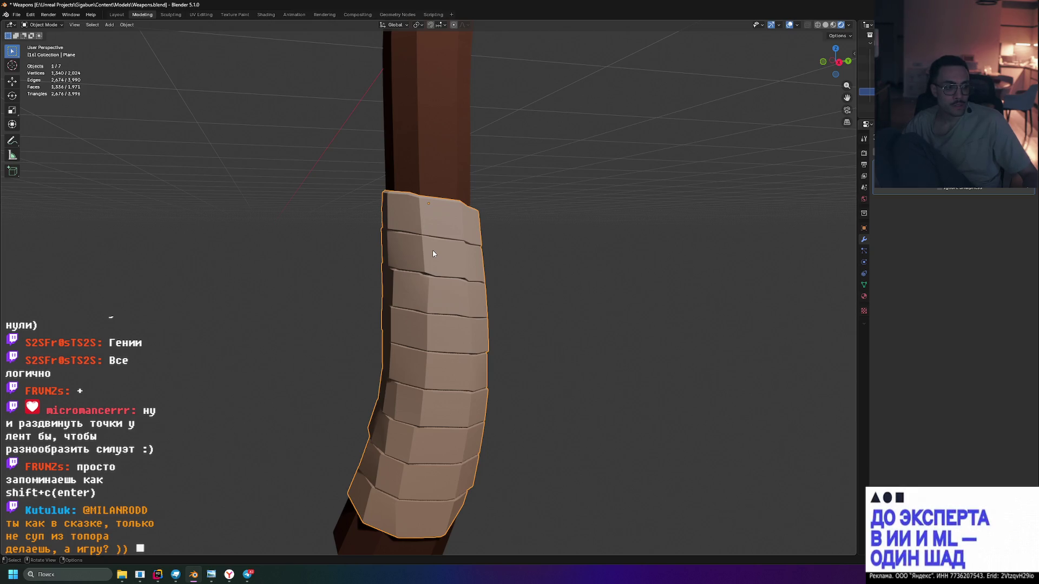
{"action": "scroll", "scroll_direction": "down", "scroll_amount": 3}
{"action": "left_click_drag", "start_coordinate": [431, 247], "coordinate": [431, 287]}
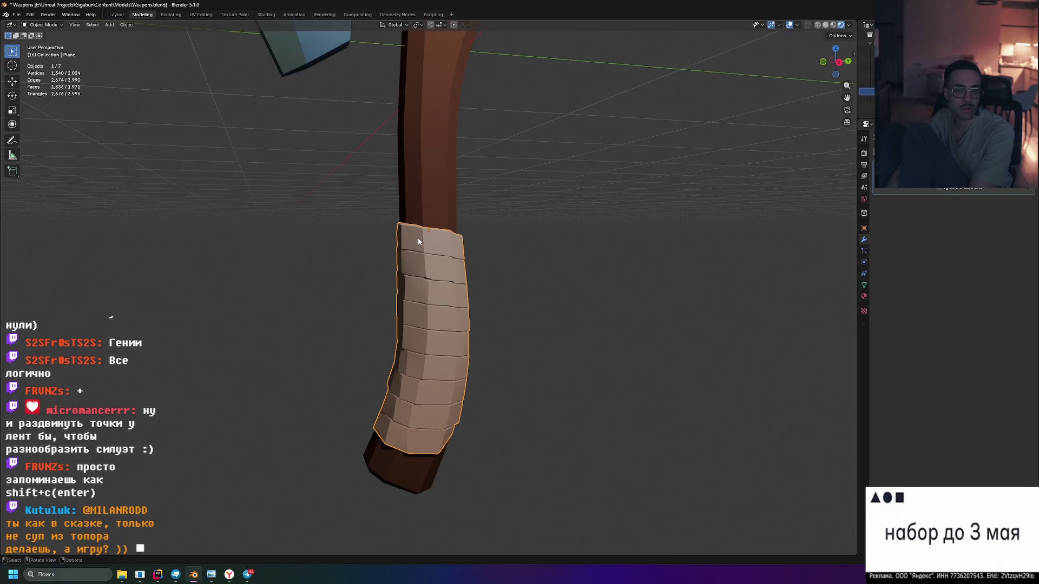
{"action": "left_click_drag", "start_coordinate": [498, 254], "coordinate": [480, 246]}
{"action": "scroll", "scroll_direction": "down", "scroll_amount": 3}
{"action": "left_click", "coordinate": [498, 264]}
{"action": "scroll", "scroll_direction": "up", "scroll_amount": 3}
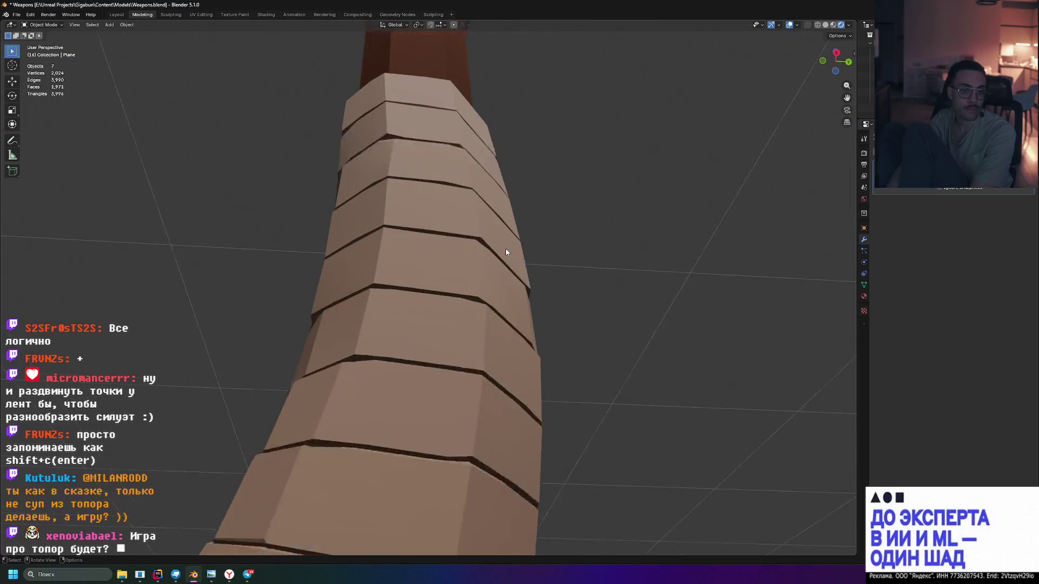
{"action": "scroll", "scroll_direction": "down", "scroll_amount": 3}
{"action": "left_click_drag", "start_coordinate": [554, 239], "coordinate": [528, 314]}
{"action": "scroll", "scroll_direction": "down", "scroll_amount": 3}
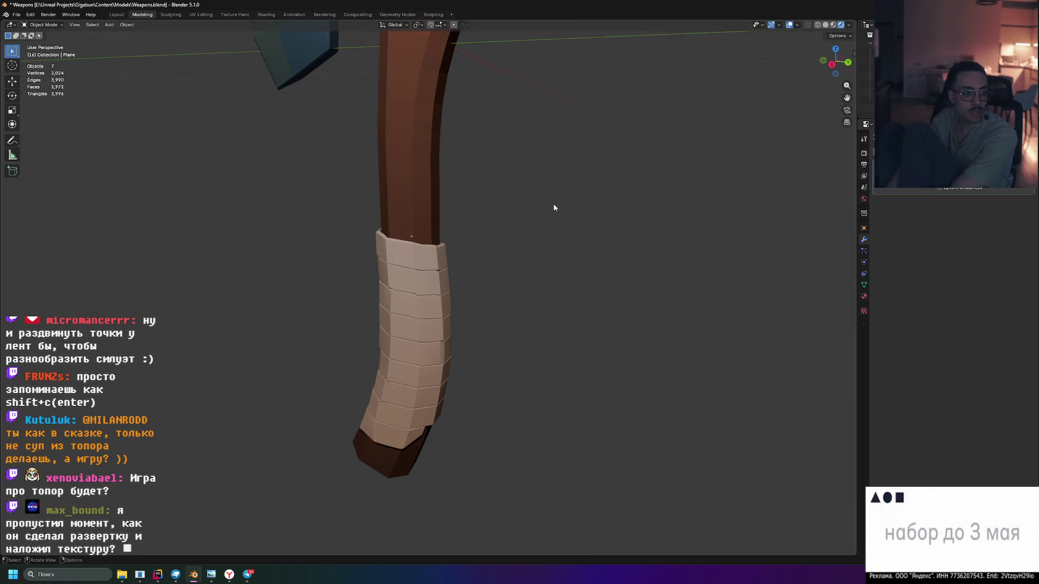
{"action": "scroll", "scroll_direction": "down", "scroll_amount": 3}
{"action": "left_click_drag", "start_coordinate": [502, 171], "coordinate": [253, 35]}
Switch to the UV Editing workspace and pan across the colour palette texture
{"action": "left_click", "coordinate": [201, 15]}
{"action": "left_click_drag", "start_coordinate": [177, 141], "coordinate": [345, 121]}
{"action": "left_click_drag", "start_coordinate": [136, 215], "coordinate": [207, 207]}
Select the Handle, Head, Plane and Shim meshes to show their UVs over the palette
{"action": "left_click_drag", "start_coordinate": [427, 200], "coordinate": [341, 216]}
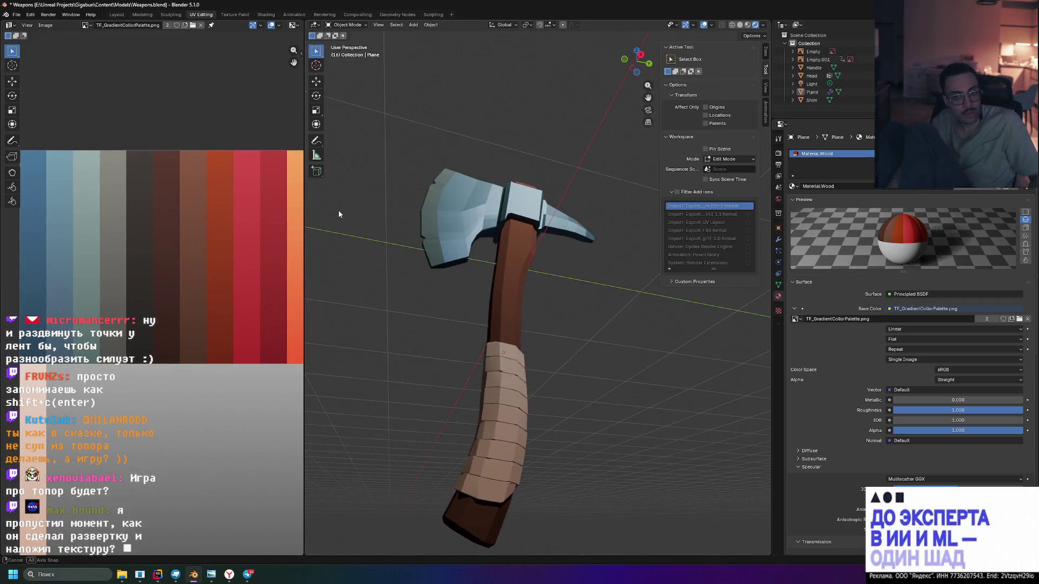
{"action": "left_click_drag", "start_coordinate": [341, 215], "coordinate": [606, 442]}
{"action": "scroll", "scroll_direction": "up", "scroll_amount": 3}
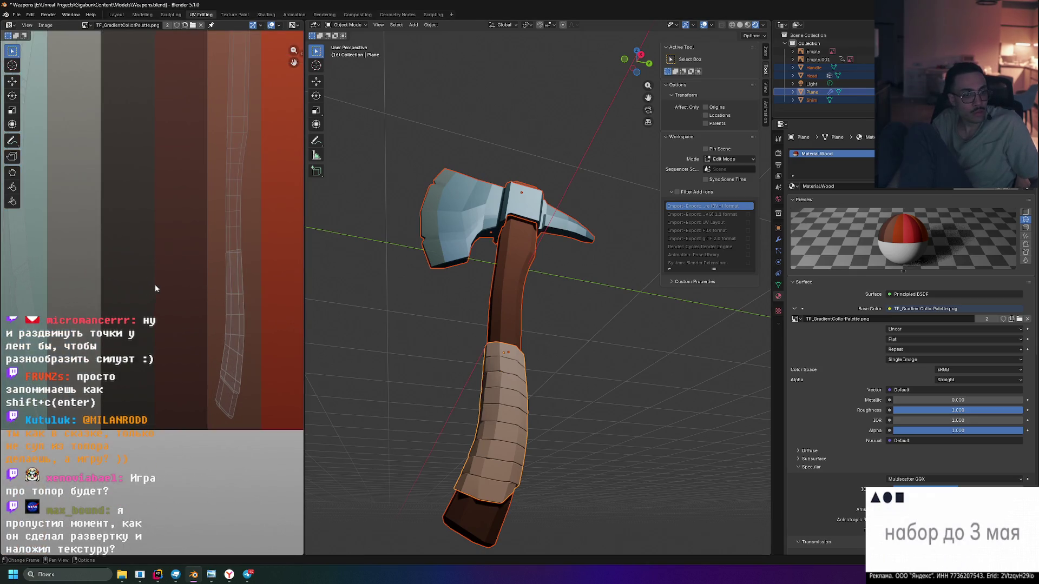
{"action": "scroll", "scroll_direction": "down", "scroll_amount": 3}
{"action": "scroll", "scroll_direction": "down", "scroll_amount": 3}
{"action": "scroll", "scroll_direction": "down", "scroll_amount": 3}
{"action": "left_click_drag", "start_coordinate": [271, 317], "coordinate": [177, 322]}
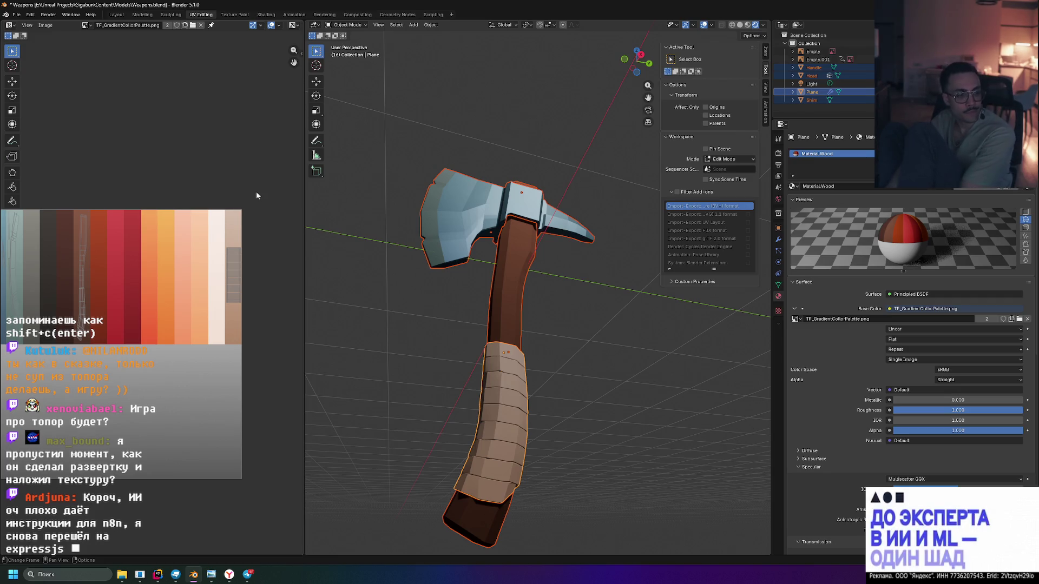
Deselect the axe parts, orbit to another angle, and bring Telegram back to the front
{"action": "left_click", "coordinate": [440, 320]}
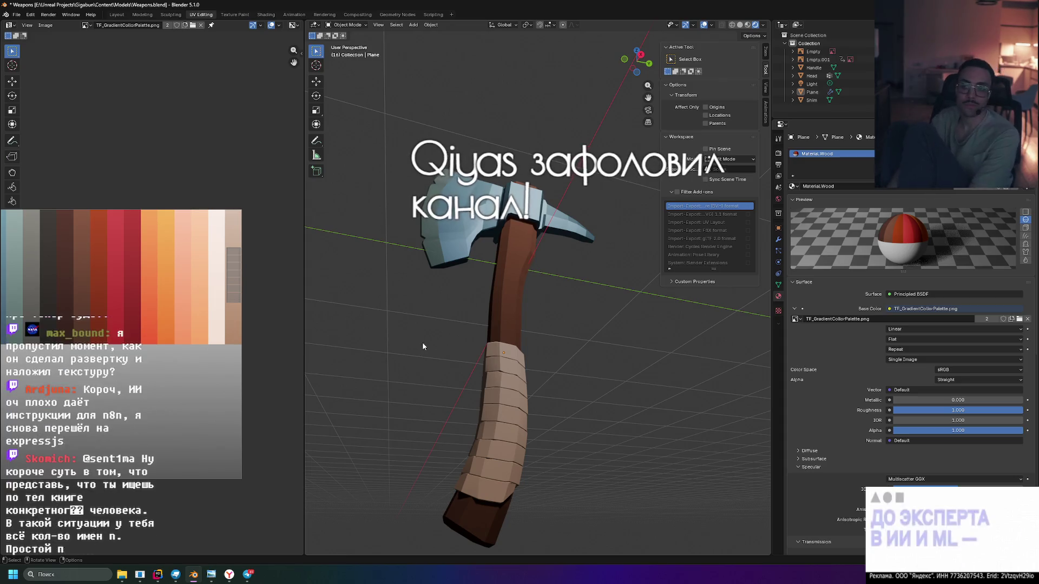
{"action": "left_click_drag", "start_coordinate": [440, 314], "coordinate": [463, 251]}
{"action": "scroll", "scroll_direction": "down", "scroll_amount": 3}
{"action": "scroll", "scroll_direction": "up", "scroll_amount": 3}
{"action": "left_click", "coordinate": [247, 574]}
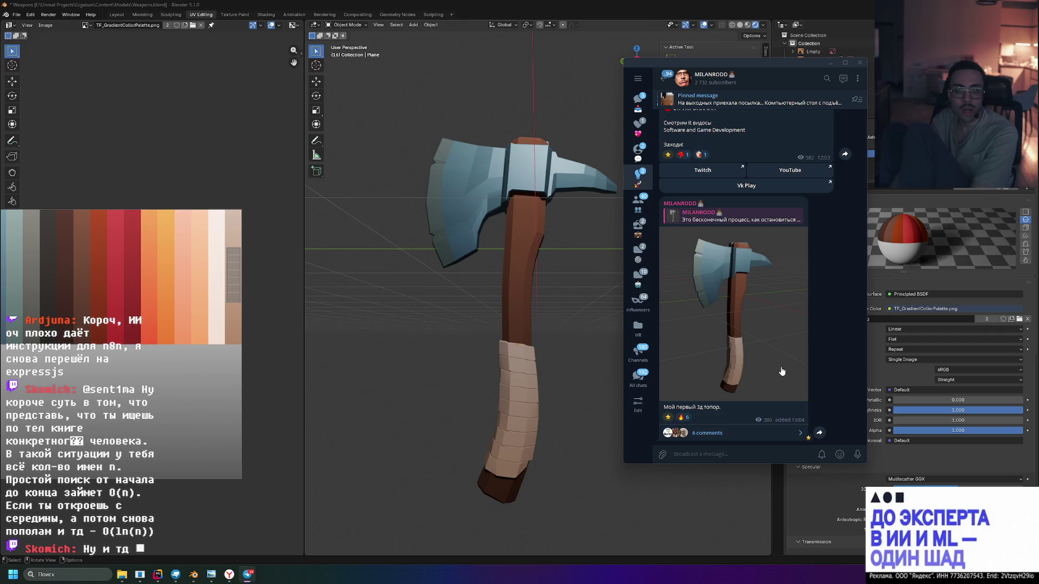
Open the posted axe photo full-size in Telegram, then close the viewer
{"action": "left_click", "coordinate": [754, 311]}
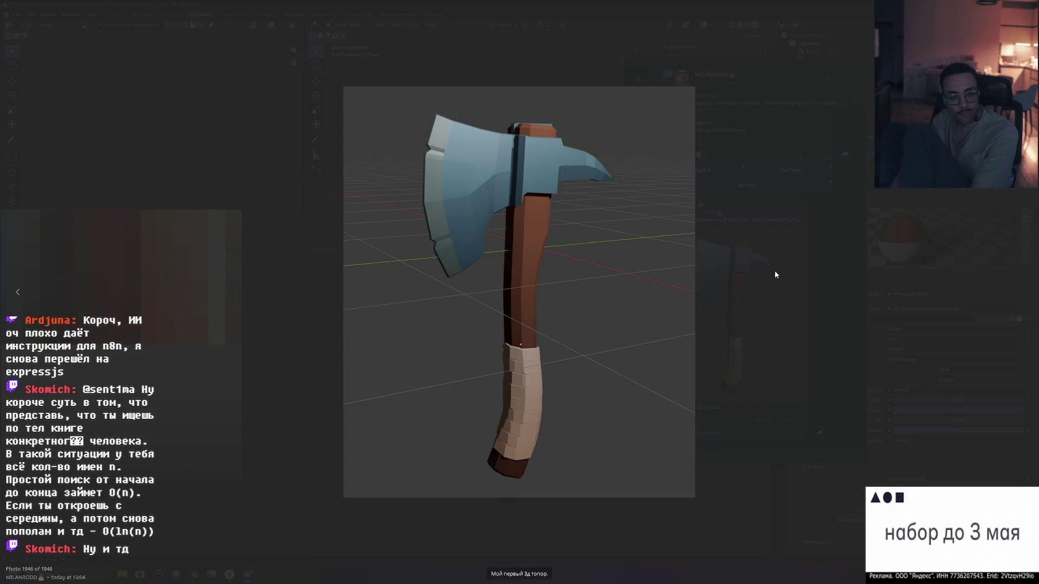
{"action": "left_click", "coordinate": [777, 271]}
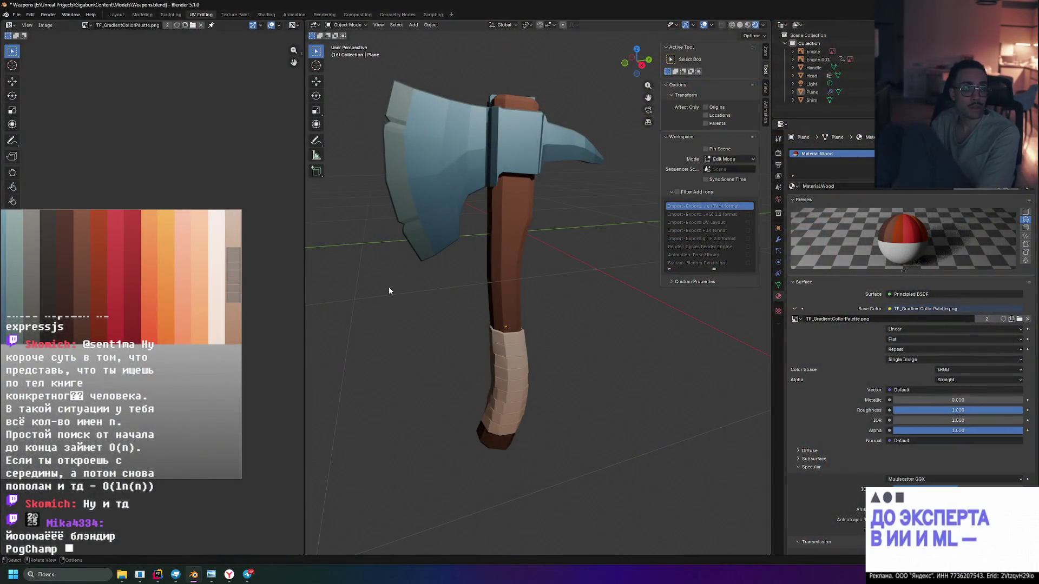
Orbit slightly around the axe and collapse the Active Tool section of the N-panel
{"action": "left_click_drag", "start_coordinate": [518, 199], "coordinate": [647, 199]}
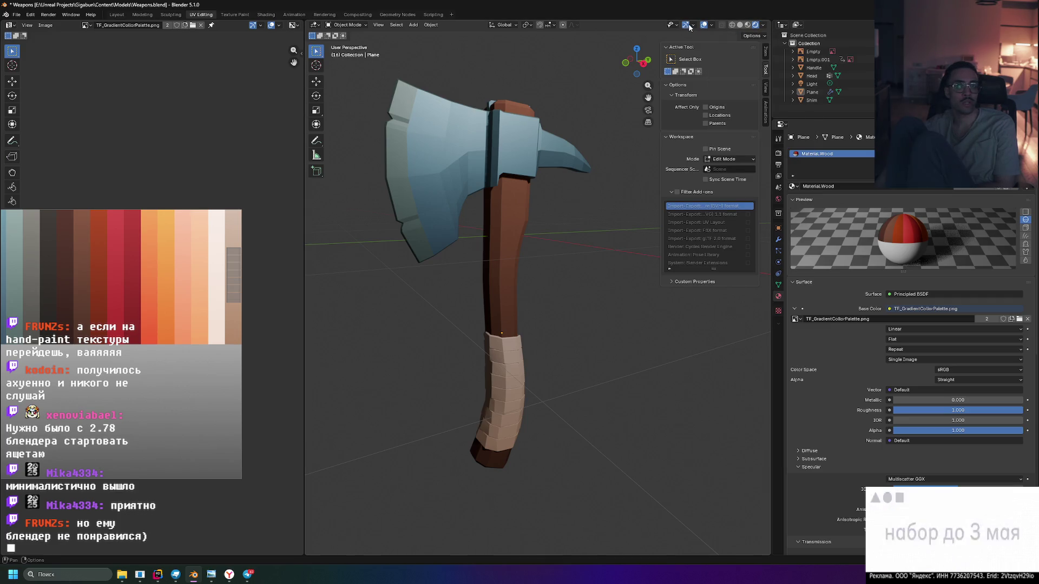
{"action": "left_click", "coordinate": [707, 47]}
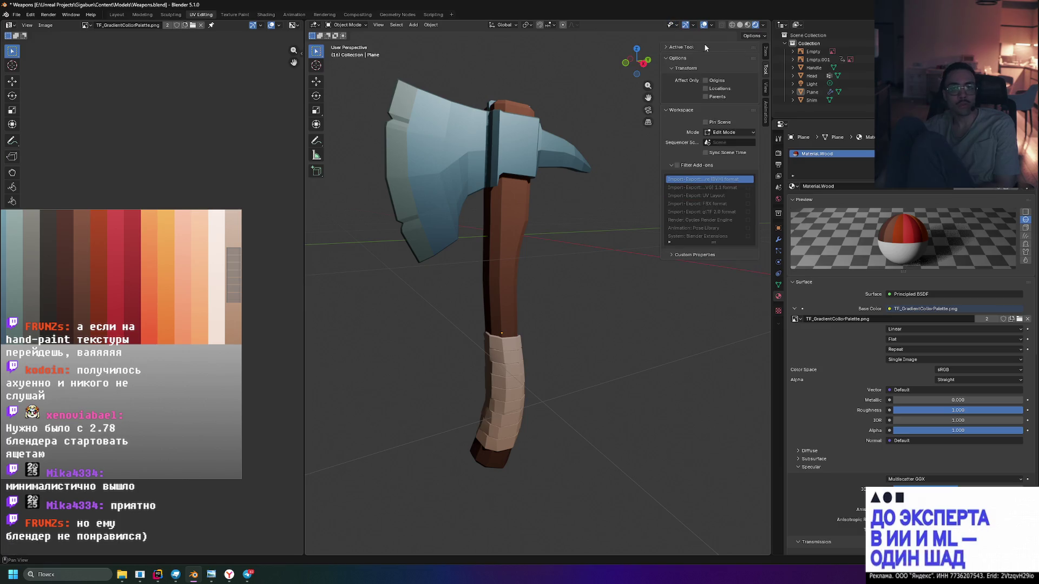
Collapse the Options and Workspace sidebar panels, then preview the Shading and Animation workspaces
{"action": "left_click", "coordinate": [667, 58]}
{"action": "left_click", "coordinate": [664, 69]}
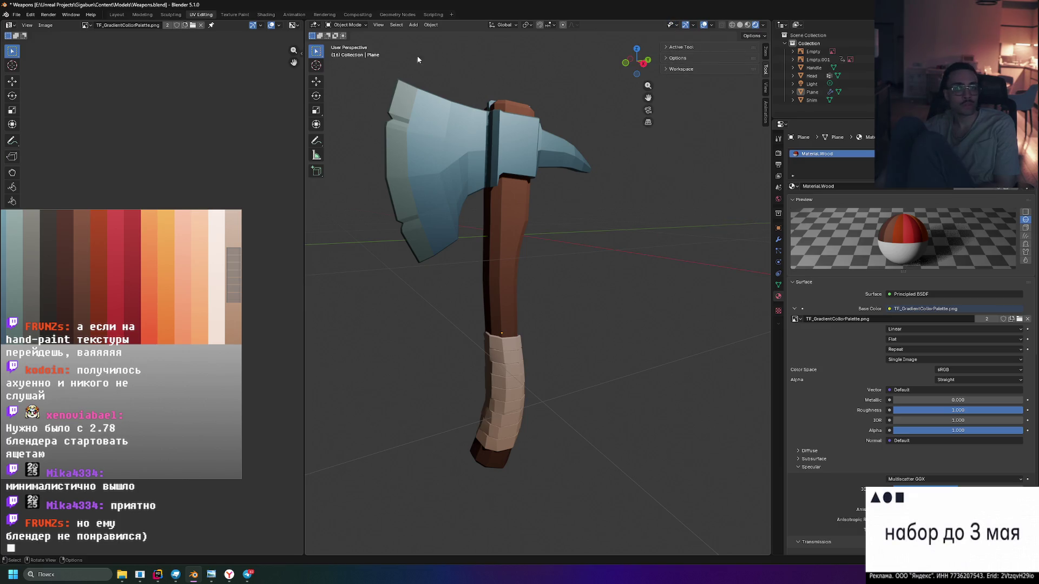
{"action": "left_click", "coordinate": [266, 14]}
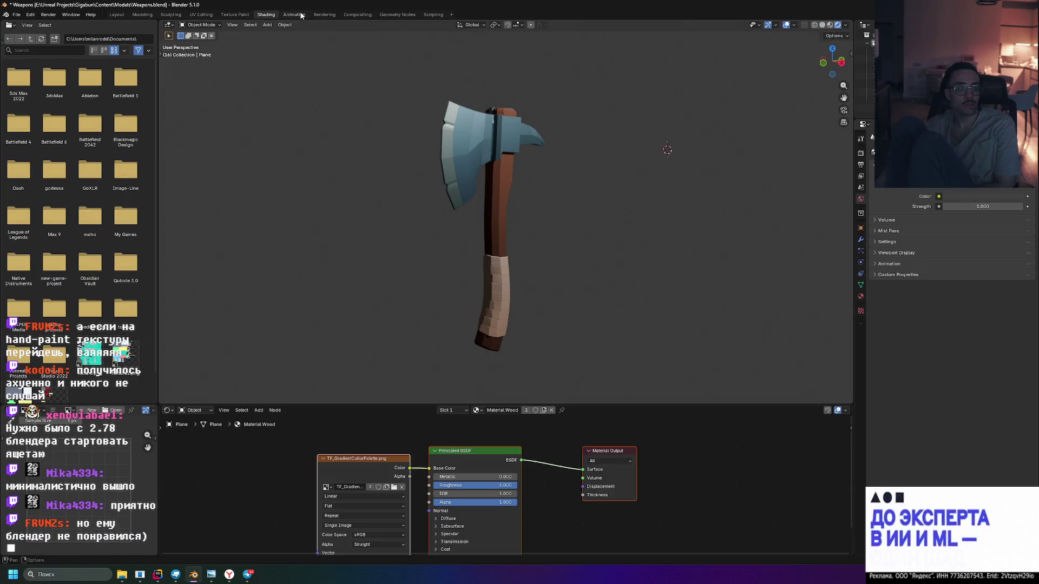
{"action": "left_click", "coordinate": [295, 15]}
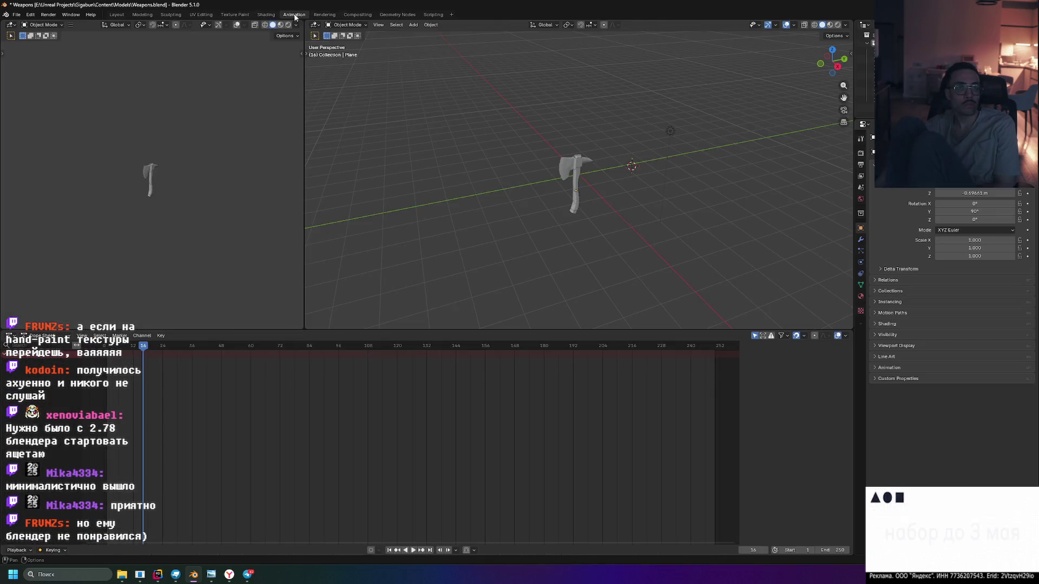
Browse the Geometry Nodes, Scripting and Rendering workspaces, then settle on Shading
{"action": "left_click", "coordinate": [395, 14]}
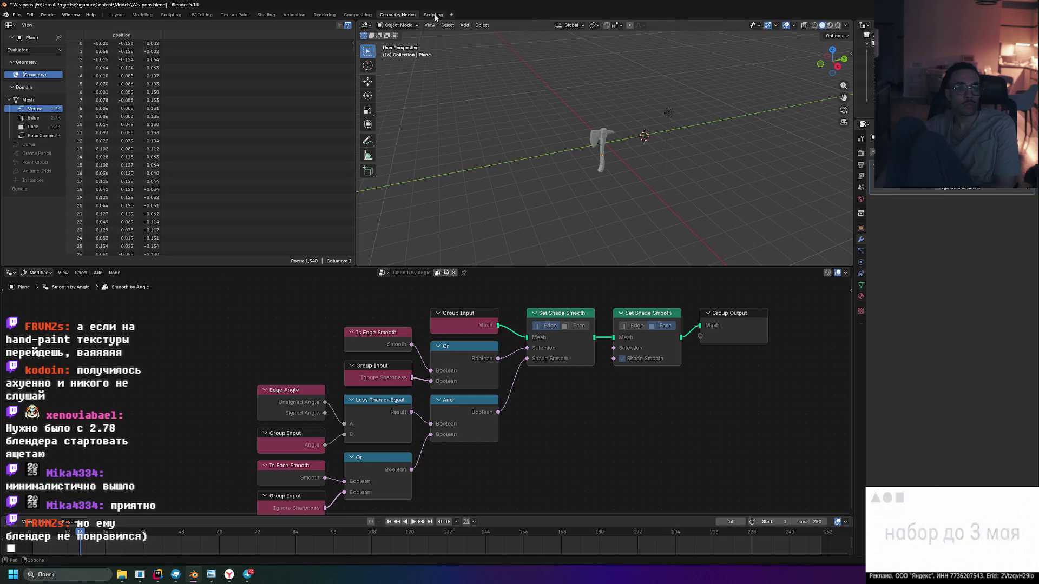
{"action": "left_click", "coordinate": [434, 15]}
{"action": "left_click", "coordinate": [321, 15]}
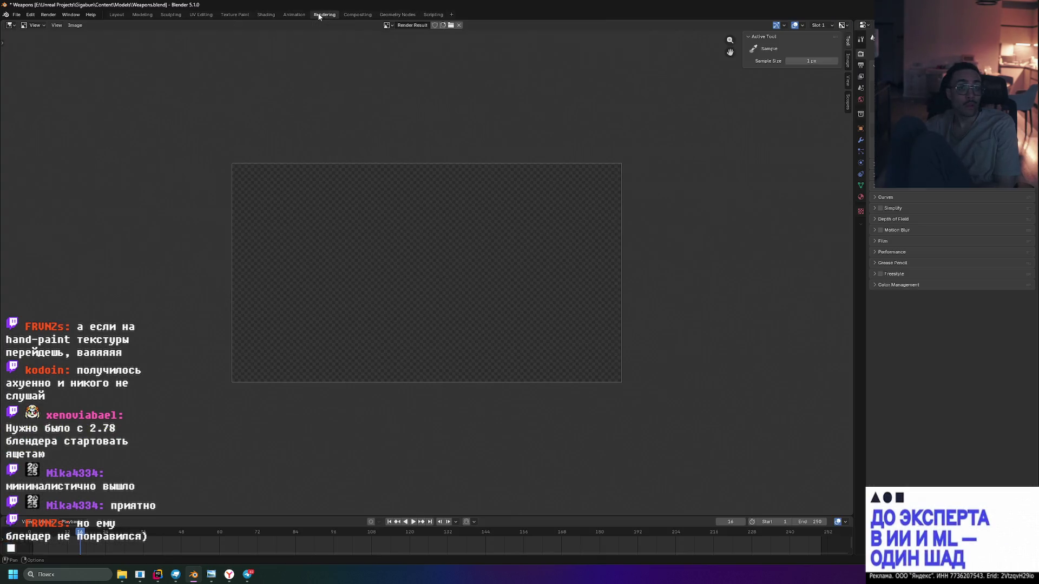
{"action": "left_click", "coordinate": [294, 15]}
{"action": "left_click", "coordinate": [264, 15]}
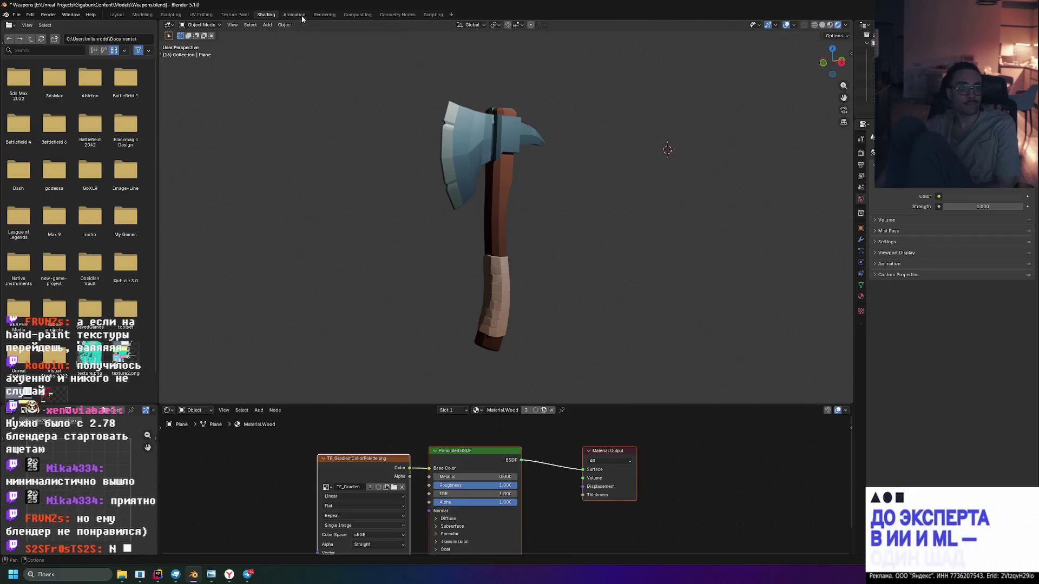
{"action": "left_click_drag", "start_coordinate": [715, 219], "coordinate": [331, 214]}
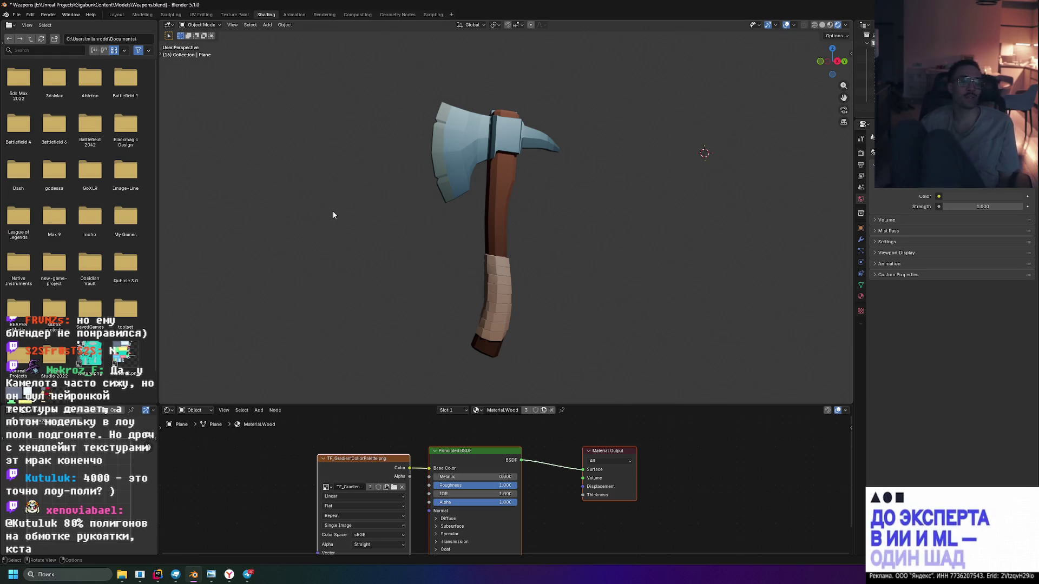
Switch to the Modeling workspace, zoom onto the handle wrap and return to Object Mode
{"action": "left_click", "coordinate": [142, 14]}
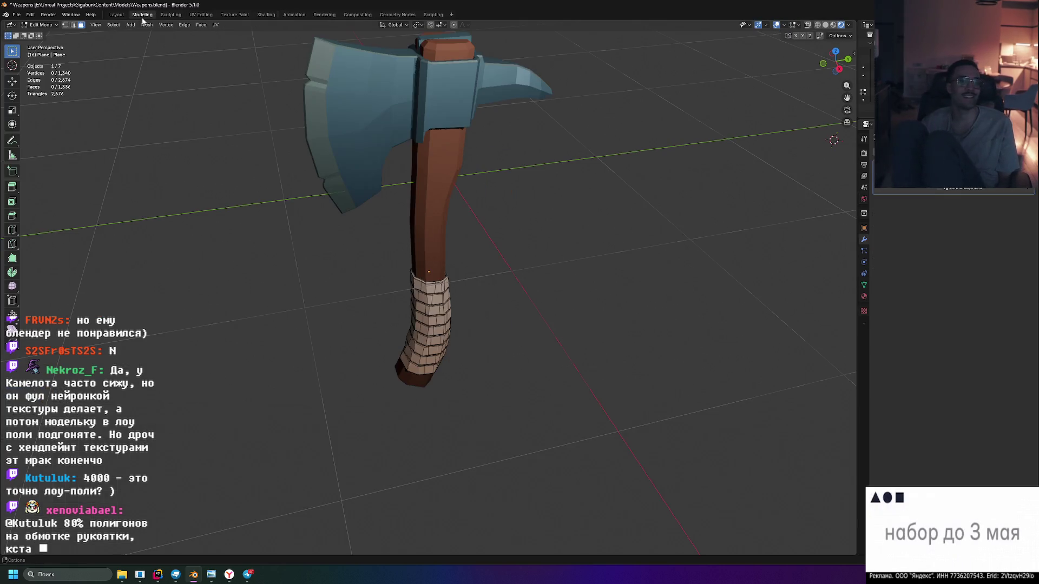
{"action": "scroll", "scroll_direction": "up", "scroll_amount": 3}
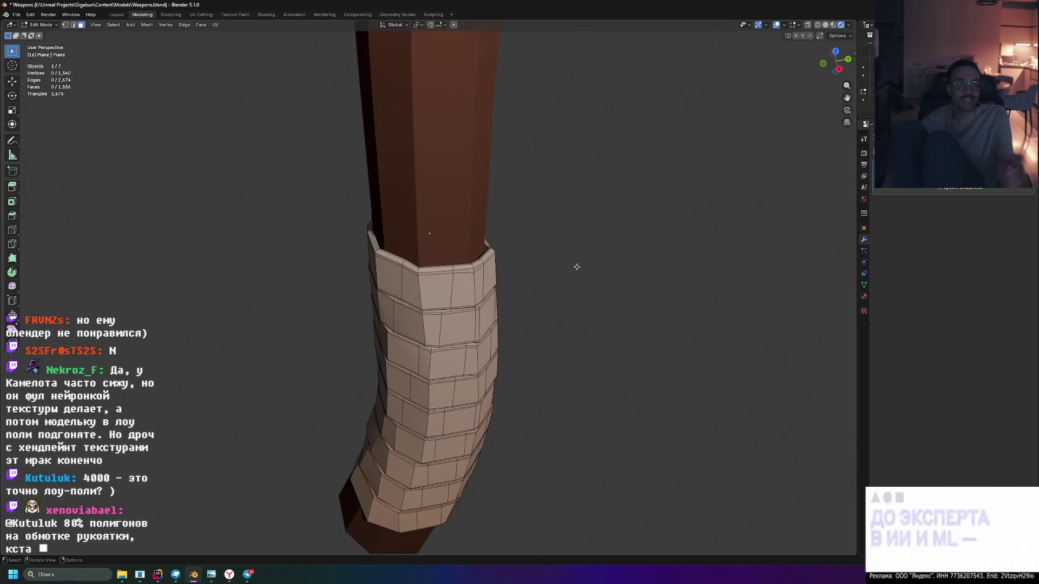
{"action": "key", "text": "Tab"}
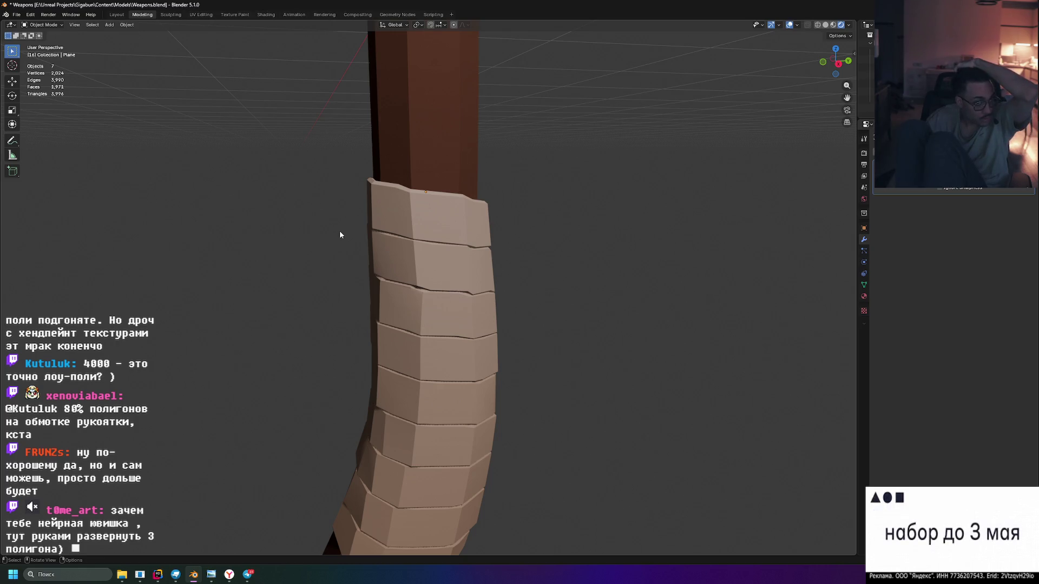
Select the bandage wrap mesh around the axe handle, with 1,340 vertices
{"action": "scroll", "scroll_direction": "down", "scroll_amount": 3}
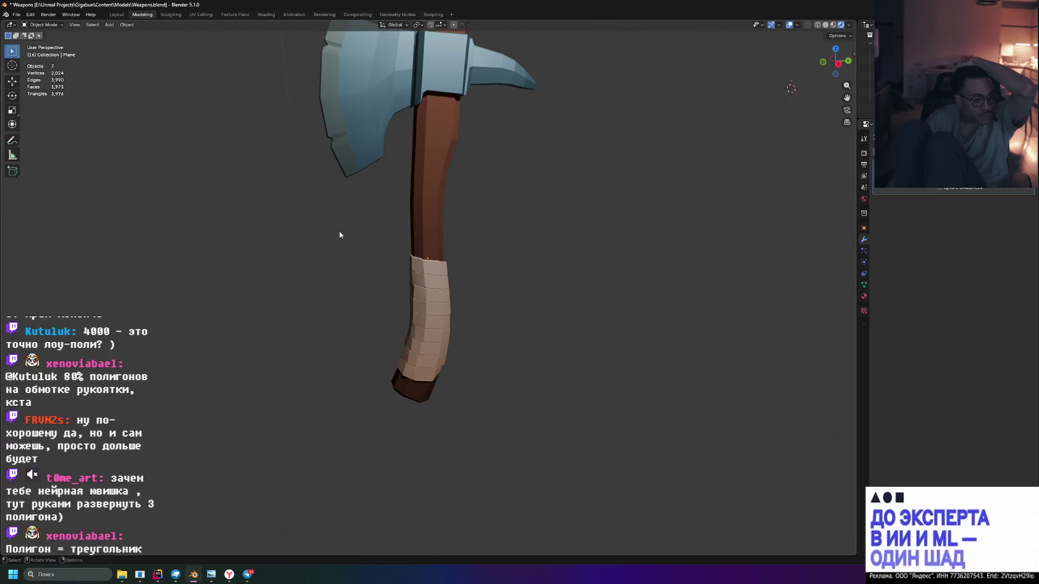
{"action": "scroll", "scroll_direction": "up", "scroll_amount": 3}
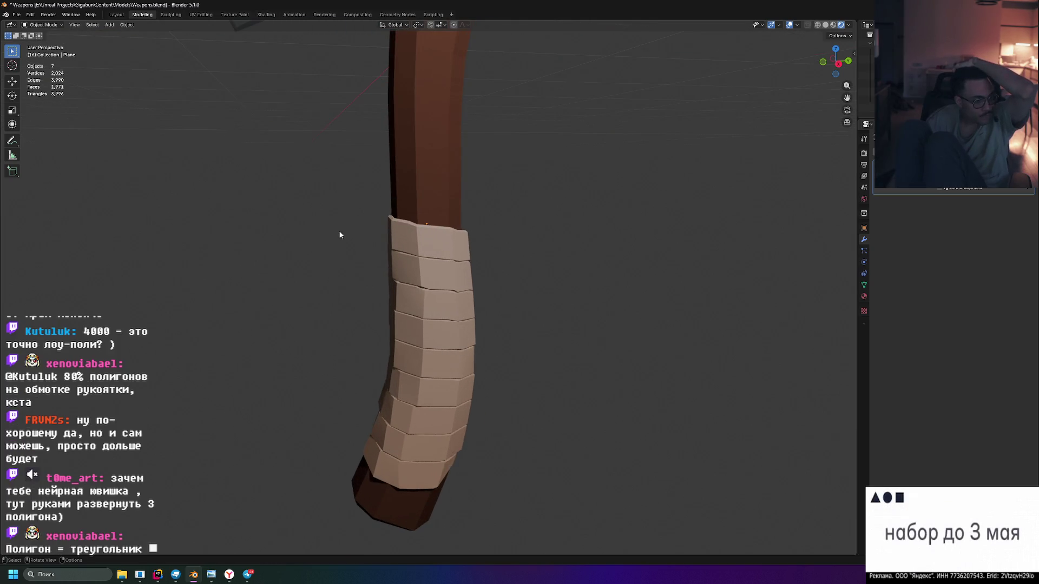
{"action": "scroll", "scroll_direction": "up", "scroll_amount": 3}
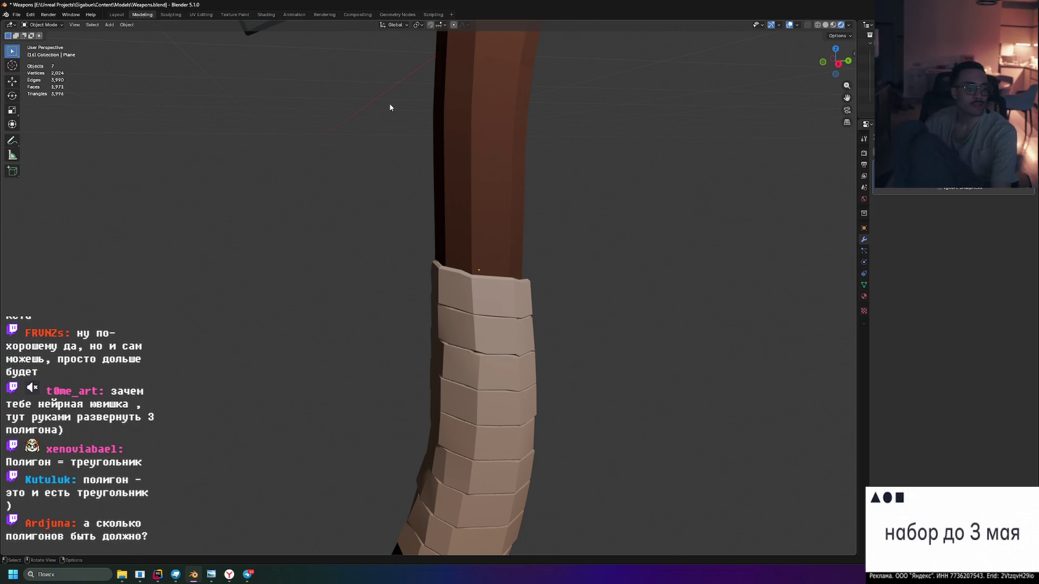
{"action": "scroll", "scroll_direction": "down", "scroll_amount": 3}
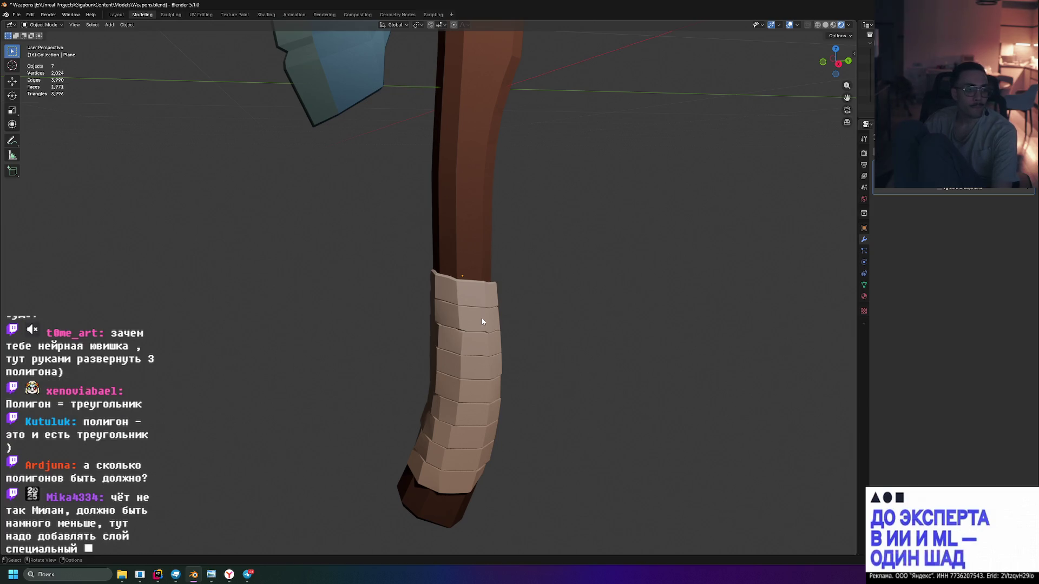
{"action": "left_click_drag", "start_coordinate": [482, 321], "coordinate": [462, 286]}
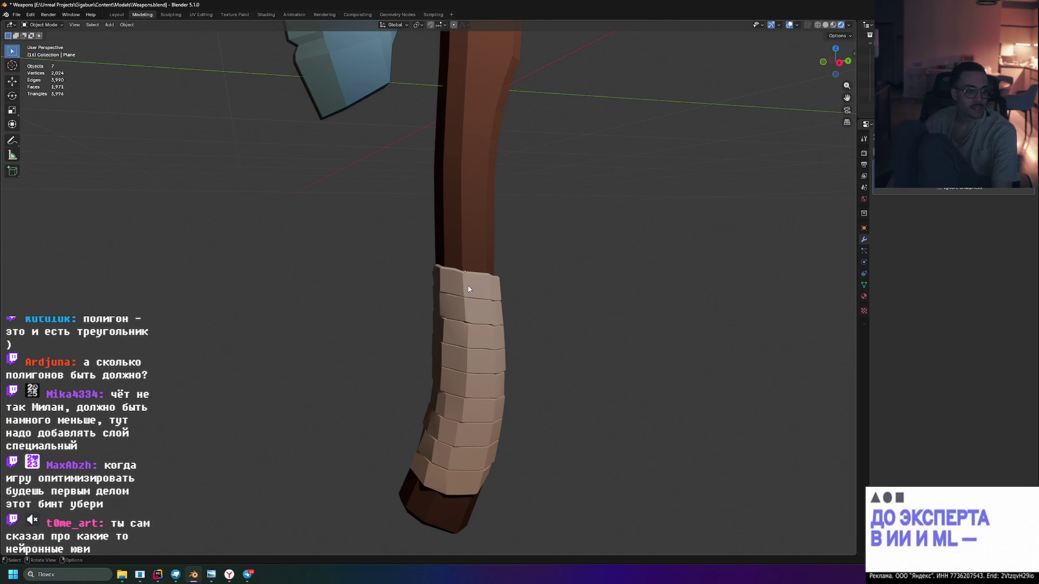
{"action": "left_click", "coordinate": [474, 289]}
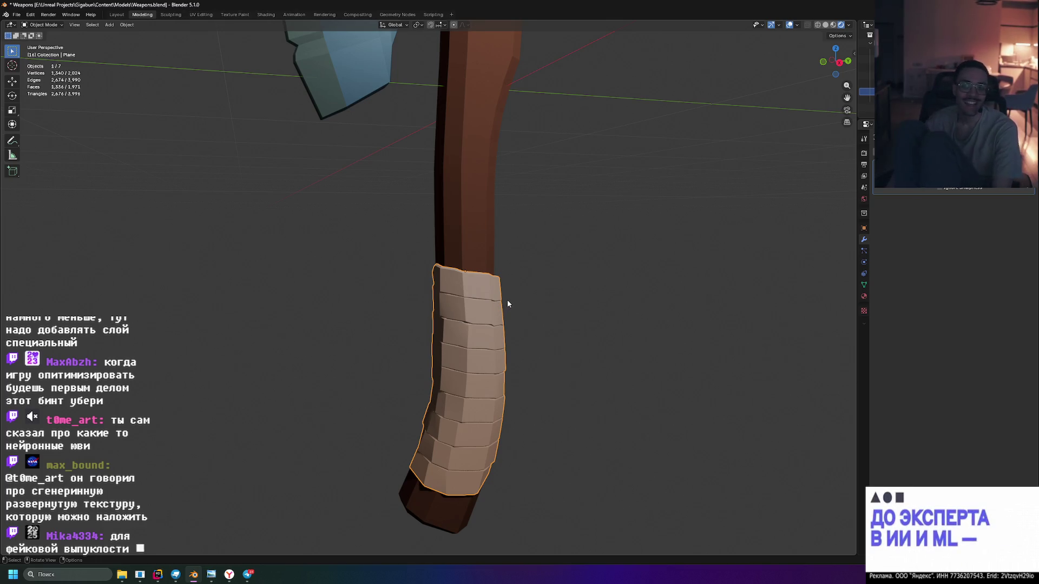
Clear the selection and reselect the grip wrap from a side view of the axe
{"action": "left_click_drag", "start_coordinate": [506, 297], "coordinate": [585, 329]}
{"action": "left_click_drag", "start_coordinate": [471, 371], "coordinate": [490, 394]}
{"action": "left_click_drag", "start_coordinate": [430, 438], "coordinate": [417, 413]}
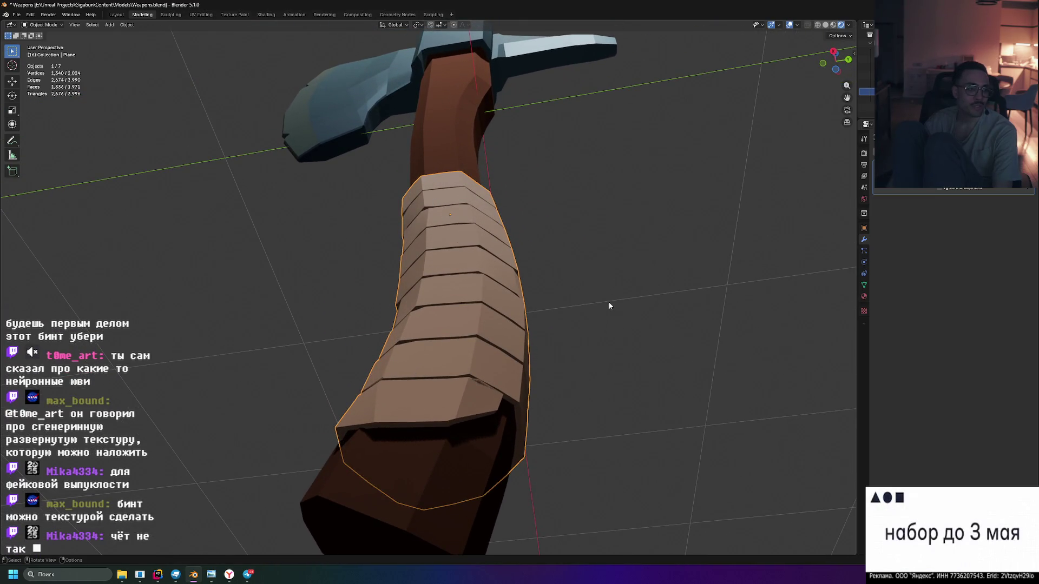
{"action": "left_click_drag", "start_coordinate": [596, 301], "coordinate": [614, 359]}
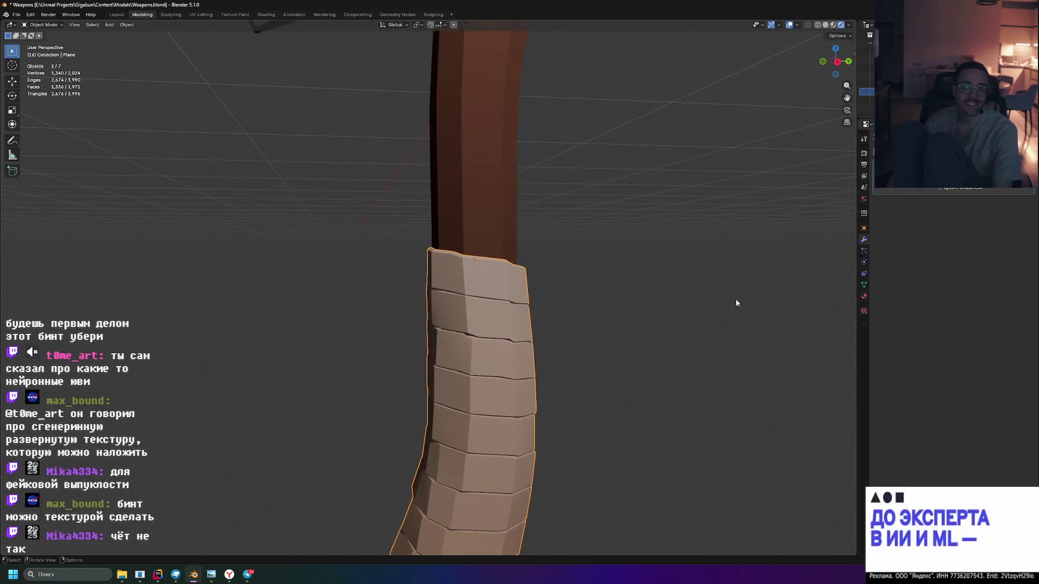
{"action": "scroll", "scroll_direction": "down", "scroll_amount": 3}
{"action": "left_click", "coordinate": [652, 275]}
{"action": "left_click_drag", "start_coordinate": [652, 276], "coordinate": [569, 204]}
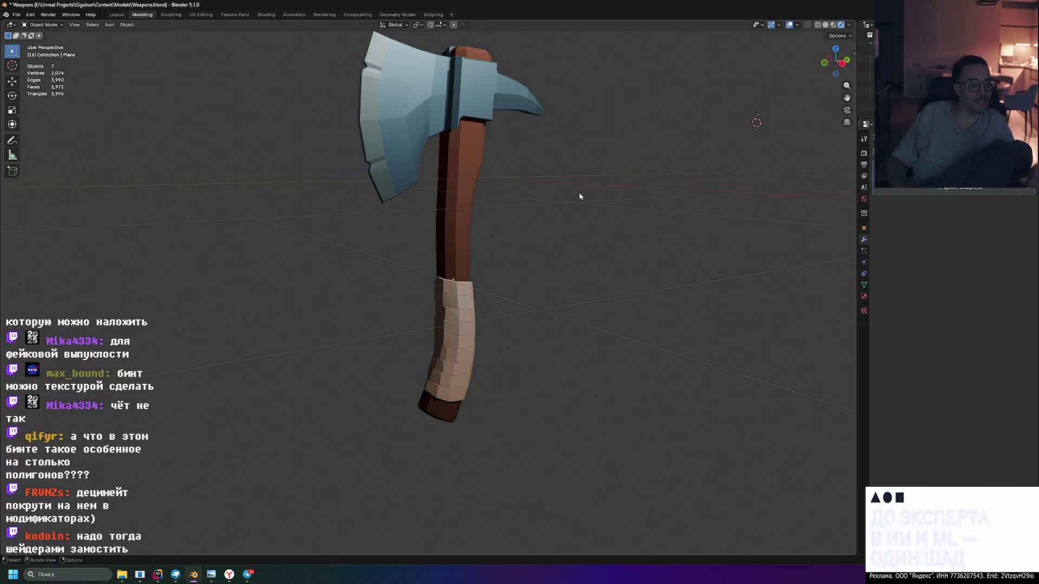
{"action": "left_click", "coordinate": [453, 297]}
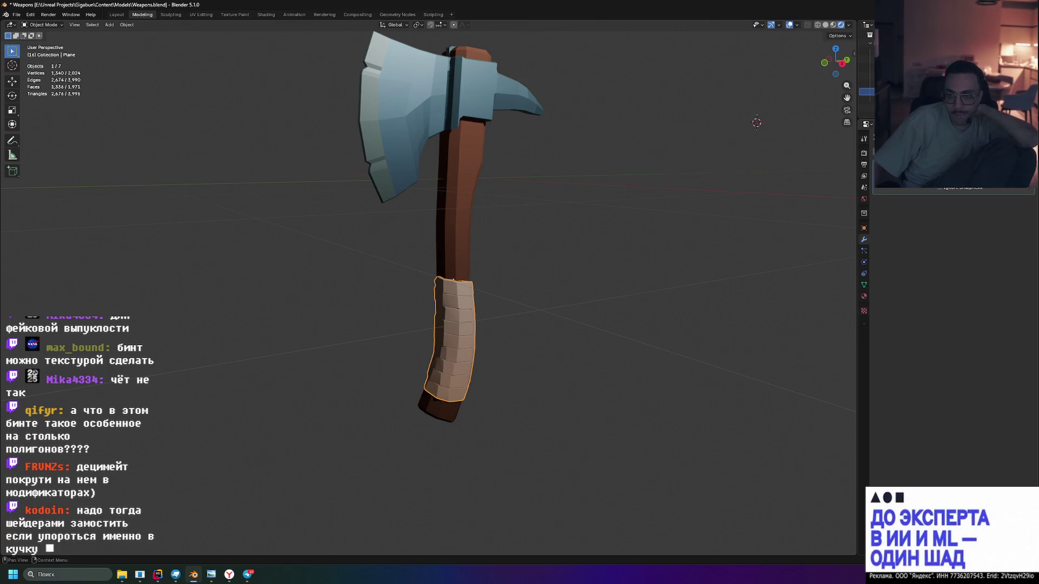
Undo Shade Smooth by Angle on the grip wrap and inspect it from new angles
{"action": "scroll", "scroll_direction": "up", "scroll_amount": 3}
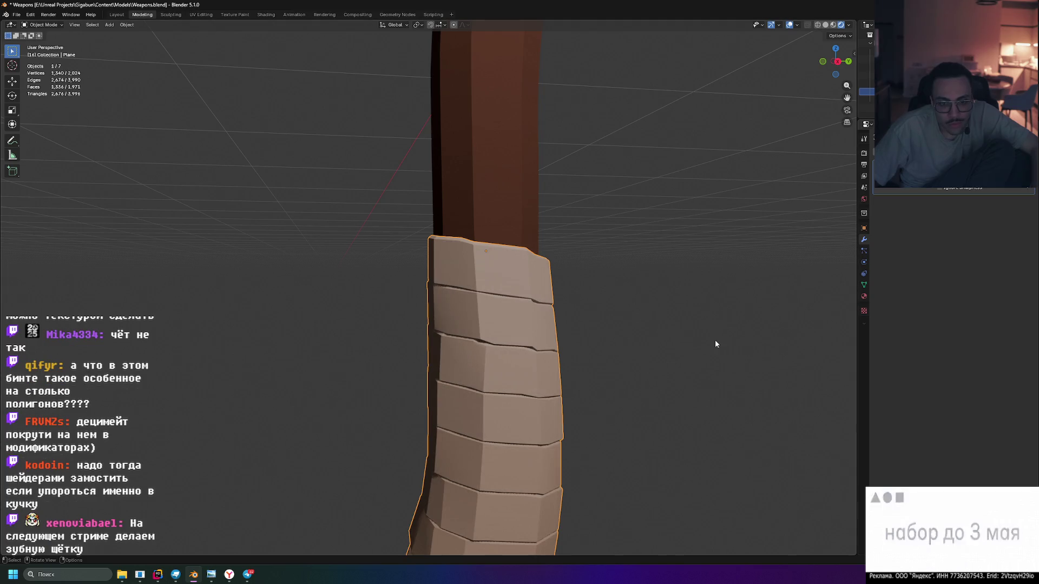
{"action": "scroll", "scroll_direction": "down", "scroll_amount": 3}
{"action": "key", "text": "ctrl+z"}
{"action": "left_click_drag", "start_coordinate": [618, 350], "coordinate": [601, 352]}
{"action": "scroll", "scroll_direction": "down", "scroll_amount": 3}
{"action": "scroll", "scroll_direction": "down", "scroll_amount": 3}
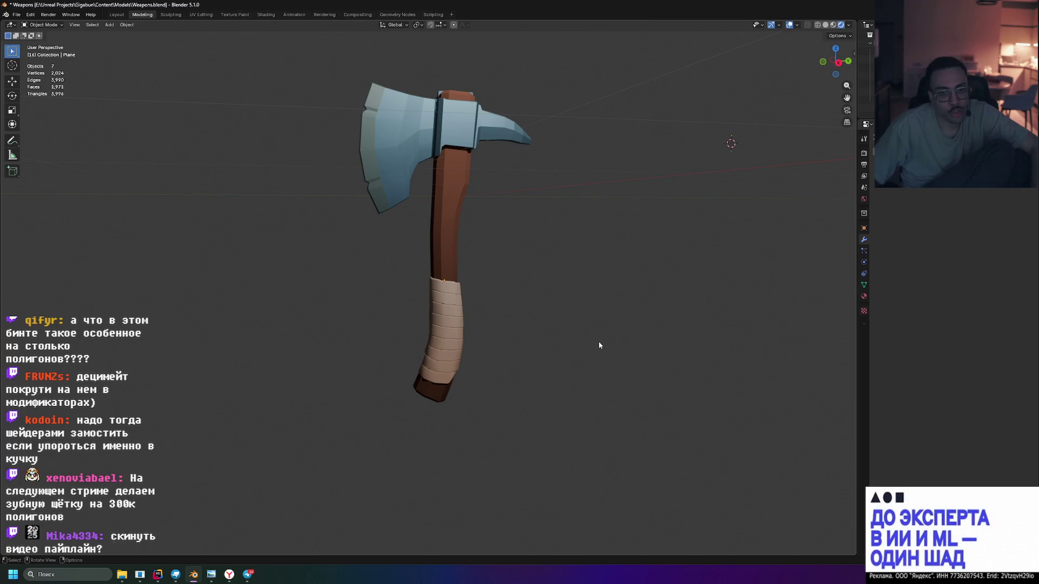
{"action": "scroll", "scroll_direction": "up", "scroll_amount": 3}
{"action": "left_click_drag", "start_coordinate": [588, 333], "coordinate": [603, 338]}
{"action": "scroll", "scroll_direction": "down", "scroll_amount": 3}
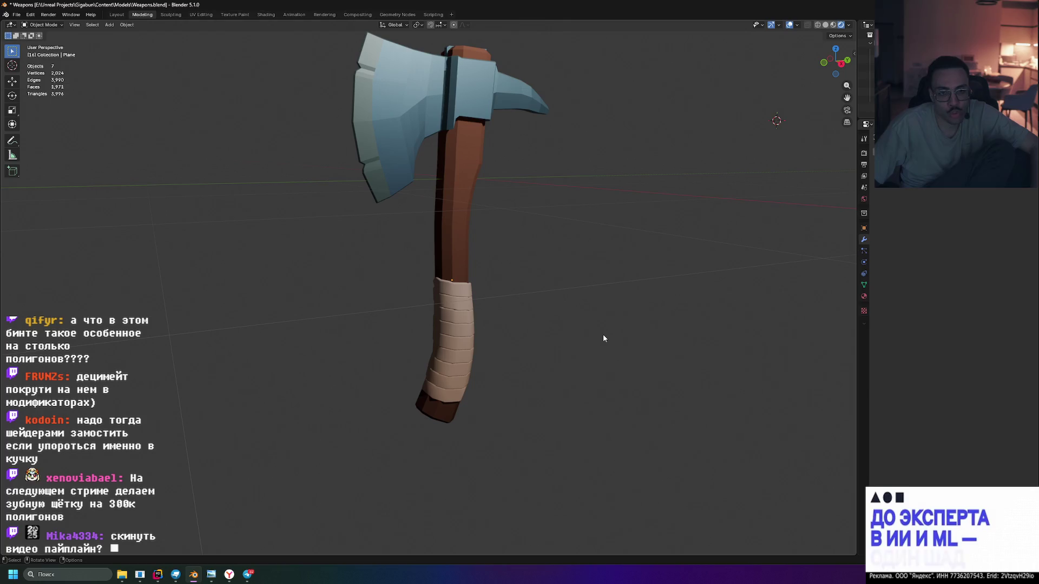
Add a Decimate modifier to the grip wrap and lower its ratio to cut faces
{"action": "left_click", "coordinate": [909, 135]}
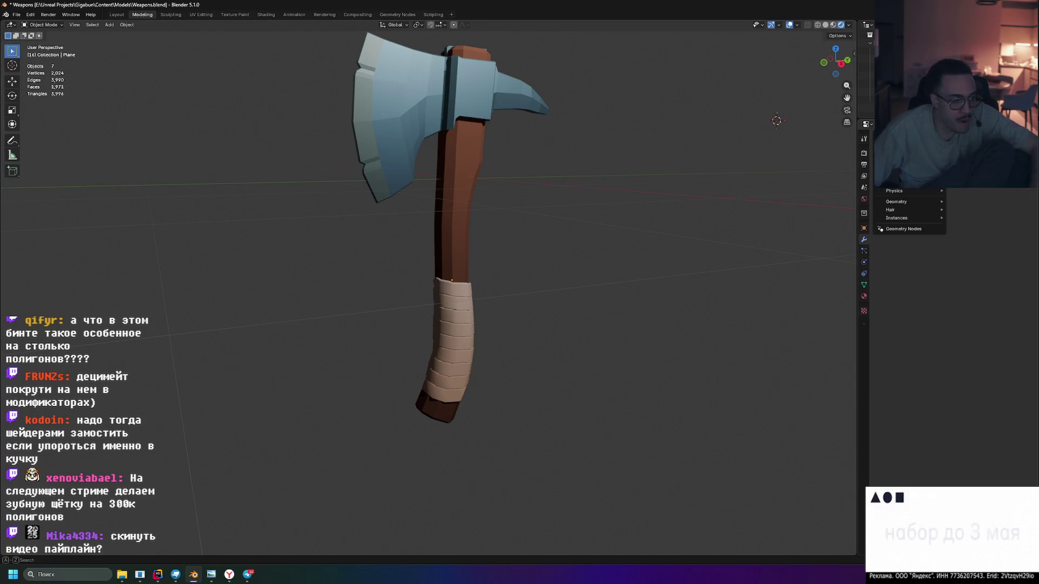
{"action": "type", "text": "dec"}
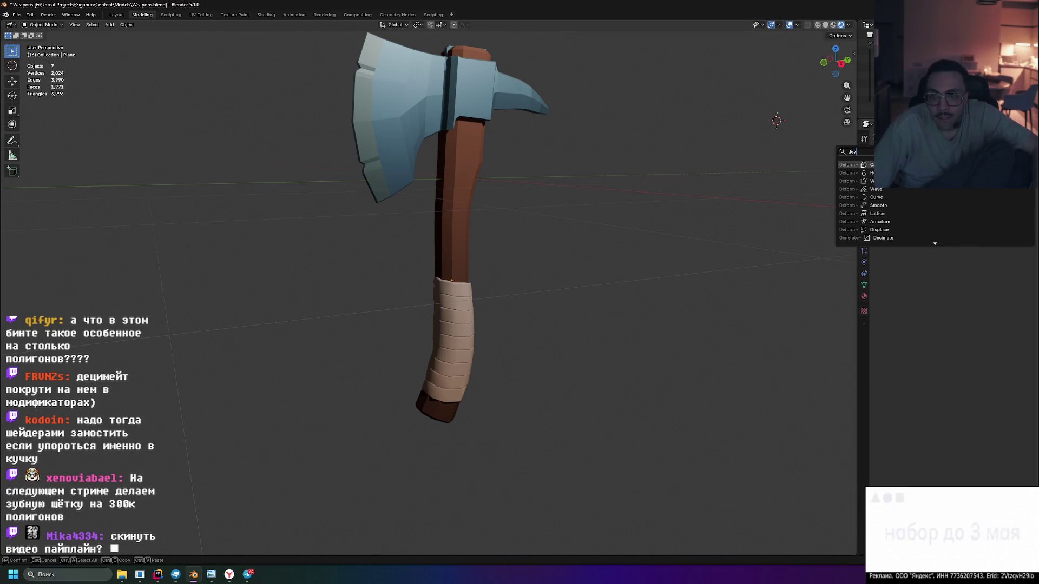
{"action": "key", "text": "Return"}
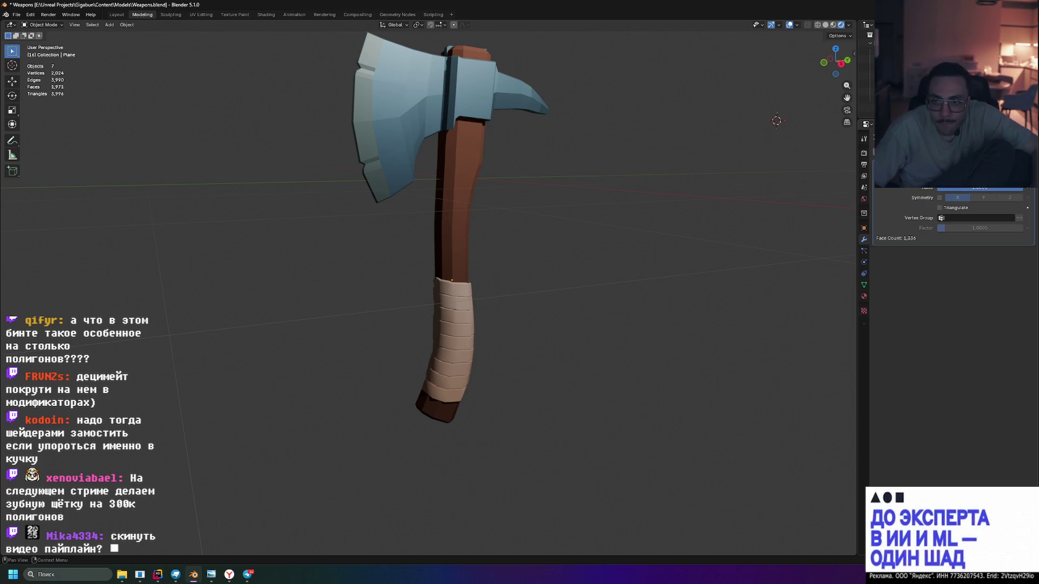
{"action": "scroll", "scroll_direction": "up", "scroll_amount": 3}
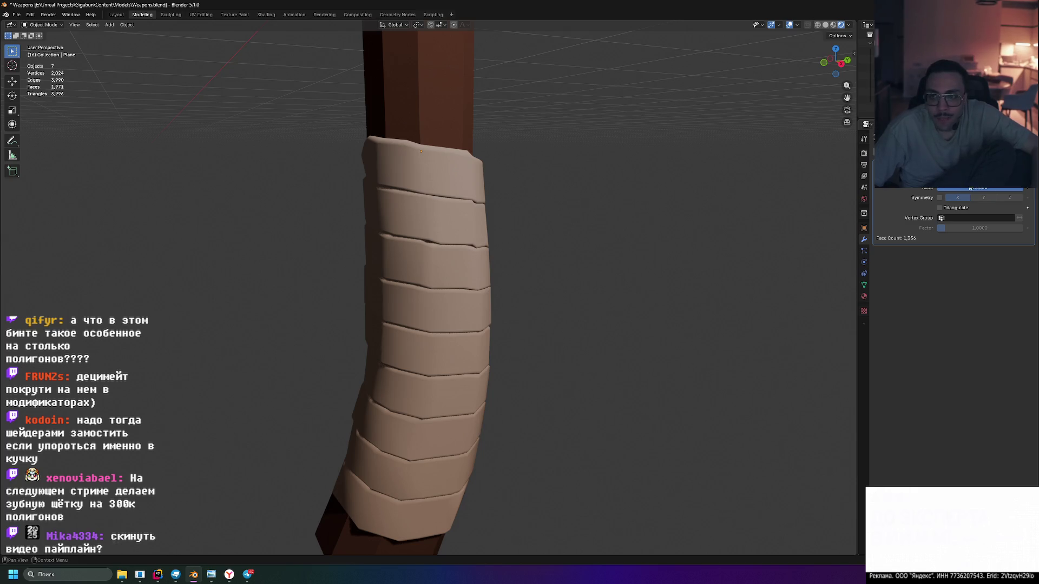
{"action": "left_click_drag", "start_coordinate": [982, 190], "coordinate": [964, 190]}
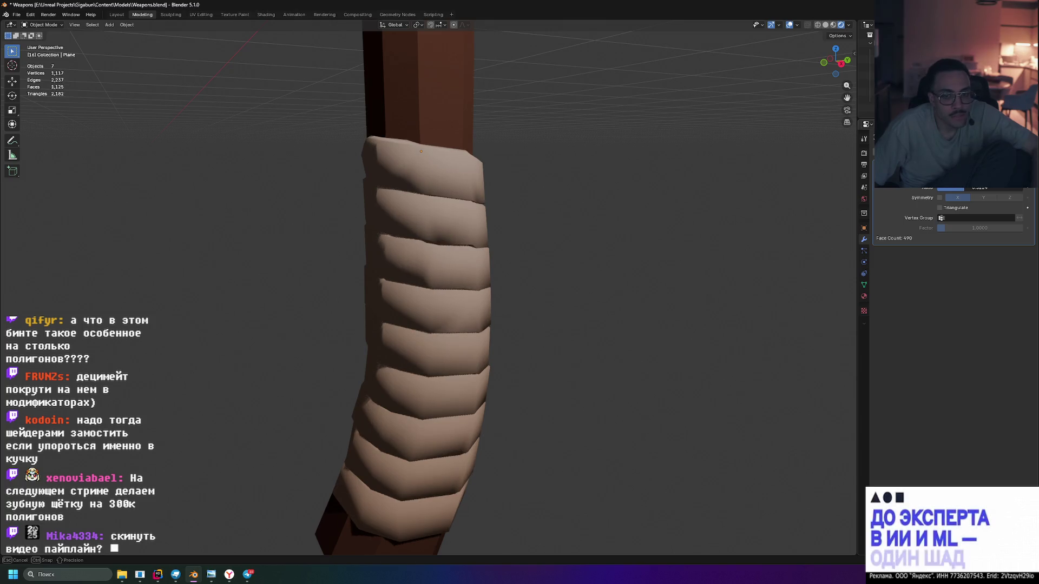
Disable Triangulate, fine-tune the ratio, and switch the Decimate mode to Un-Subdivide
{"action": "scroll", "scroll_direction": "down", "scroll_amount": 3}
{"action": "left_click_drag", "start_coordinate": [638, 251], "coordinate": [537, 239]}
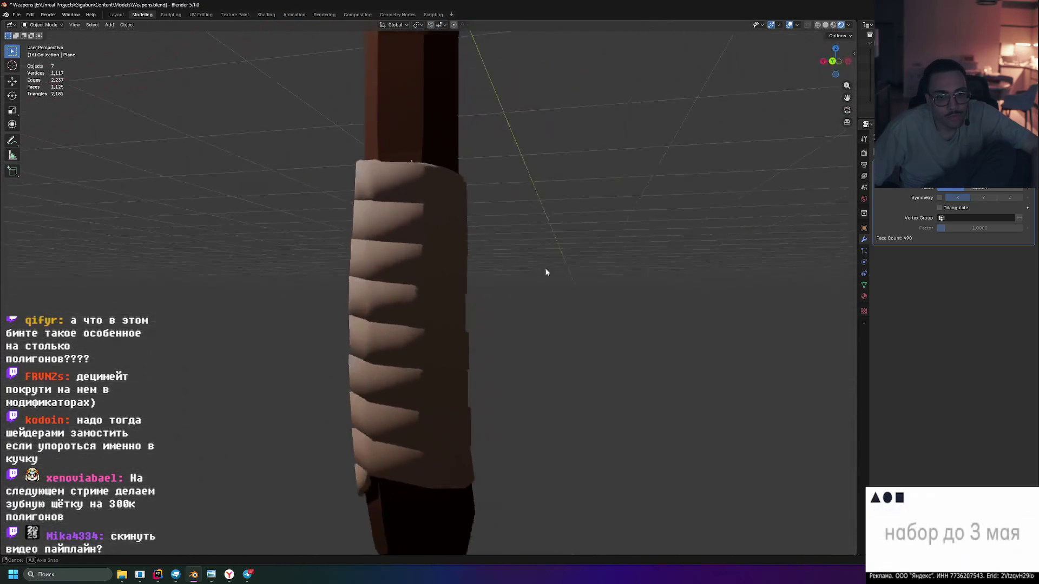
{"action": "scroll", "scroll_direction": "down", "scroll_amount": 3}
{"action": "scroll", "scroll_direction": "down", "scroll_amount": 3}
{"action": "left_click_drag", "start_coordinate": [709, 290], "coordinate": [591, 273]}
{"action": "scroll", "scroll_direction": "up", "scroll_amount": 3}
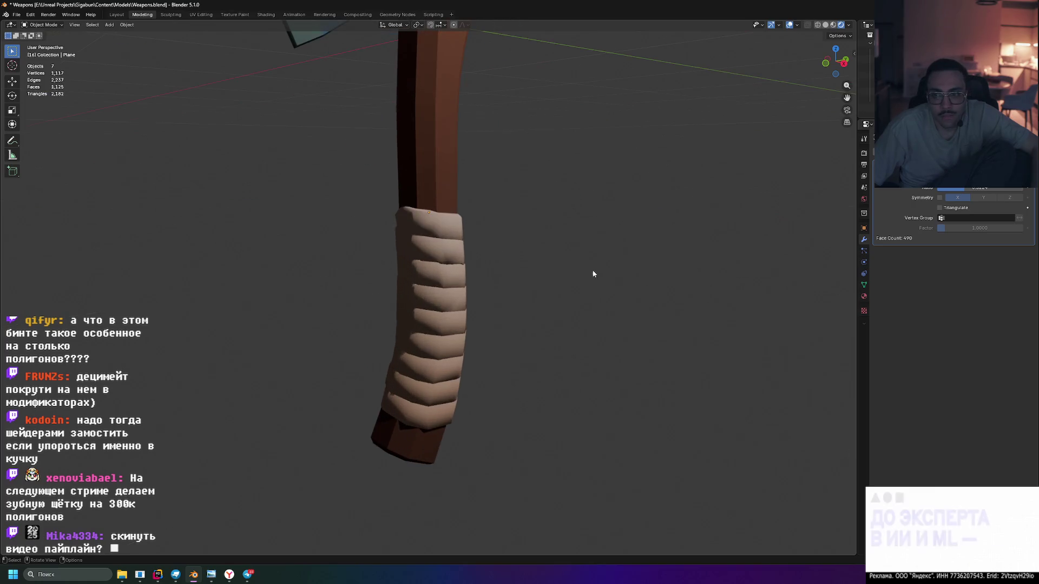
{"action": "left_click", "coordinate": [939, 208]}
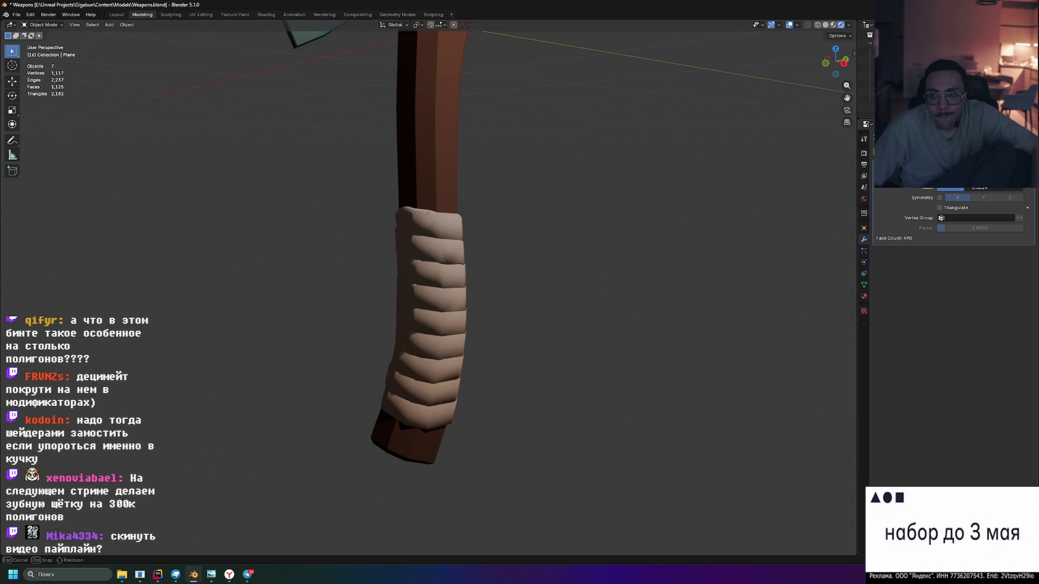
{"action": "left_click_drag", "start_coordinate": [980, 184], "coordinate": [976, 184]}
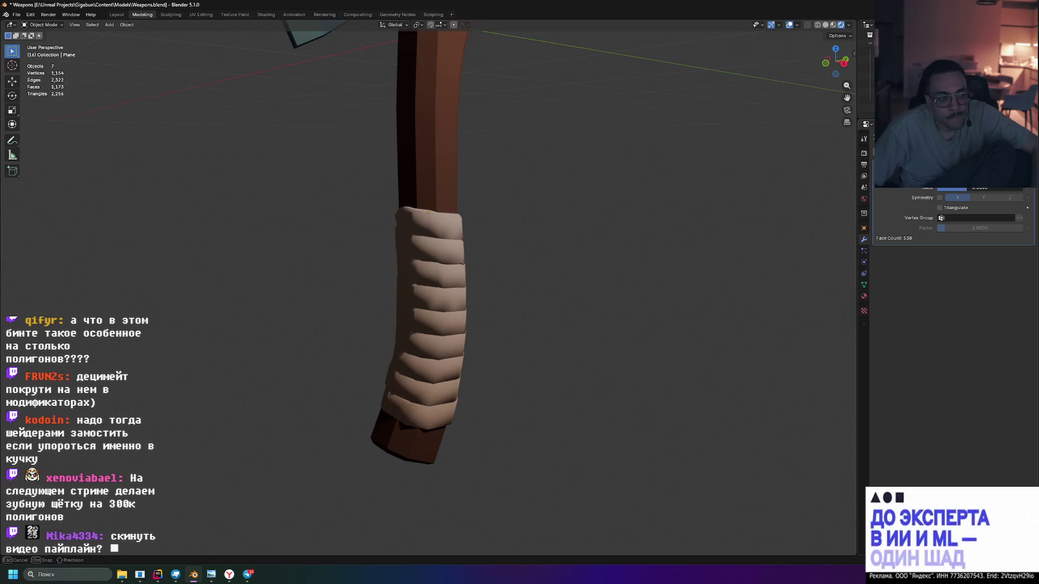
{"action": "left_click_drag", "start_coordinate": [976, 184], "coordinate": [1016, 184]}
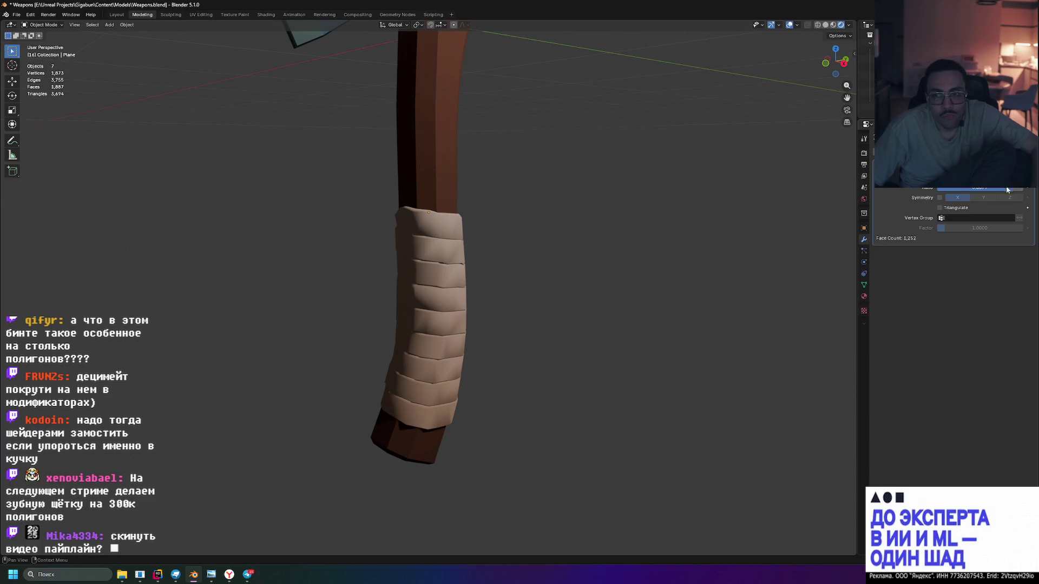
{"action": "left_click", "coordinate": [955, 175]}
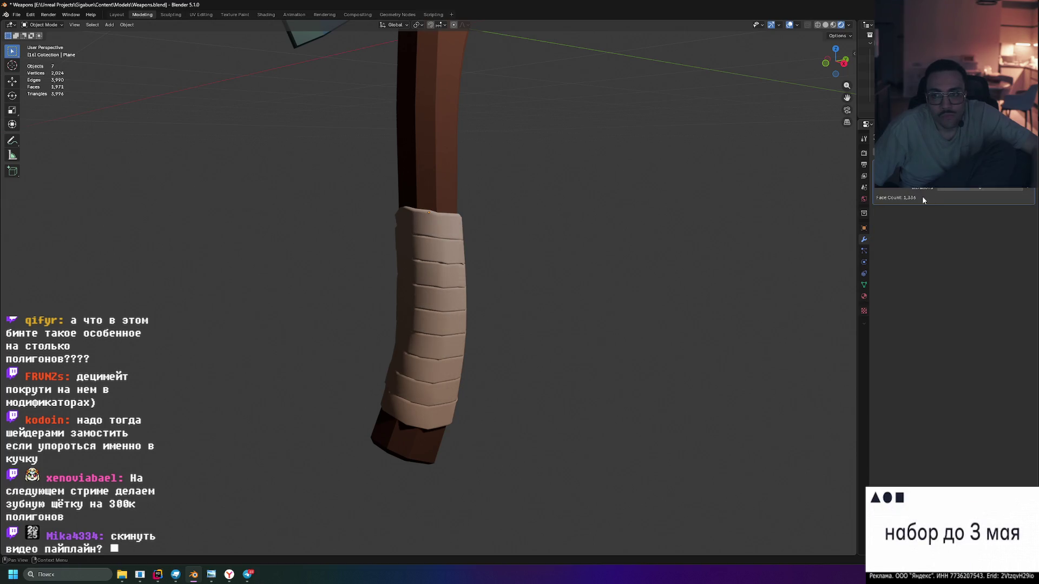
Try Planar, then return Decimate to Collapse at ratio 1.0 and reselect the grip wrap
{"action": "left_click", "coordinate": [1004, 175]}
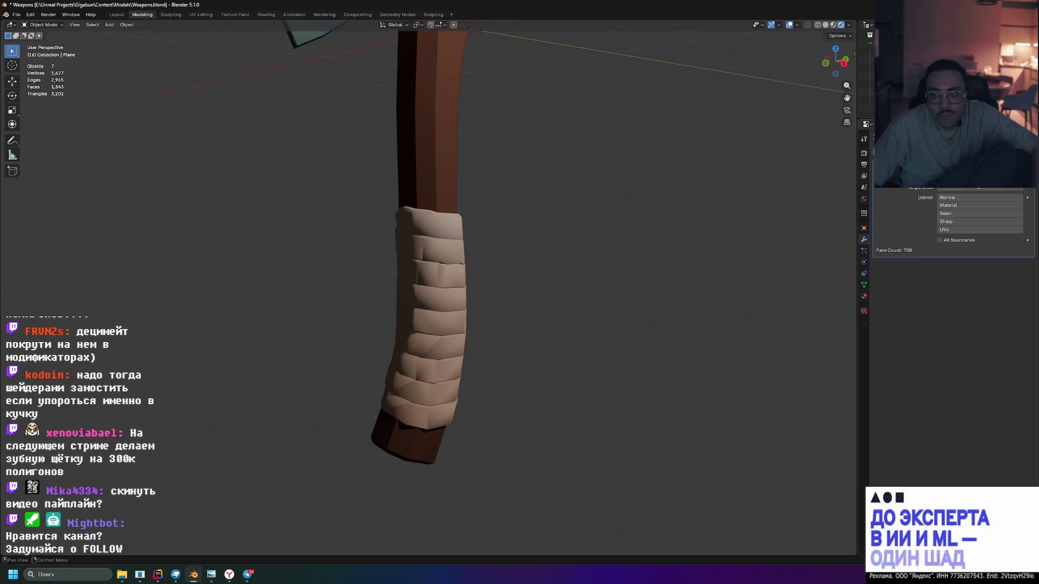
{"action": "left_click_drag", "start_coordinate": [722, 249], "coordinate": [586, 255]}
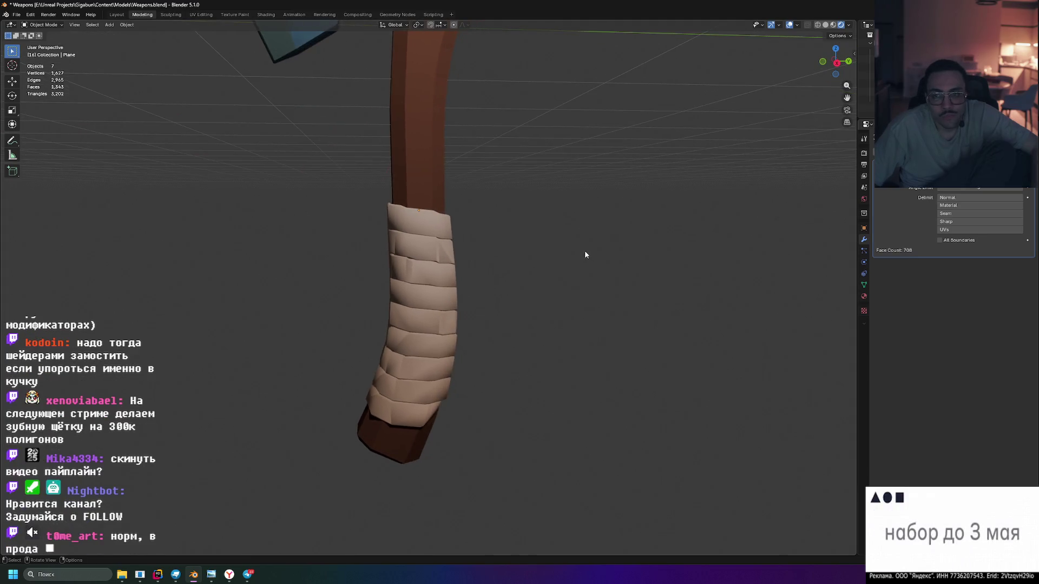
{"action": "scroll", "scroll_direction": "up", "scroll_amount": 3}
{"action": "left_click", "coordinate": [952, 175]}
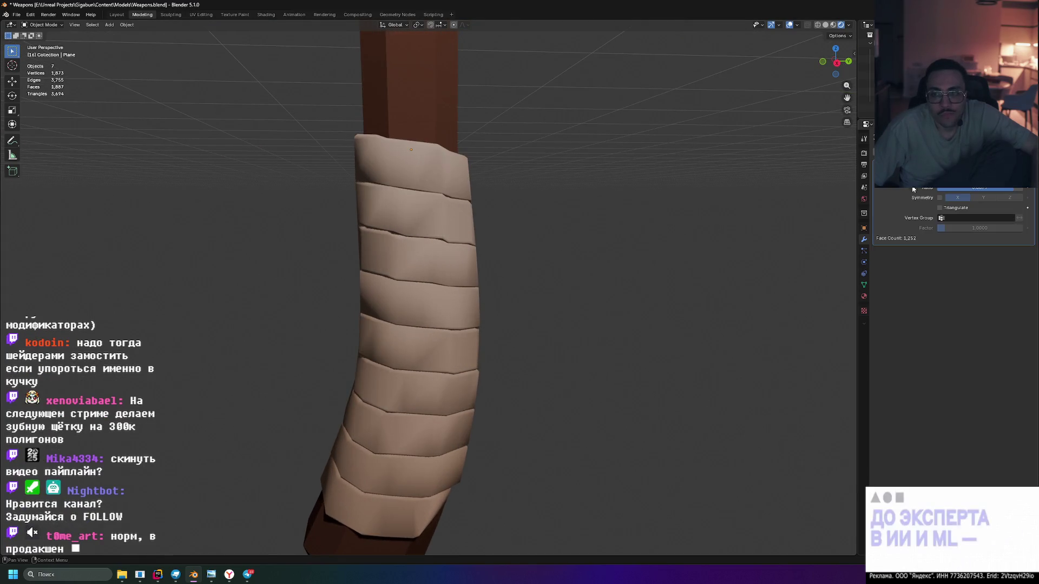
{"action": "left_click_drag", "start_coordinate": [1006, 187], "coordinate": [989, 187]}
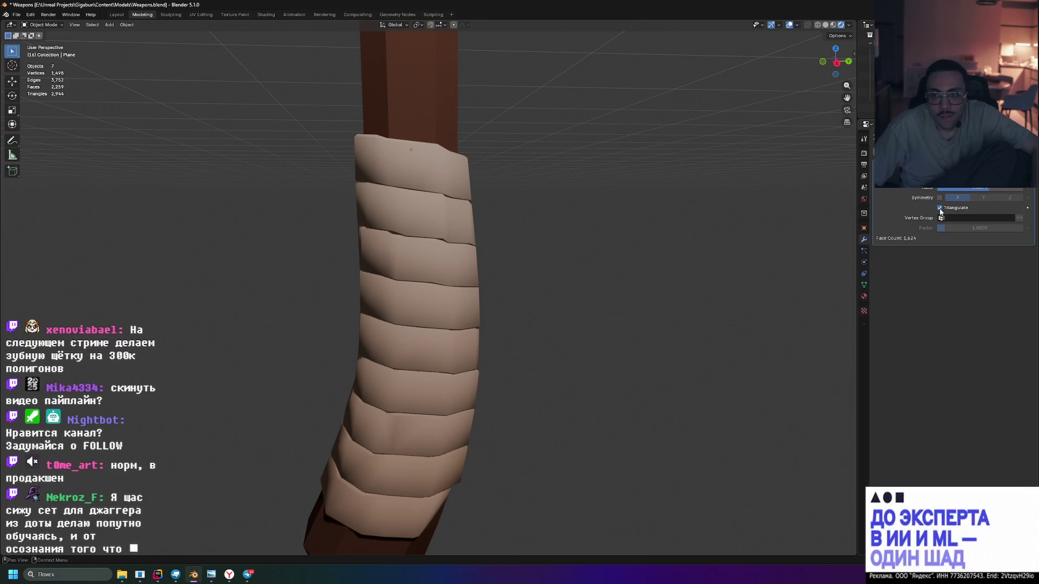
{"action": "left_click_drag", "start_coordinate": [952, 187], "coordinate": [1023, 187]}
{"action": "scroll", "scroll_direction": "down", "scroll_amount": 3}
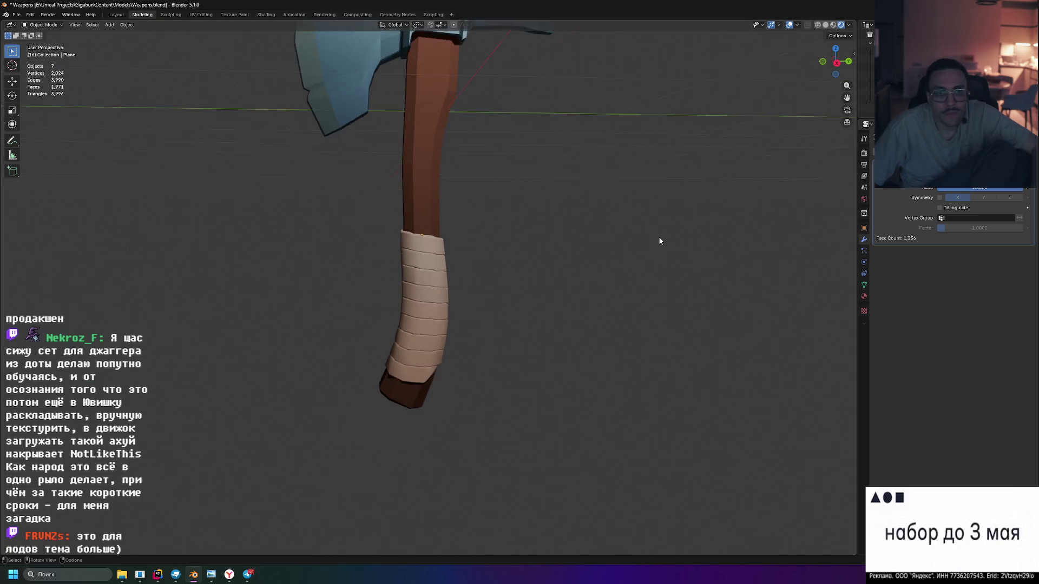
{"action": "scroll", "scroll_direction": "up", "scroll_amount": 3}
{"action": "left_click", "coordinate": [419, 262]}
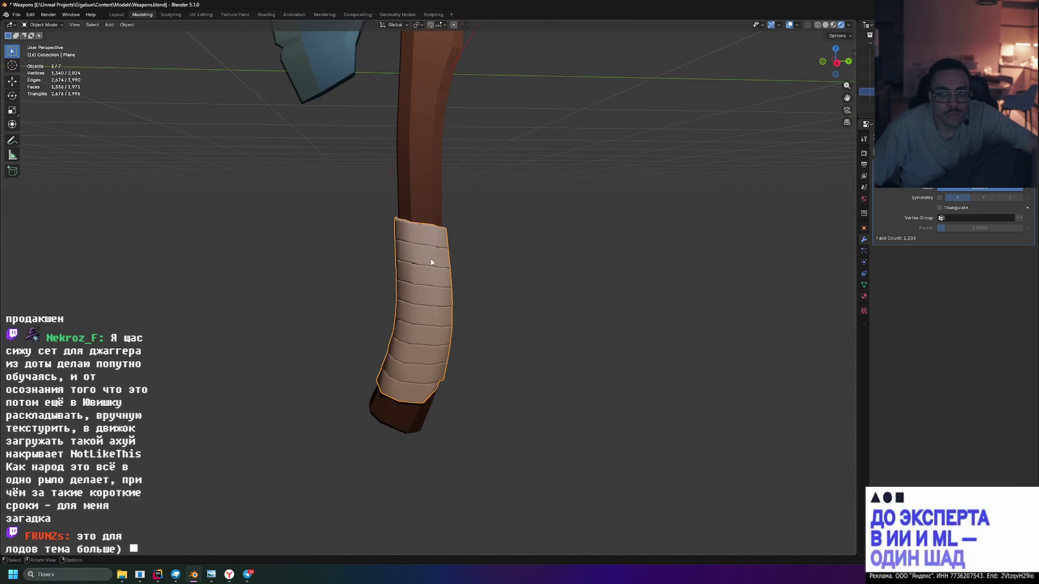
Replace the Decimate modifier with a fresh one and reduce the wrap to about 765 faces
{"action": "left_click", "coordinate": [1026, 161]}
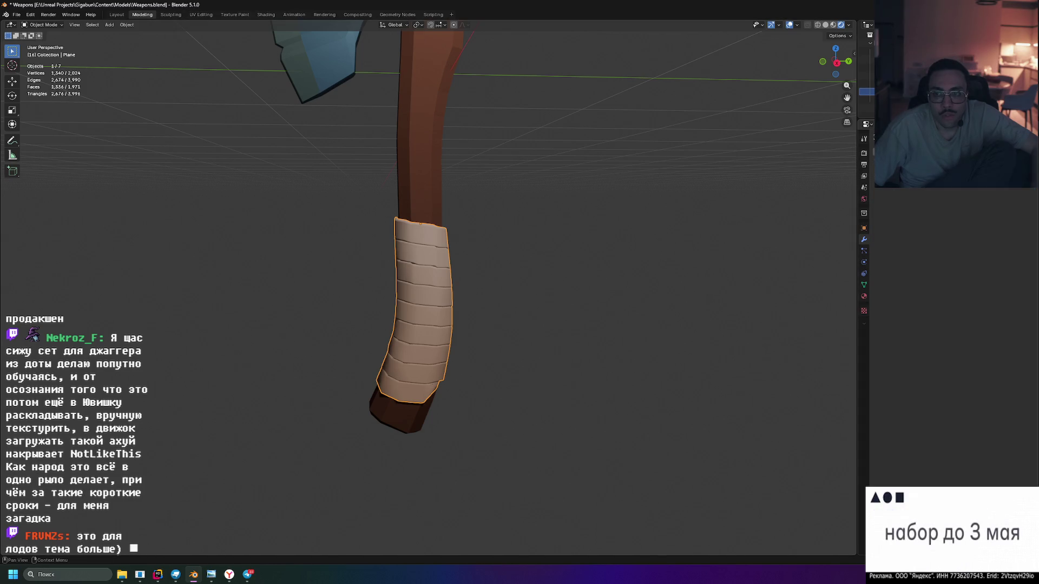
{"action": "left_click", "coordinate": [920, 139]}
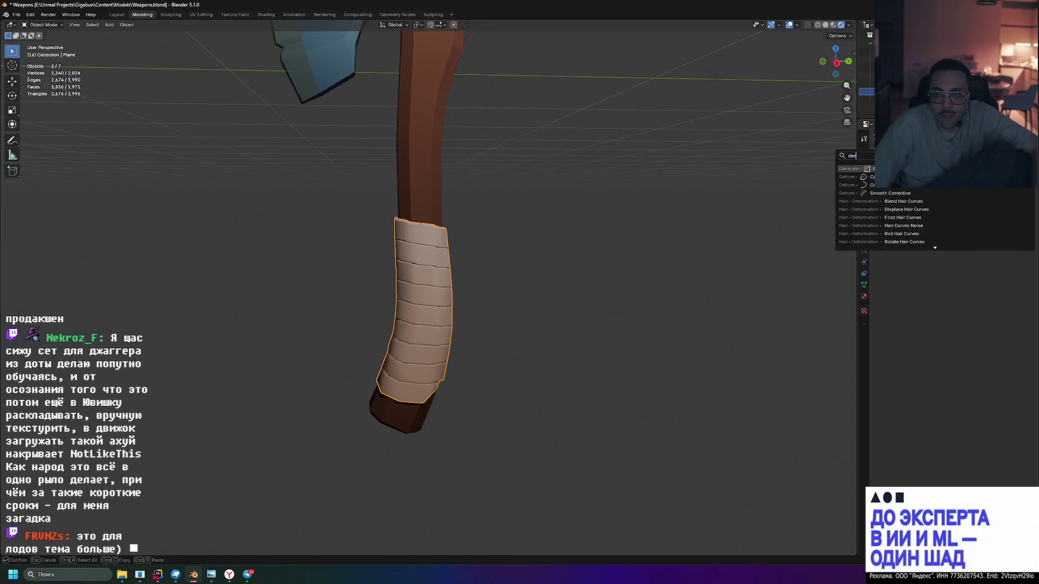
{"action": "left_click", "coordinate": [893, 216]}
{"action": "left_click_drag", "start_coordinate": [1006, 187], "coordinate": [985, 187]}
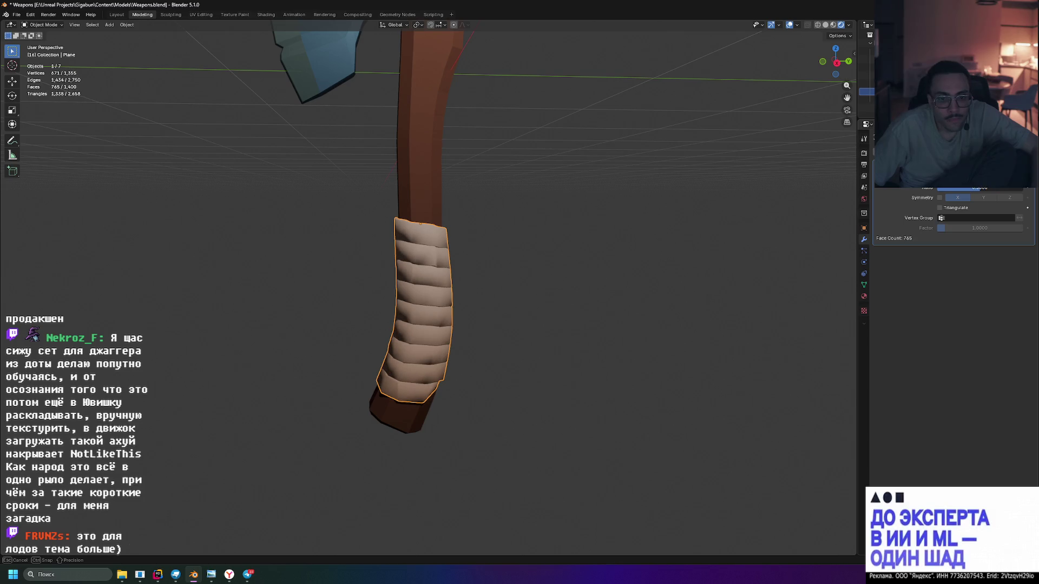
Frame the selected grip and push the Decimate ratio back toward 1.0
{"action": "scroll", "scroll_direction": "down", "scroll_amount": 3}
{"action": "left_click_drag", "start_coordinate": [609, 183], "coordinate": [556, 320]}
{"action": "key", "text": "KP_Decimal"}
{"action": "left_click_drag", "start_coordinate": [590, 256], "coordinate": [579, 251]}
{"action": "scroll", "scroll_direction": "down", "scroll_amount": 3}
{"action": "scroll", "scroll_direction": "up", "scroll_amount": 3}
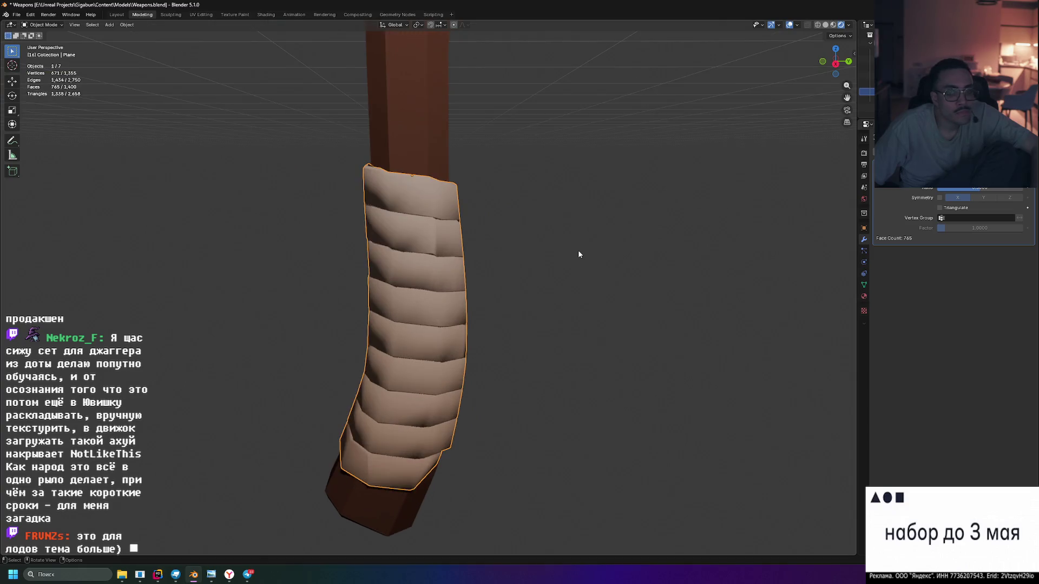
{"action": "scroll", "scroll_direction": "down", "scroll_amount": 3}
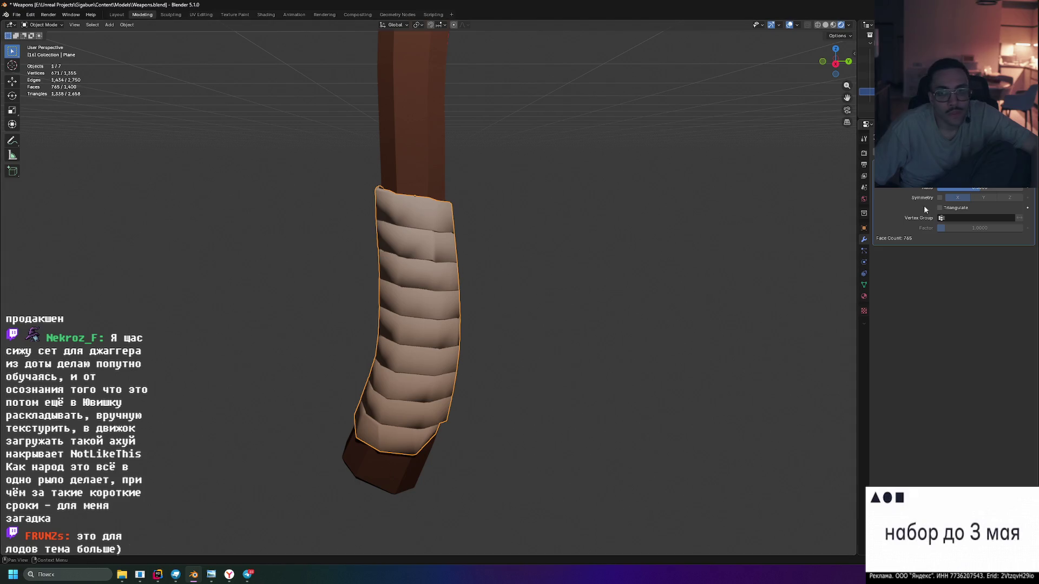
{"action": "left_click_drag", "start_coordinate": [983, 188], "coordinate": [981, 188]}
Raise the ratio to full detail, deselect everything and switch to UV Editing
{"action": "scroll", "scroll_direction": "down", "scroll_amount": 3}
{"action": "left_click_drag", "start_coordinate": [526, 332], "coordinate": [564, 321]}
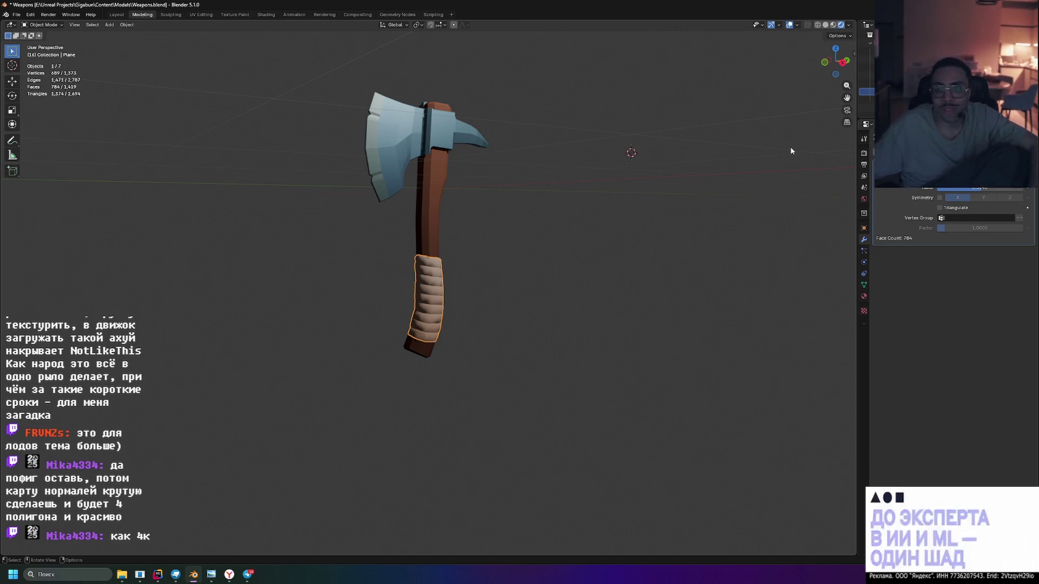
{"action": "left_click_drag", "start_coordinate": [991, 189], "coordinate": [1020, 189]}
{"action": "left_click", "coordinate": [544, 230]}
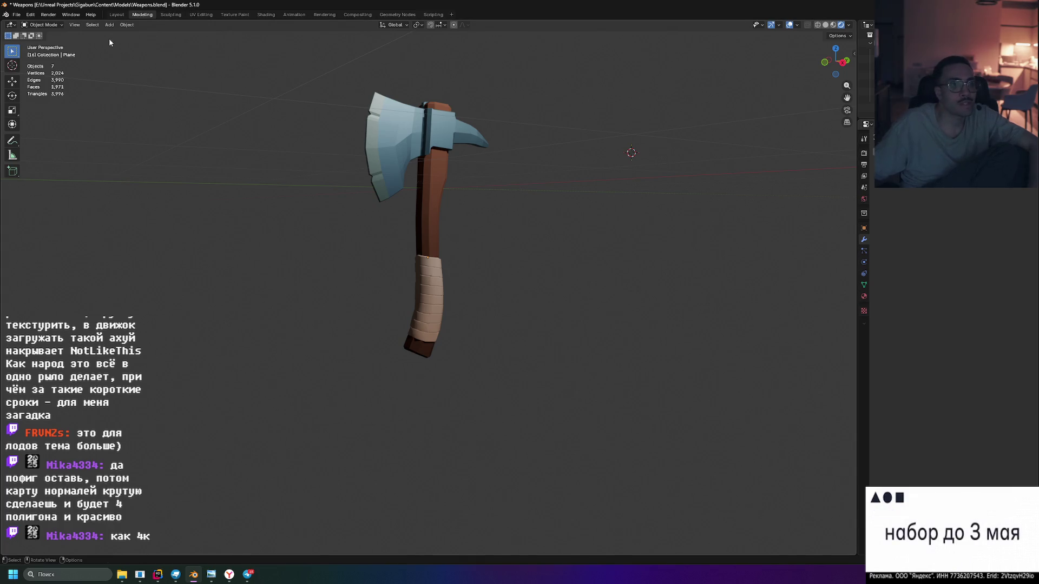
{"action": "left_click", "coordinate": [201, 14]}
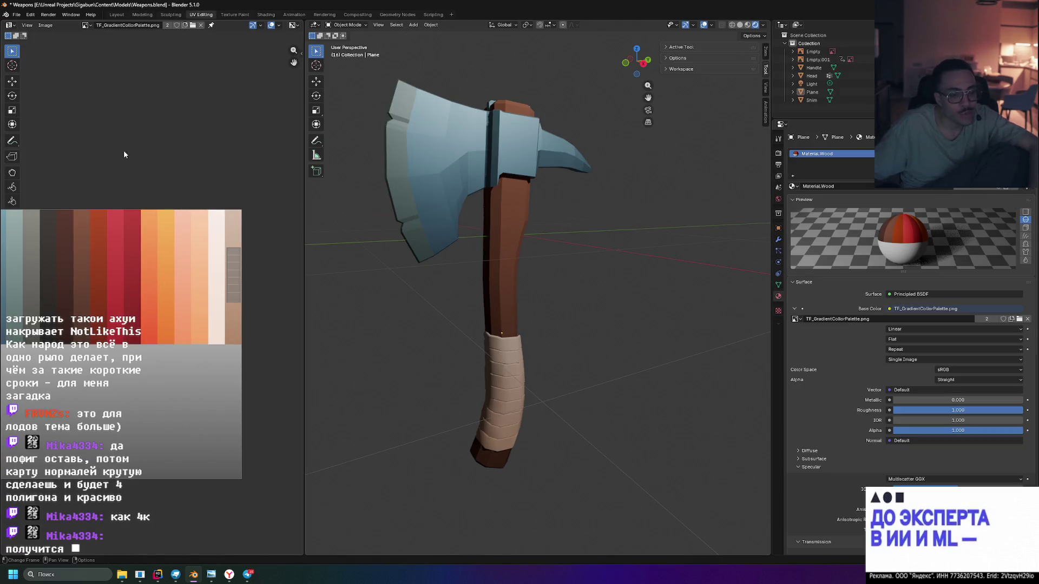
Widen the palette image view beside the axe and select the grip wrap Plane object
{"action": "scroll", "scroll_direction": "down", "scroll_amount": 3}
{"action": "scroll", "scroll_direction": "up", "scroll_amount": 3}
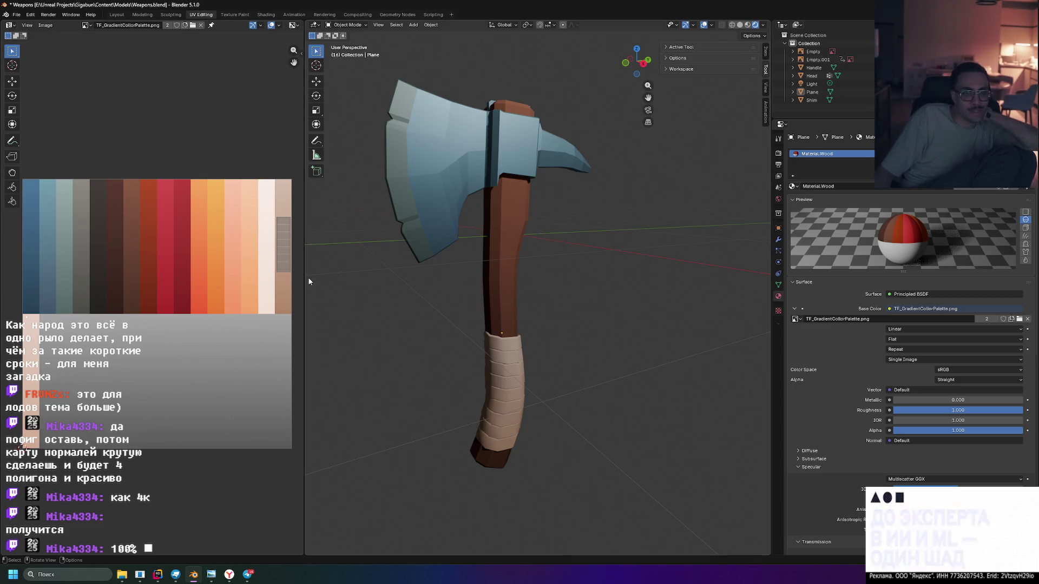
{"action": "left_click_drag", "start_coordinate": [304, 211], "coordinate": [358, 216]}
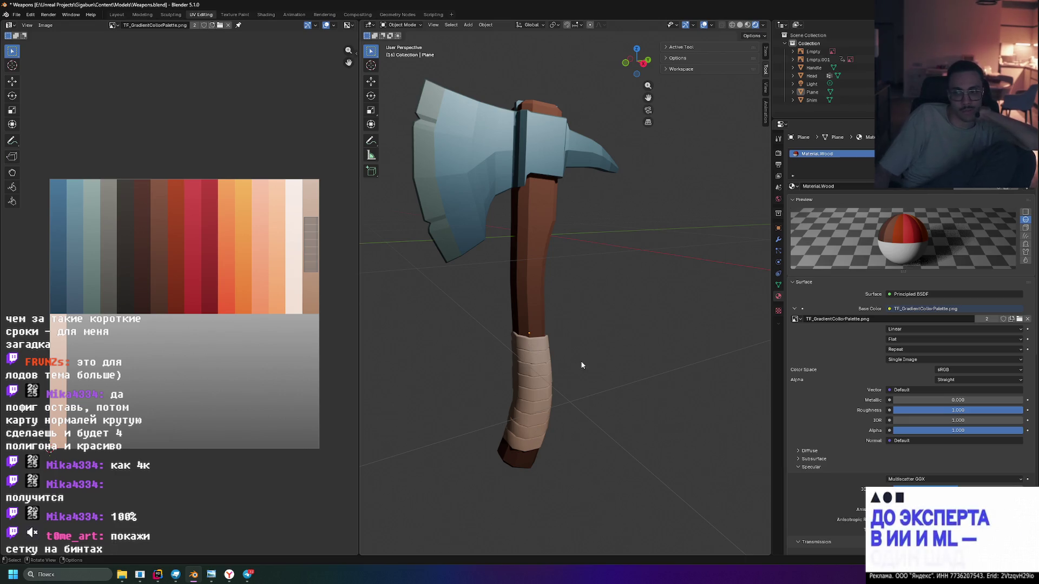
{"action": "left_click", "coordinate": [520, 353]}
{"action": "left_click_drag", "start_coordinate": [571, 353], "coordinate": [731, 273]}
Inspect the grip wrap's UV island on the palette and its mesh in Edit Mode, then exit
{"action": "key", "text": "Tab"}
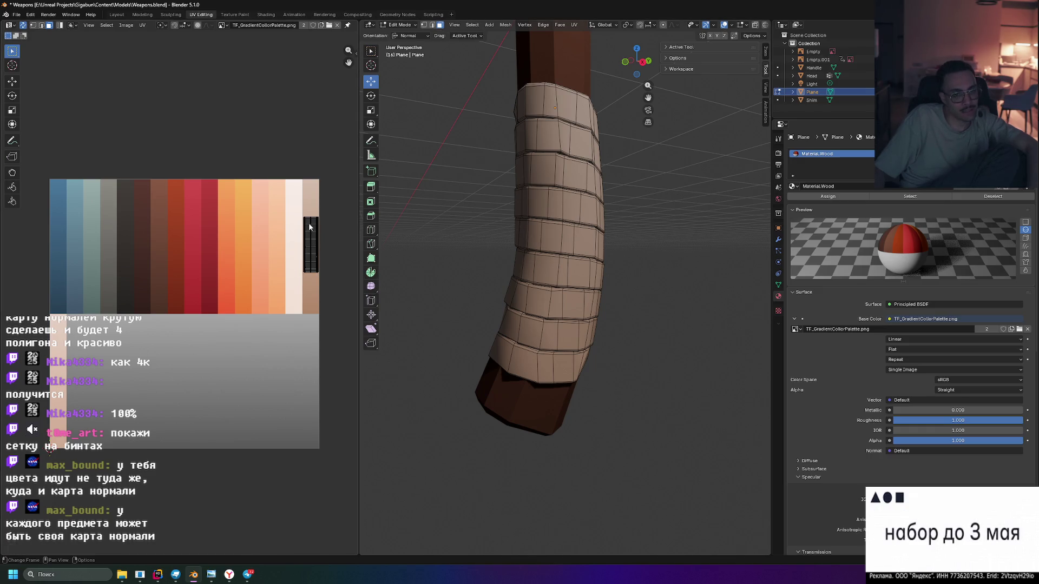
{"action": "scroll", "scroll_direction": "up", "scroll_amount": 3}
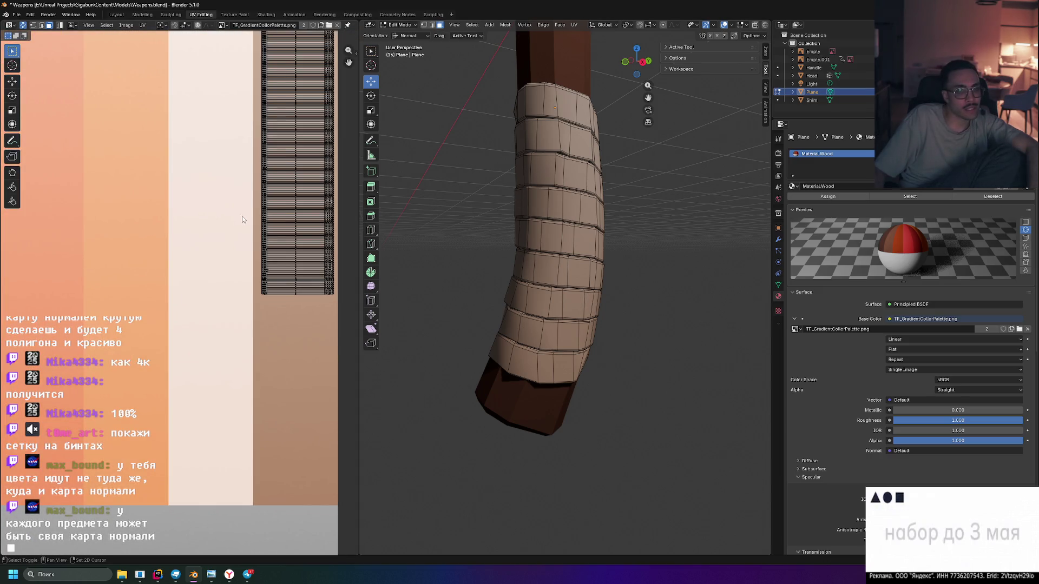
{"action": "left_click_drag", "start_coordinate": [244, 218], "coordinate": [161, 281]}
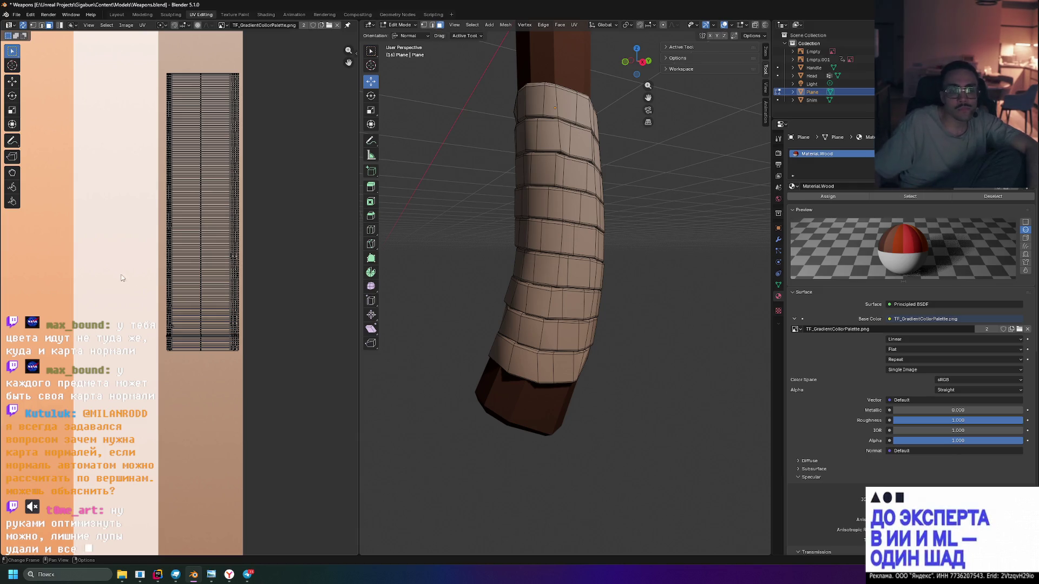
{"action": "left_click_drag", "start_coordinate": [466, 249], "coordinate": [567, 312]}
{"action": "scroll", "scroll_direction": "up", "scroll_amount": 3}
{"action": "left_click_drag", "start_coordinate": [527, 278], "coordinate": [555, 175]}
{"action": "scroll", "scroll_direction": "down", "scroll_amount": 3}
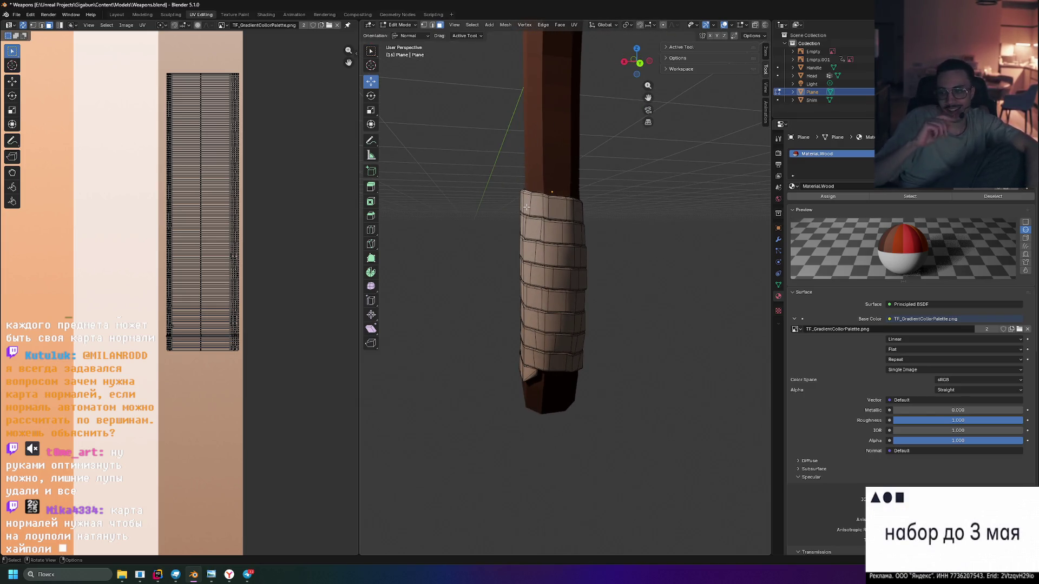
{"action": "left_click_drag", "start_coordinate": [560, 224], "coordinate": [460, 223]}
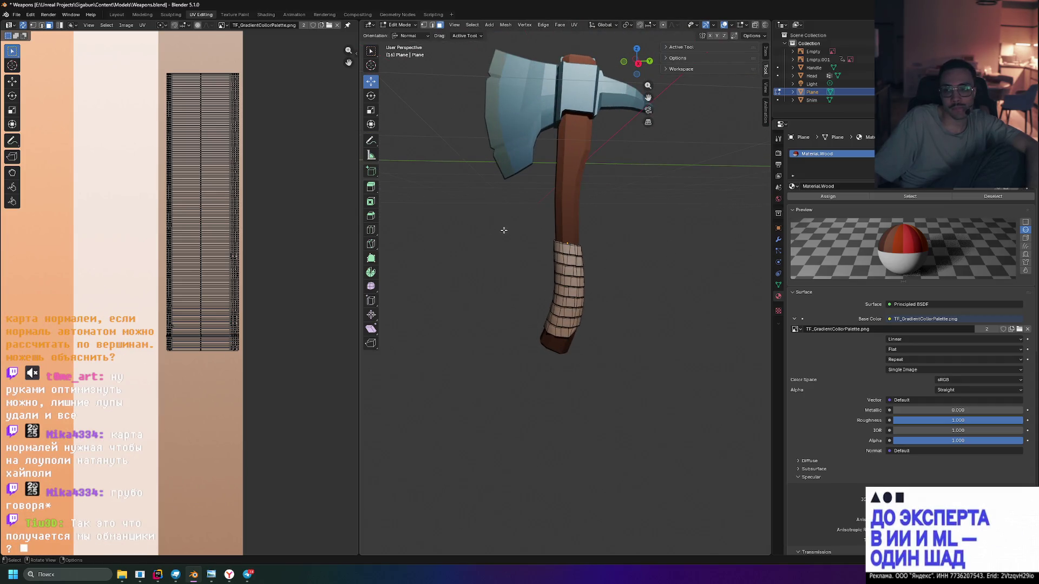
{"action": "scroll", "scroll_direction": "up", "scroll_amount": 3}
{"action": "left_click_drag", "start_coordinate": [638, 285], "coordinate": [662, 263]}
{"action": "key", "text": "Tab"}
Orbit to frame the whole axe, then switch to the Shading workspace with the Wood material nodes
{"action": "scroll", "scroll_direction": "down", "scroll_amount": 3}
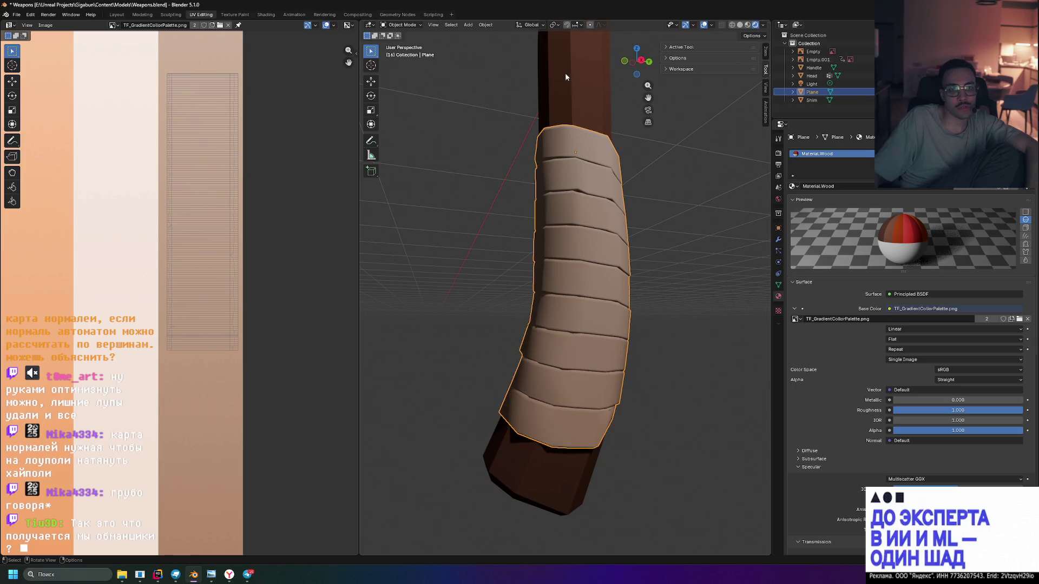
{"action": "left_click", "coordinate": [565, 79]}
{"action": "scroll", "scroll_direction": "down", "scroll_amount": 3}
{"action": "left_click", "coordinate": [676, 183]}
{"action": "left_click_drag", "start_coordinate": [677, 184], "coordinate": [582, 221]}
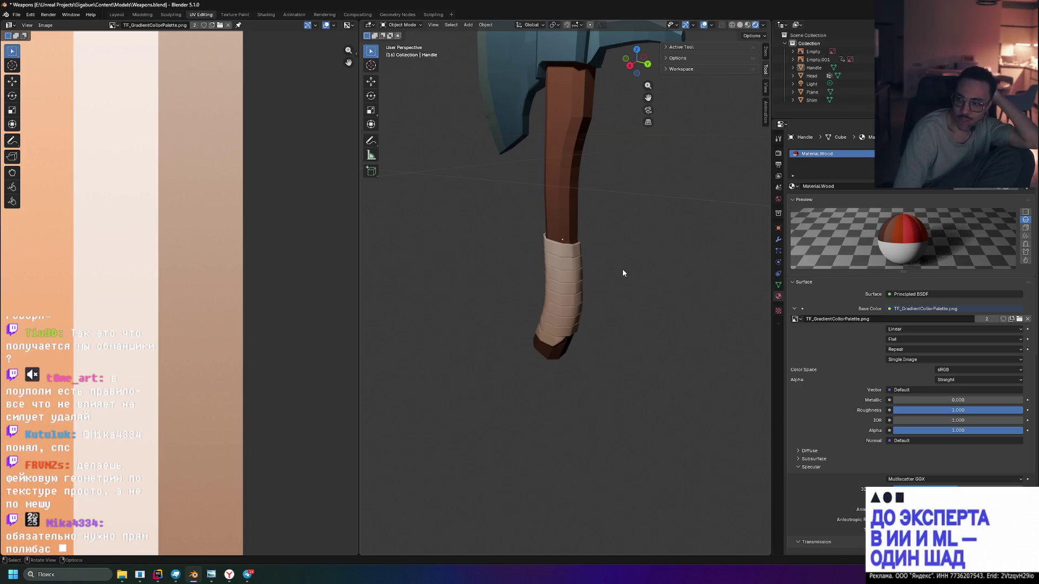
{"action": "scroll", "scroll_direction": "down", "scroll_amount": 3}
{"action": "left_click_drag", "start_coordinate": [615, 274], "coordinate": [671, 239]}
{"action": "scroll", "scroll_direction": "up", "scroll_amount": 3}
{"action": "scroll", "scroll_direction": "up", "scroll_amount": 3}
{"action": "scroll", "scroll_direction": "down", "scroll_amount": 3}
{"action": "scroll", "scroll_direction": "up", "scroll_amount": 3}
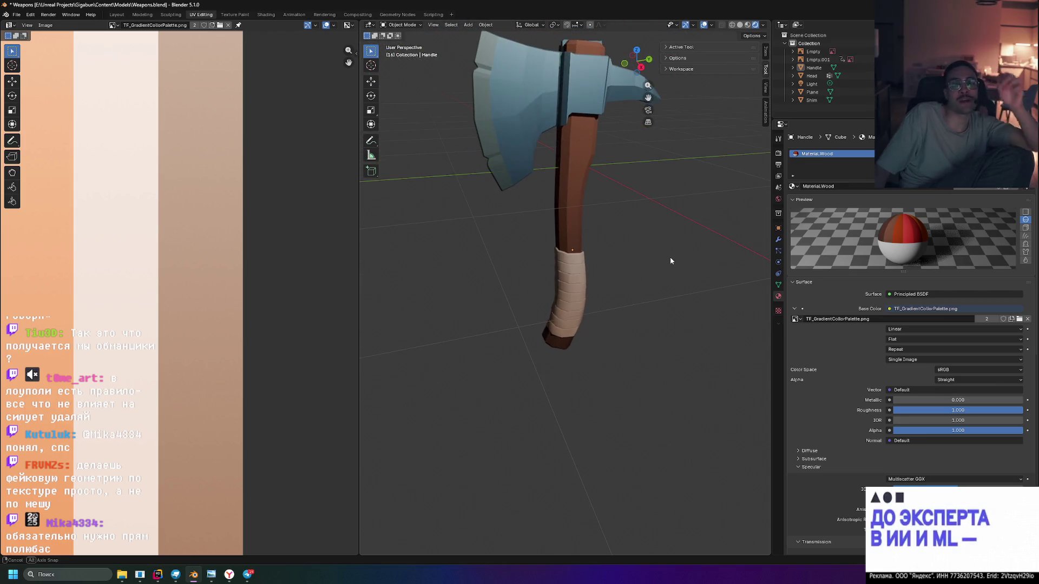
{"action": "left_click", "coordinate": [265, 15]}
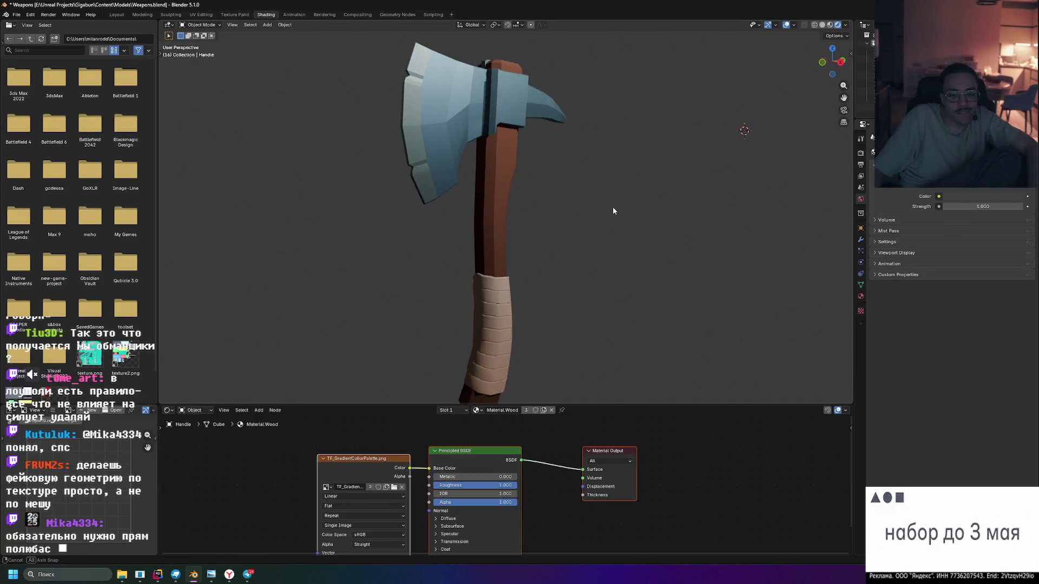
Turn on Material Preview shading and orbit to see the axe edge-on
{"action": "scroll", "scroll_direction": "down", "scroll_amount": 3}
{"action": "left_click", "coordinate": [831, 25]}
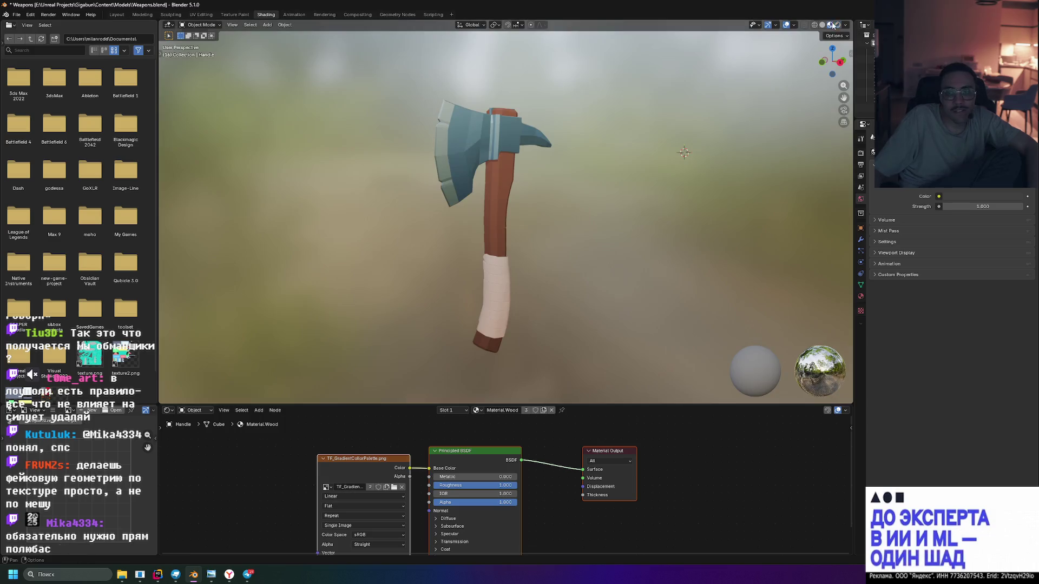
{"action": "left_click_drag", "start_coordinate": [611, 219], "coordinate": [555, 223]}
{"action": "left_click_drag", "start_coordinate": [640, 183], "coordinate": [604, 199]}
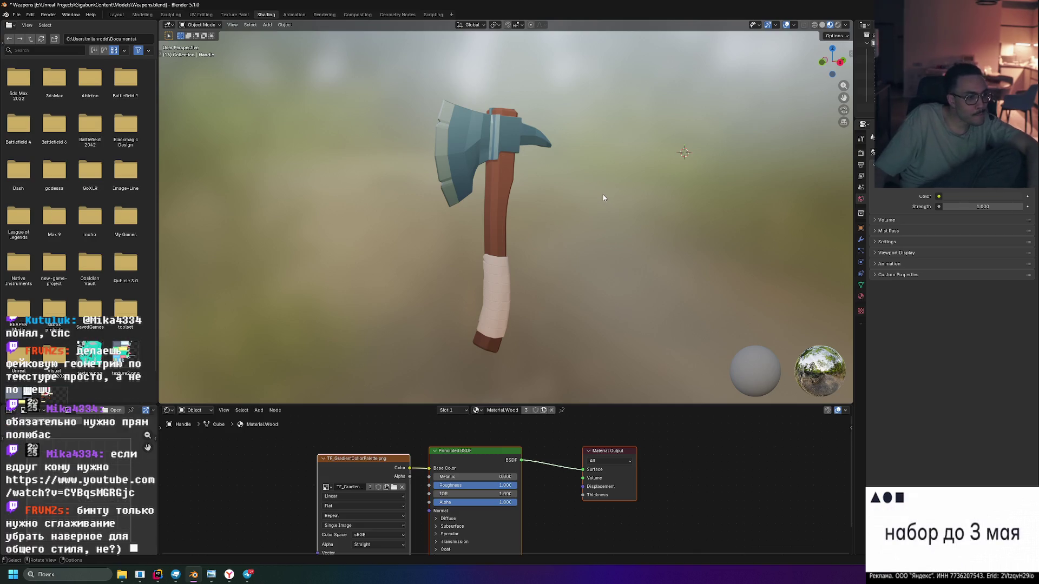
Orbit and zoom in close around the cloth-bandaged grip to inspect the wrap
{"action": "scroll", "scroll_direction": "up", "scroll_amount": 3}
{"action": "left_click_drag", "start_coordinate": [587, 297], "coordinate": [579, 242]}
{"action": "left_click_drag", "start_coordinate": [517, 273], "coordinate": [568, 227]}
{"action": "scroll", "scroll_direction": "down", "scroll_amount": 3}
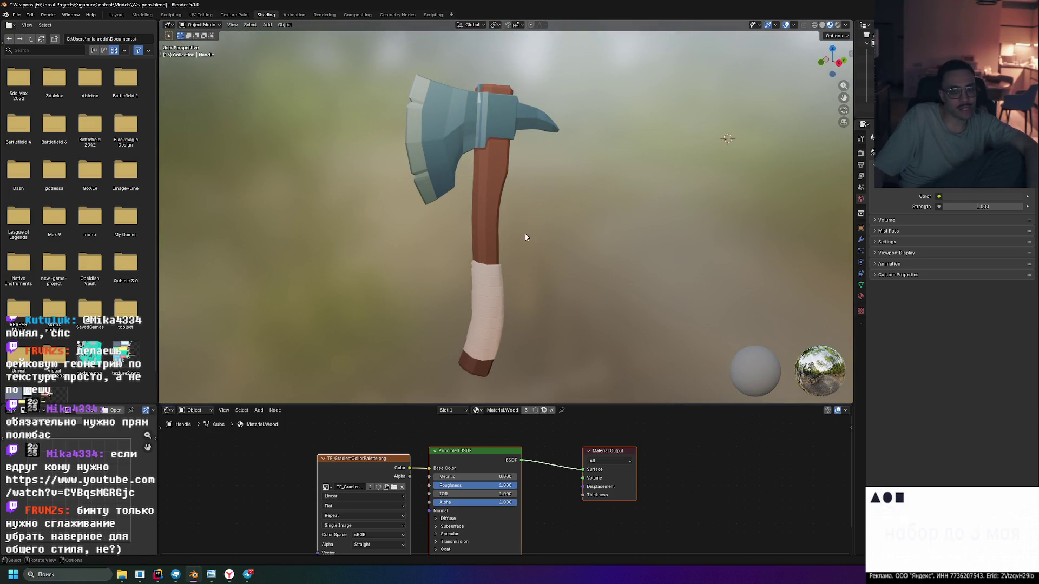
{"action": "left_click_drag", "start_coordinate": [526, 237], "coordinate": [526, 231]}
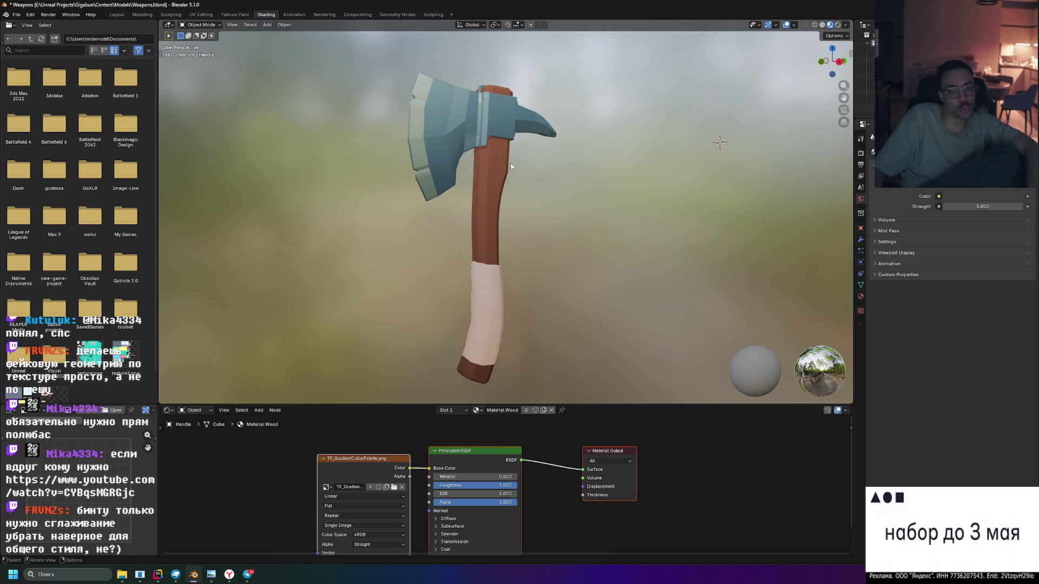
{"action": "left_click_drag", "start_coordinate": [520, 300], "coordinate": [524, 306]}
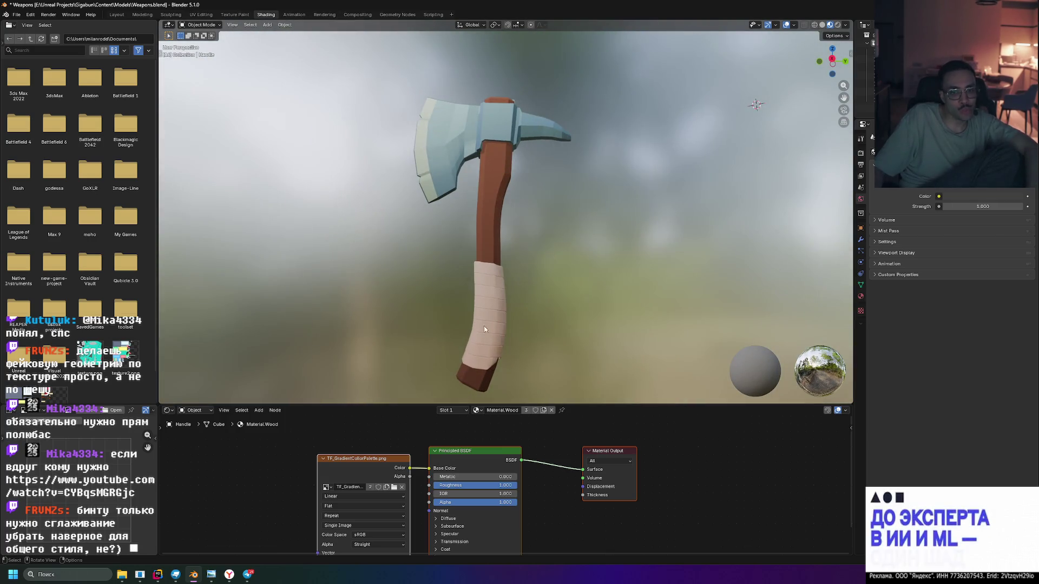
{"action": "scroll", "scroll_direction": "up", "scroll_amount": 3}
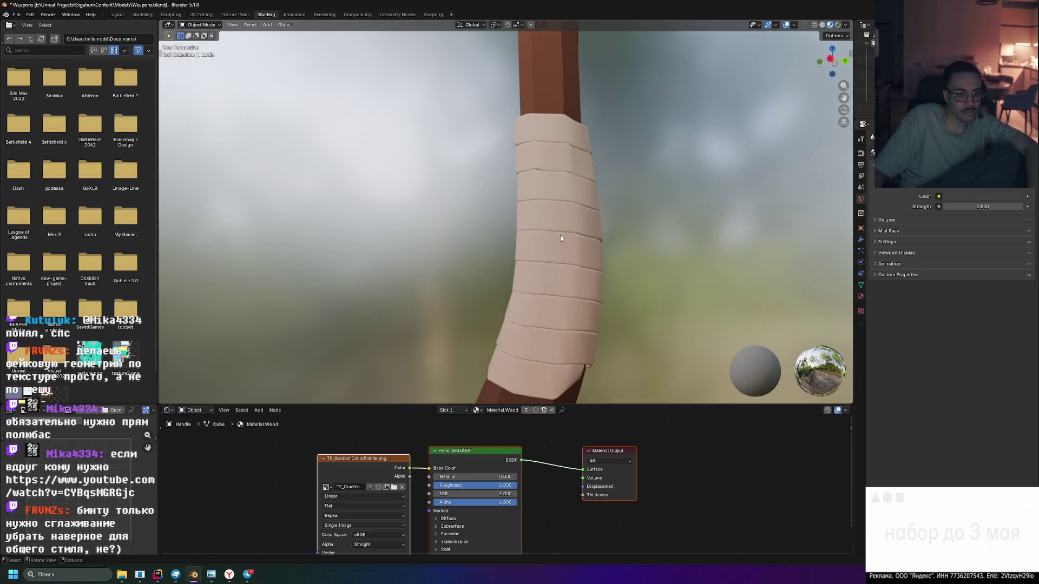
{"action": "left_click_drag", "start_coordinate": [560, 235], "coordinate": [587, 219]}
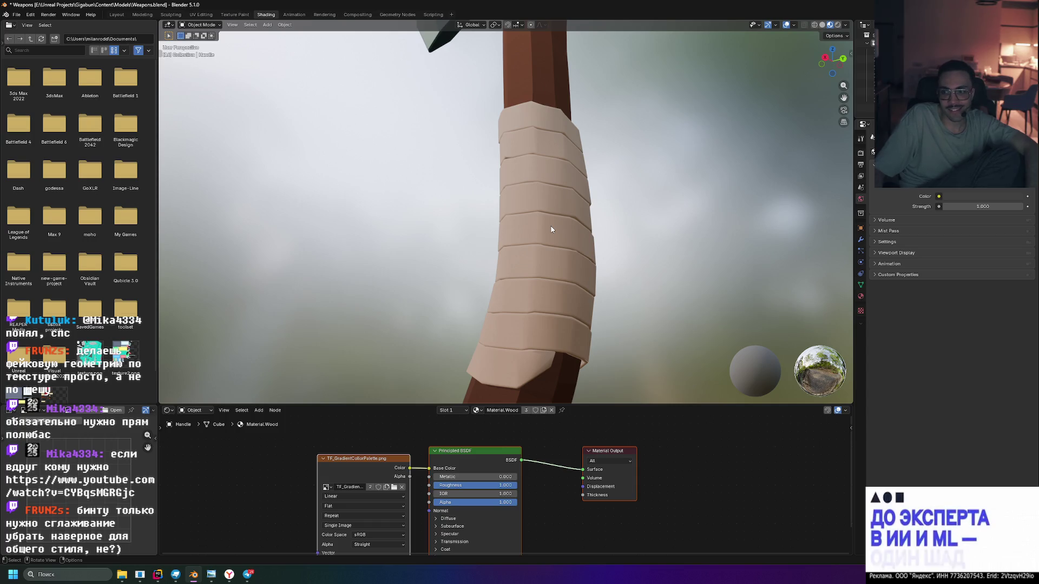
{"action": "left_click_drag", "start_coordinate": [580, 225], "coordinate": [541, 246]}
Select the bandage Plane and apply Shade Flat so its low-poly facets show
{"action": "right_click", "coordinate": [538, 246]}
{"action": "left_click", "coordinate": [528, 233]}
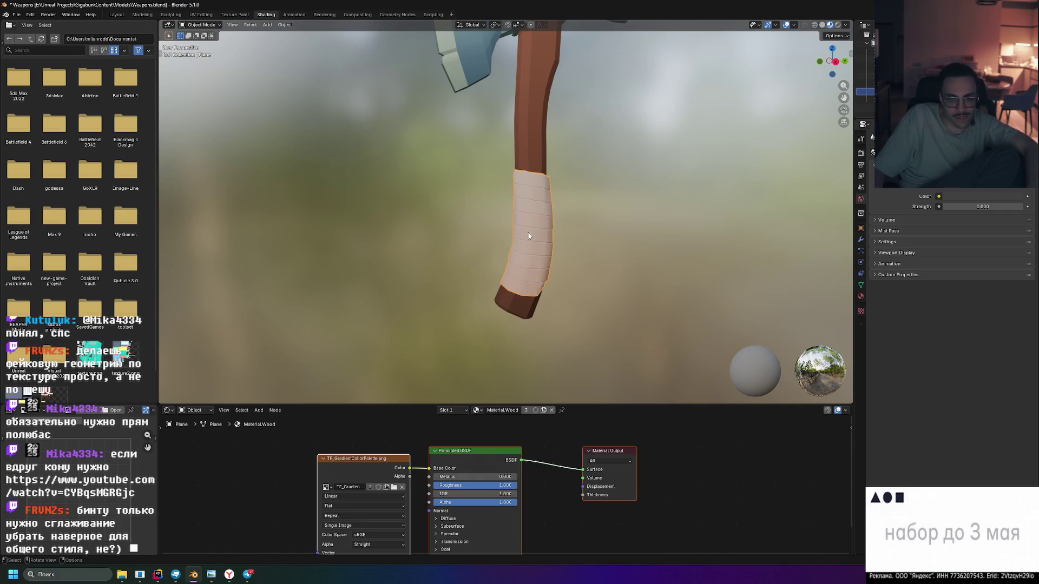
{"action": "right_click", "coordinate": [528, 233]}
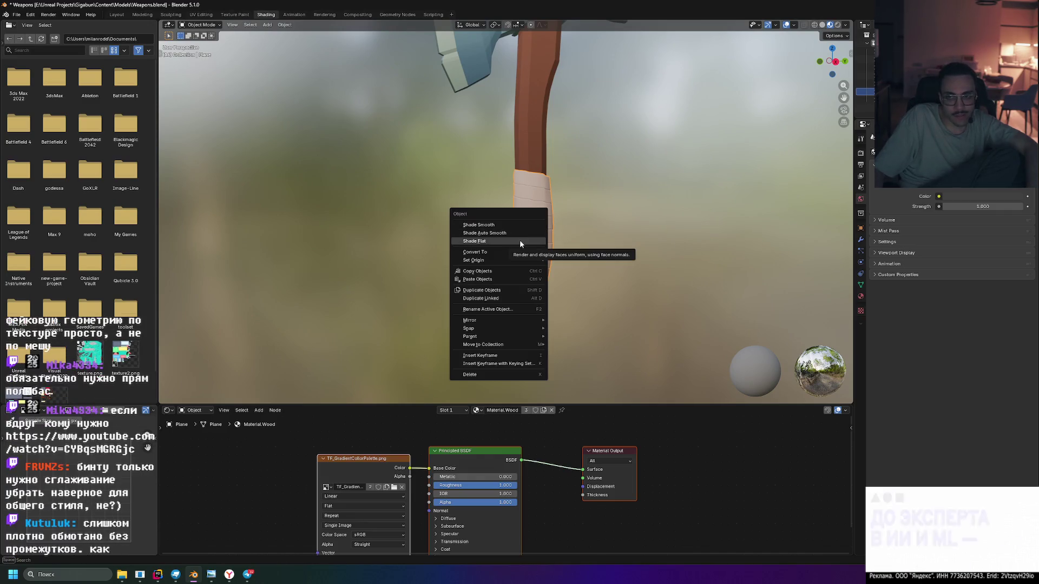
{"action": "left_click", "coordinate": [519, 241]}
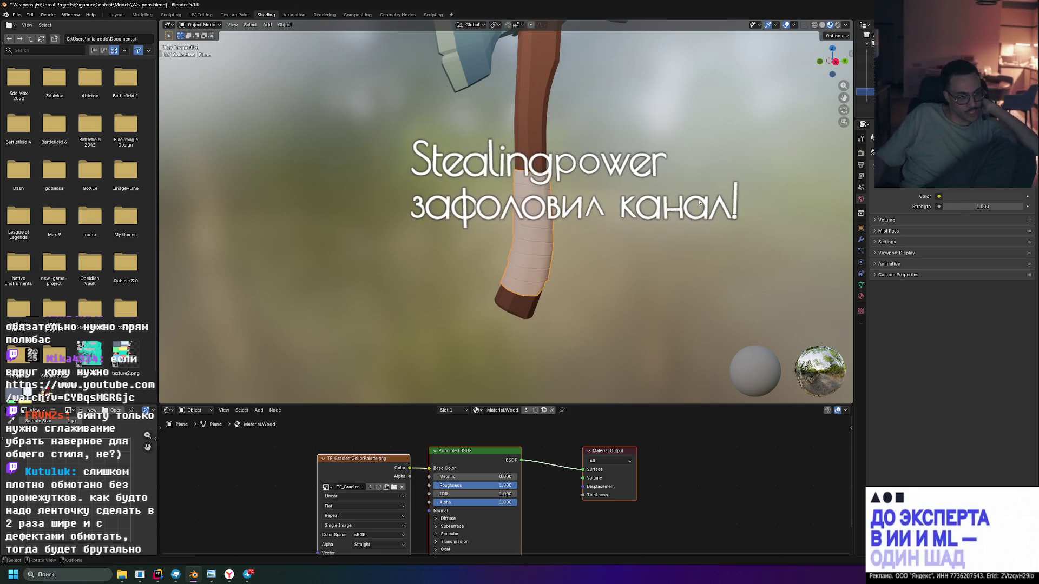
{"action": "scroll", "scroll_direction": "up", "scroll_amount": 3}
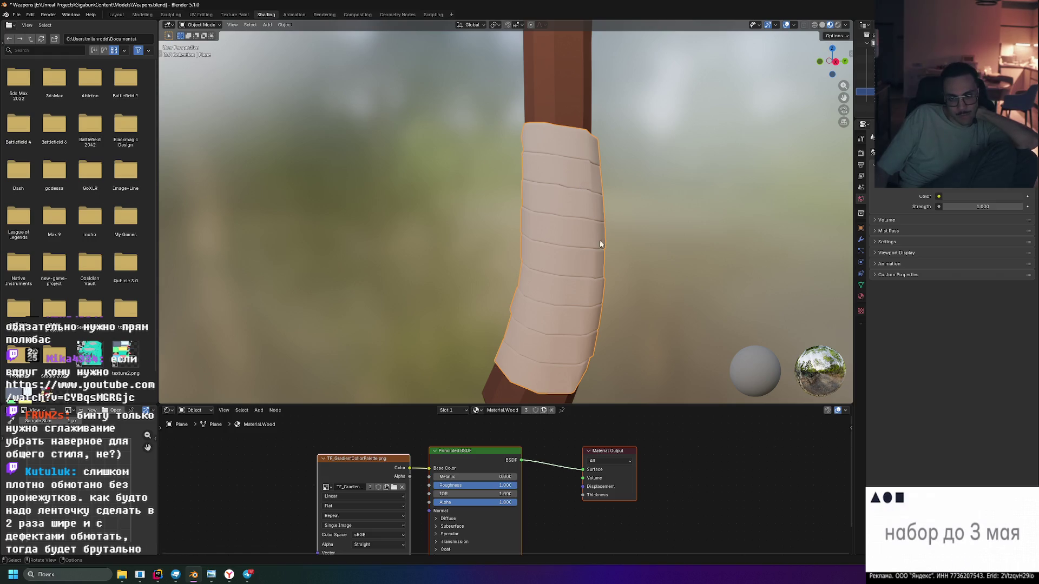
{"action": "scroll", "scroll_direction": "down", "scroll_amount": 3}
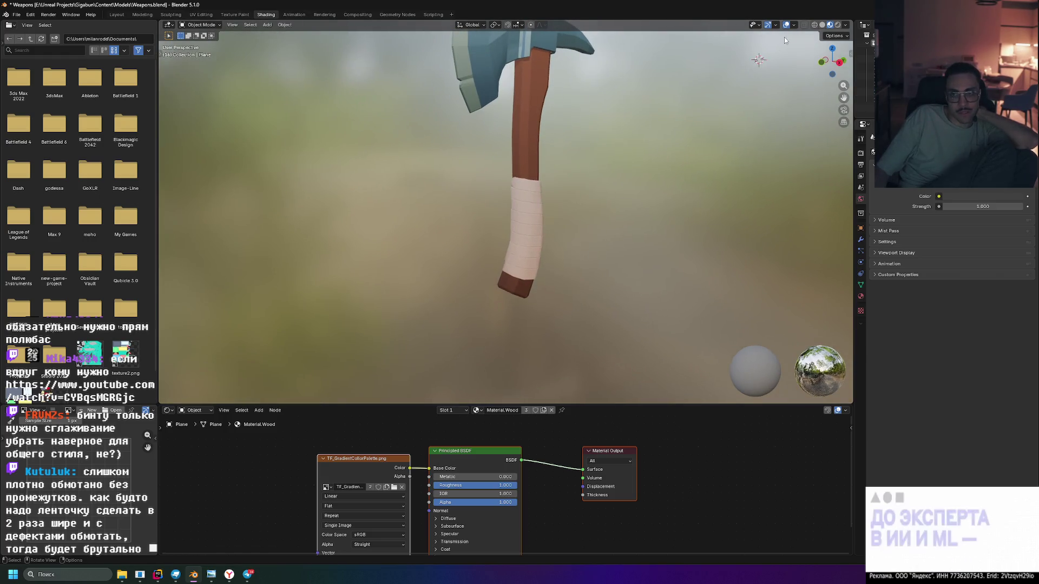
{"action": "left_click", "coordinate": [822, 25]}
Orbit around the wrapped handle in Solid view and display the texture colours
{"action": "left_click_drag", "start_coordinate": [729, 104], "coordinate": [673, 113]}
{"action": "scroll", "scroll_direction": "up", "scroll_amount": 3}
{"action": "left_click_drag", "start_coordinate": [556, 245], "coordinate": [635, 260]}
{"action": "scroll", "scroll_direction": "down", "scroll_amount": 3}
{"action": "left_click_drag", "start_coordinate": [551, 340], "coordinate": [508, 257]}
{"action": "key", "text": "z"}
{"action": "scroll", "scroll_direction": "down", "scroll_amount": 3}
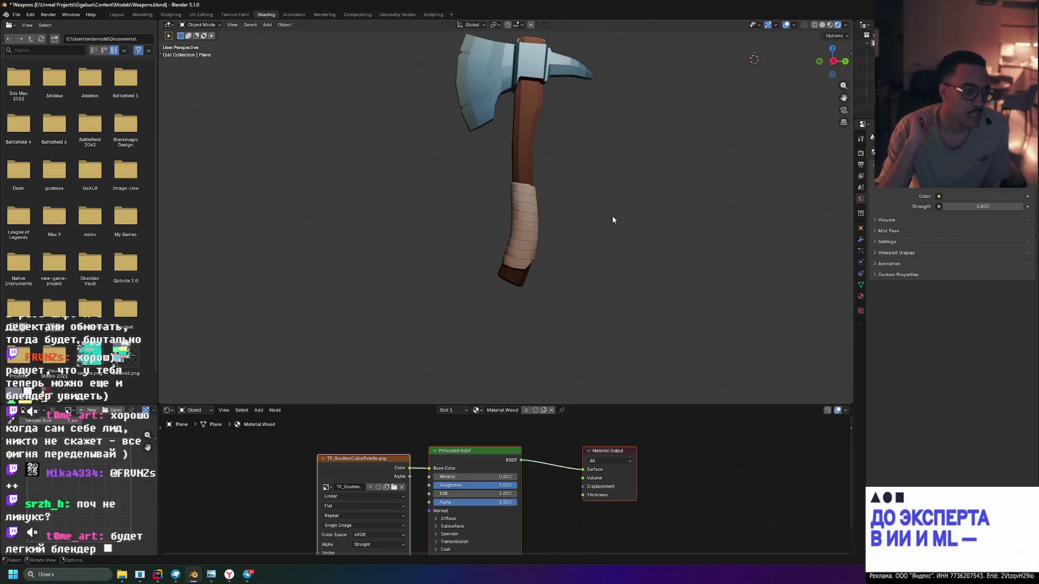
Select the grip wrap and apply Shade Flat to it
{"action": "right_click", "coordinate": [530, 231]}
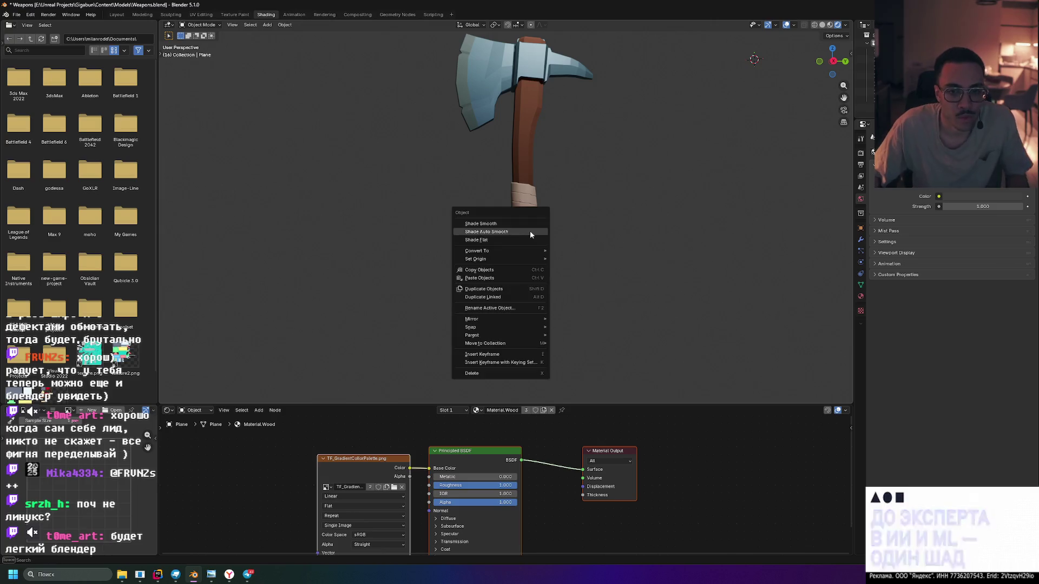
{"action": "left_click", "coordinate": [530, 226]}
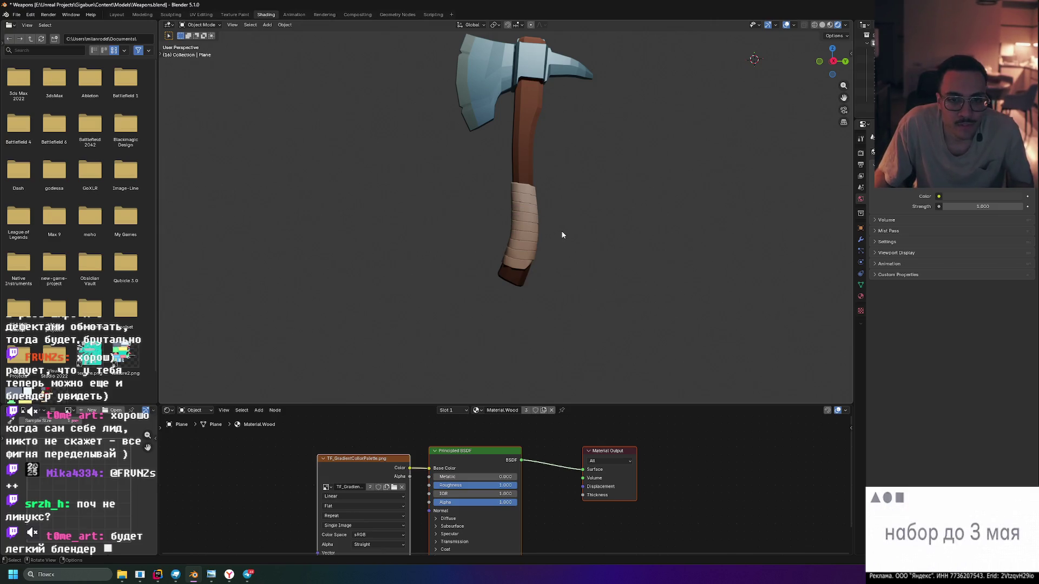
{"action": "scroll", "scroll_direction": "up", "scroll_amount": 3}
{"action": "left_click", "coordinate": [539, 219]}
{"action": "right_click", "coordinate": [539, 219]}
{"action": "left_click", "coordinate": [533, 219]}
Orbit, pan and zoom to review the whole finished axe
{"action": "left_click_drag", "start_coordinate": [533, 223], "coordinate": [696, 269]}
{"action": "scroll", "scroll_direction": "down", "scroll_amount": 3}
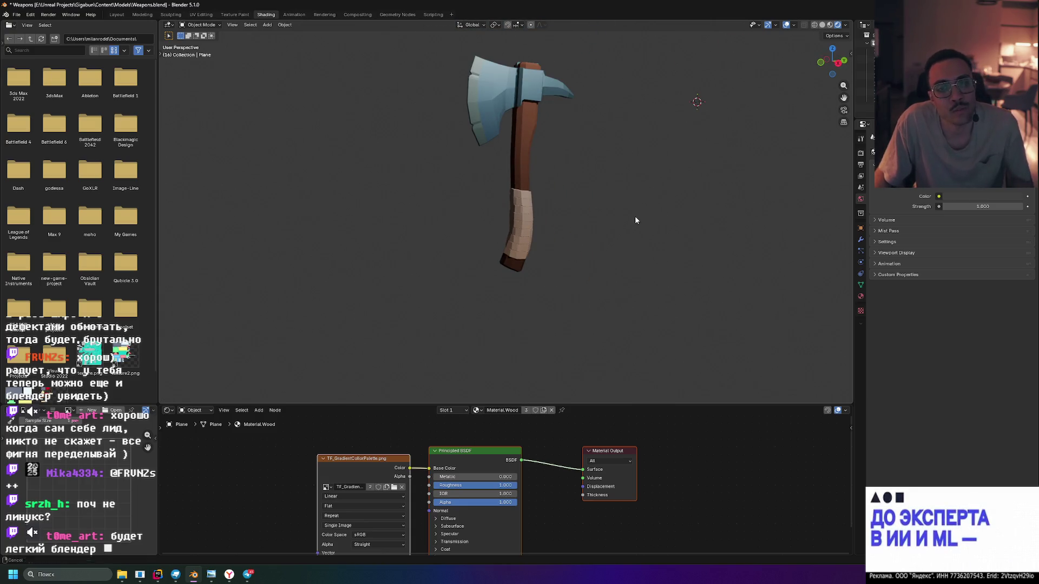
{"action": "left_click_drag", "start_coordinate": [636, 220], "coordinate": [574, 265]}
{"action": "scroll", "scroll_direction": "up", "scroll_amount": 3}
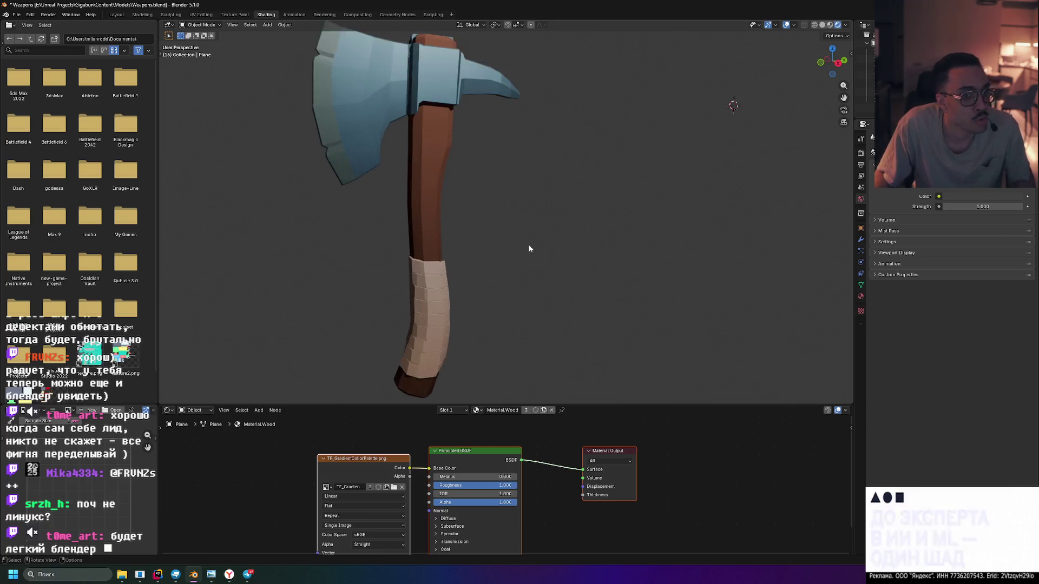
{"action": "scroll", "scroll_direction": "down", "scroll_amount": 3}
{"action": "left_click_drag", "start_coordinate": [518, 244], "coordinate": [477, 309]}
{"action": "scroll", "scroll_direction": "down", "scroll_amount": 3}
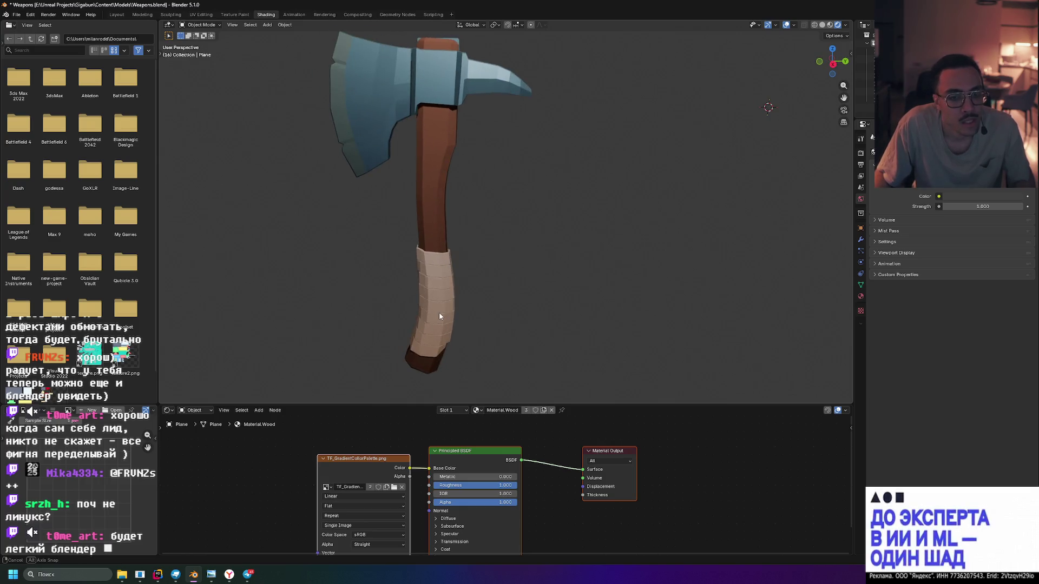
{"action": "left_click_drag", "start_coordinate": [561, 293], "coordinate": [591, 291]}
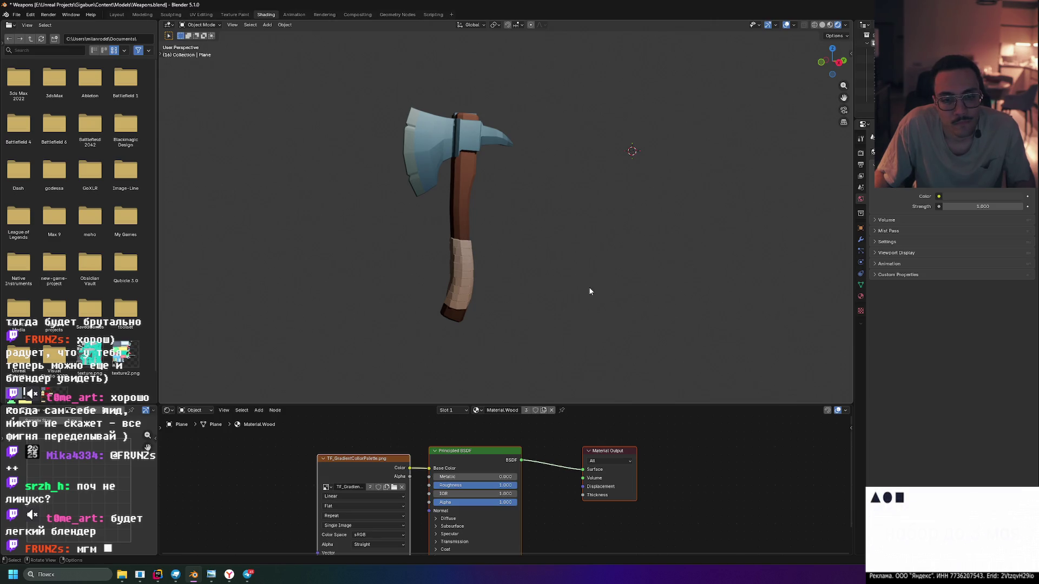
Cycle viewport shading from Solid to Material Preview to Rendered, then visit the Sculpting and Modeling workspaces
{"action": "left_click_drag", "start_coordinate": [590, 291], "coordinate": [595, 276]}
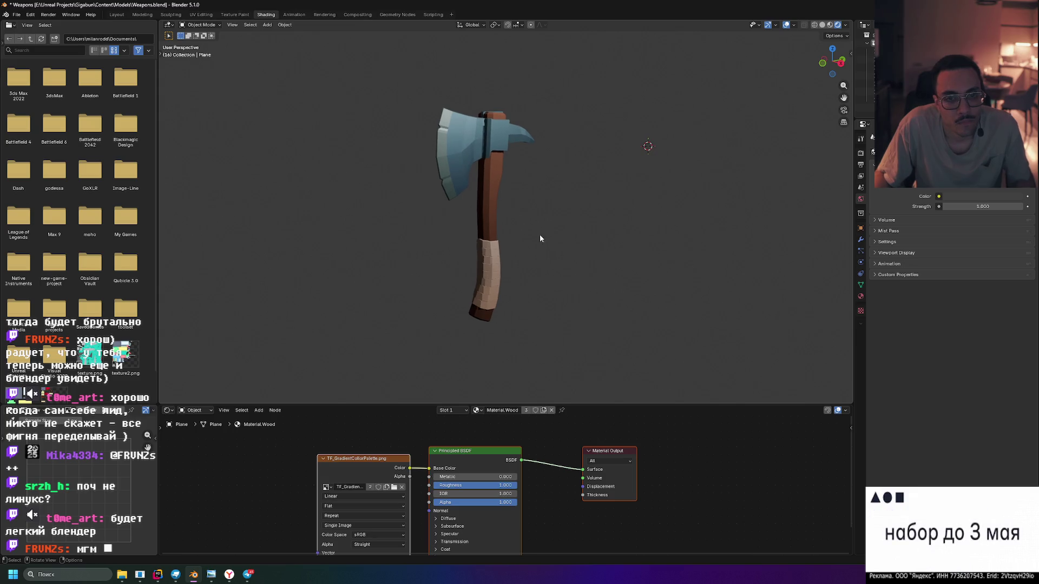
{"action": "left_click_drag", "start_coordinate": [557, 222], "coordinate": [556, 223]}
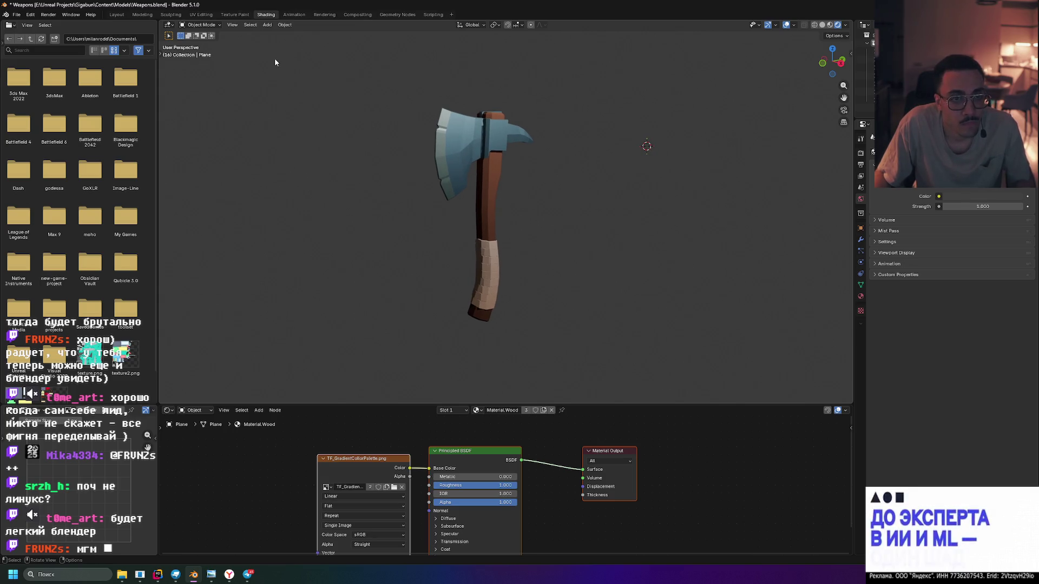
{"action": "left_click", "coordinate": [822, 25]}
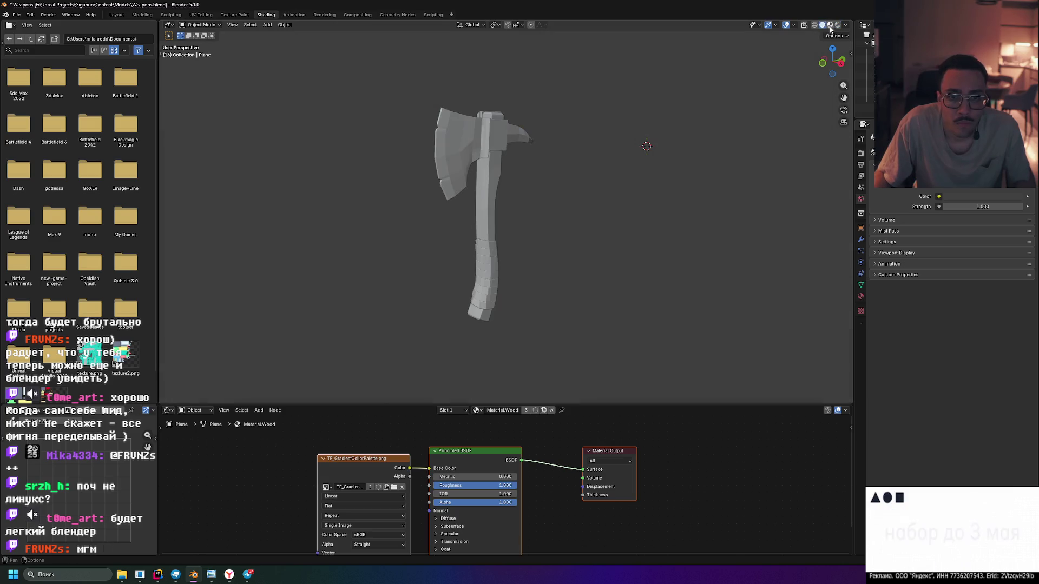
{"action": "left_click", "coordinate": [830, 25]}
{"action": "left_click", "coordinate": [837, 25]}
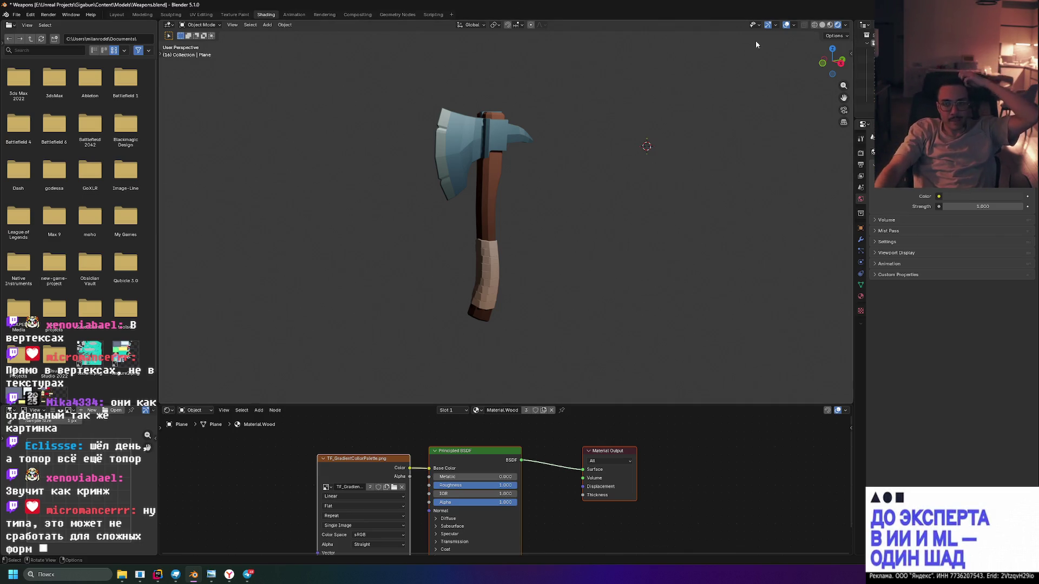
{"action": "left_click", "coordinate": [171, 15]}
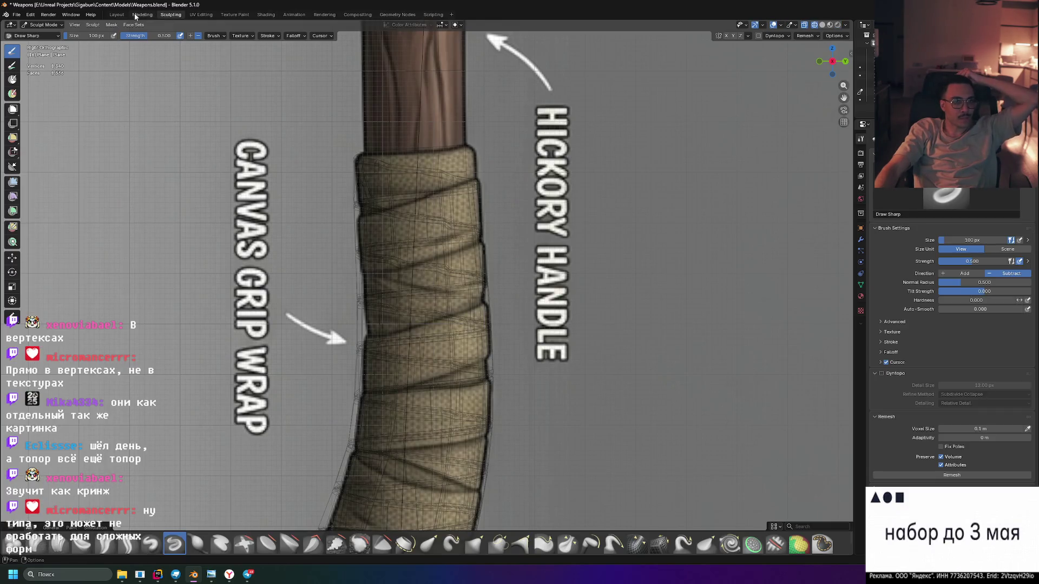
{"action": "left_click", "coordinate": [141, 15]}
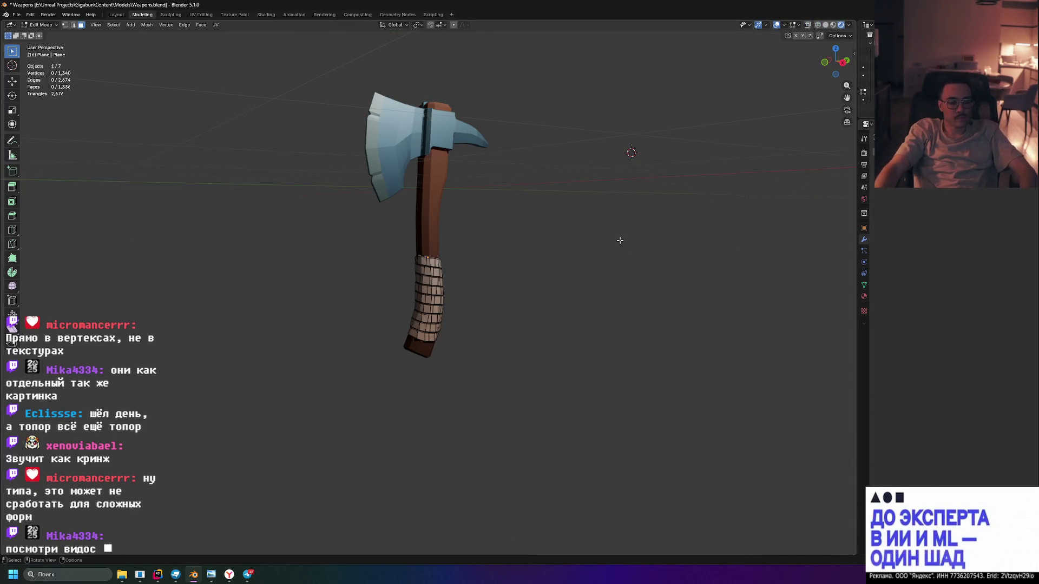
Return to Object Mode and orbit to a closer three-quarter view of the axe
{"action": "key", "text": "Tab"}
{"action": "left_click_drag", "start_coordinate": [542, 218], "coordinate": [541, 235]}
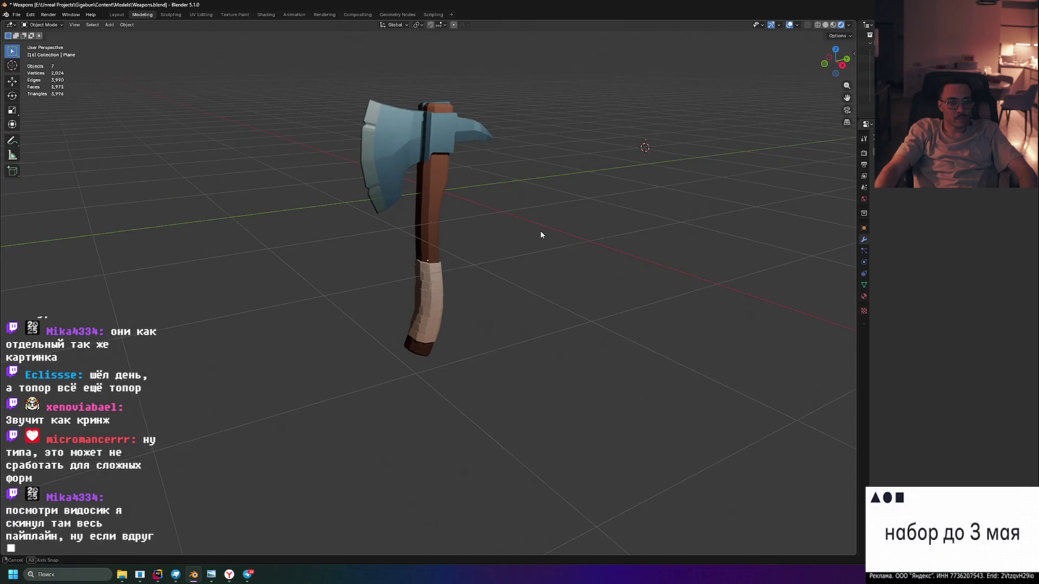
{"action": "scroll", "scroll_direction": "up", "scroll_amount": 3}
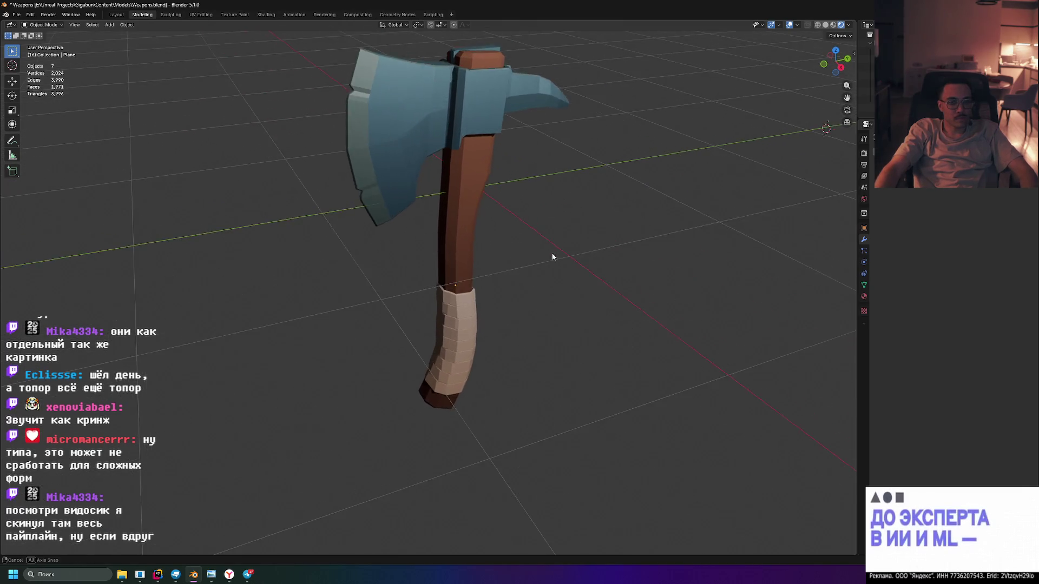
{"action": "left_click_drag", "start_coordinate": [570, 239], "coordinate": [566, 290]}
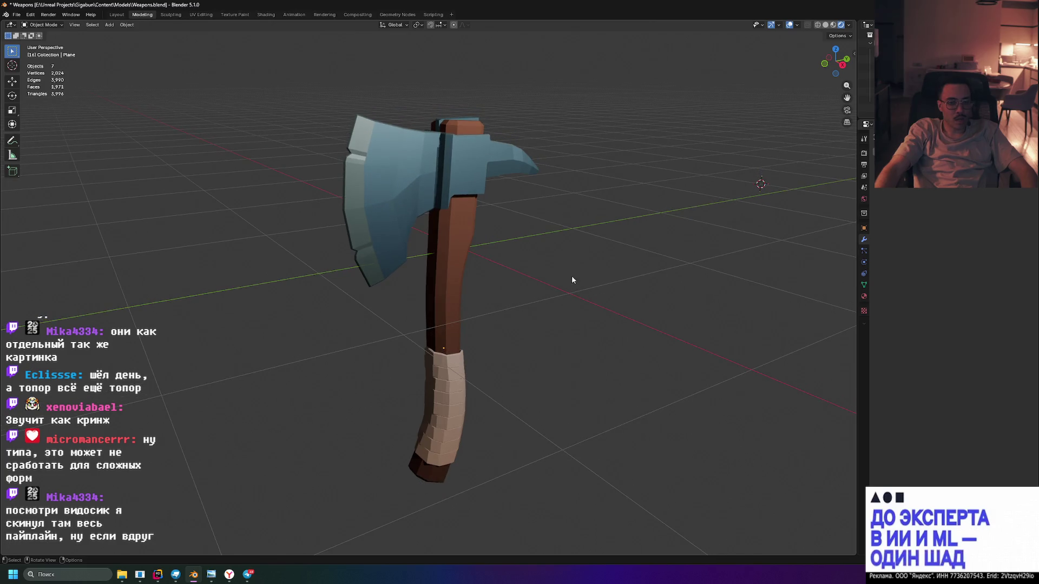
Capture a screen snip of the axe region with Win+Shift+S
{"action": "key", "text": "super+shift+s"}
{"action": "left_click_drag", "start_coordinate": [255, 86], "coordinate": [633, 507]}
{"action": "key", "text": "alt+Tab"}
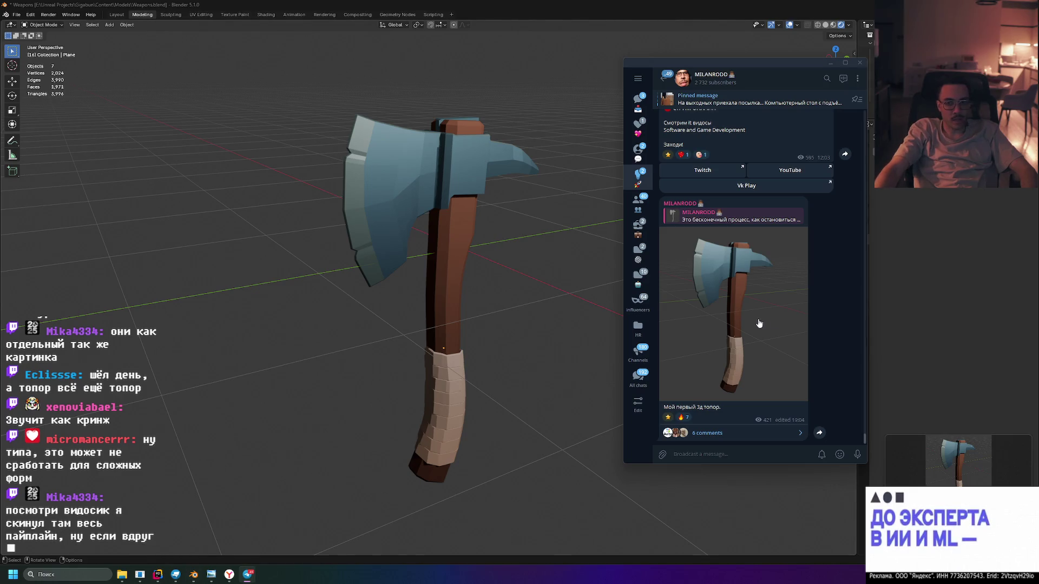
View the posted axe photo full-size in Telegram, then close the viewer
{"action": "left_click", "coordinate": [771, 321]}
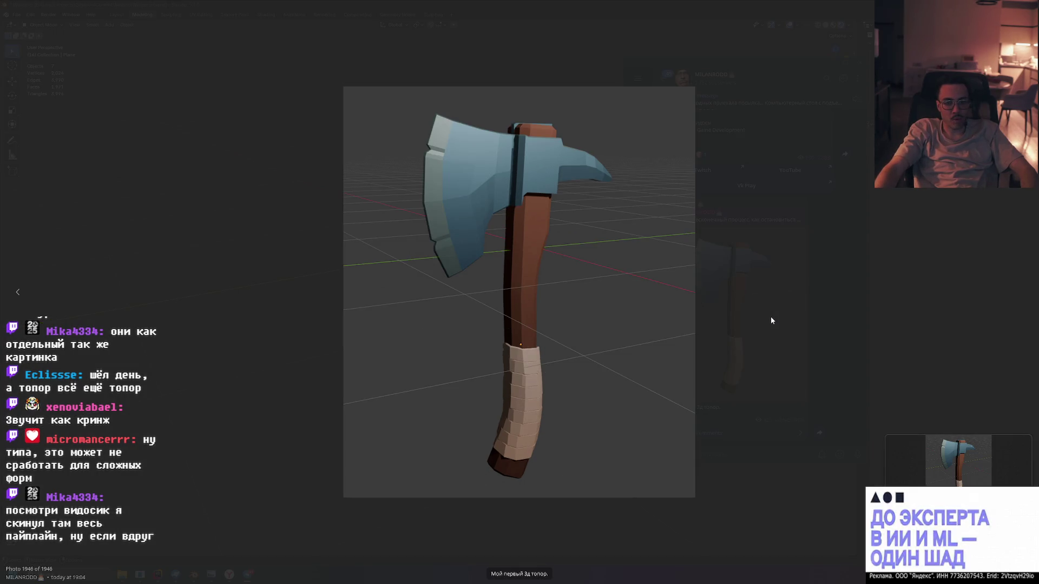
{"action": "left_click", "coordinate": [726, 299]}
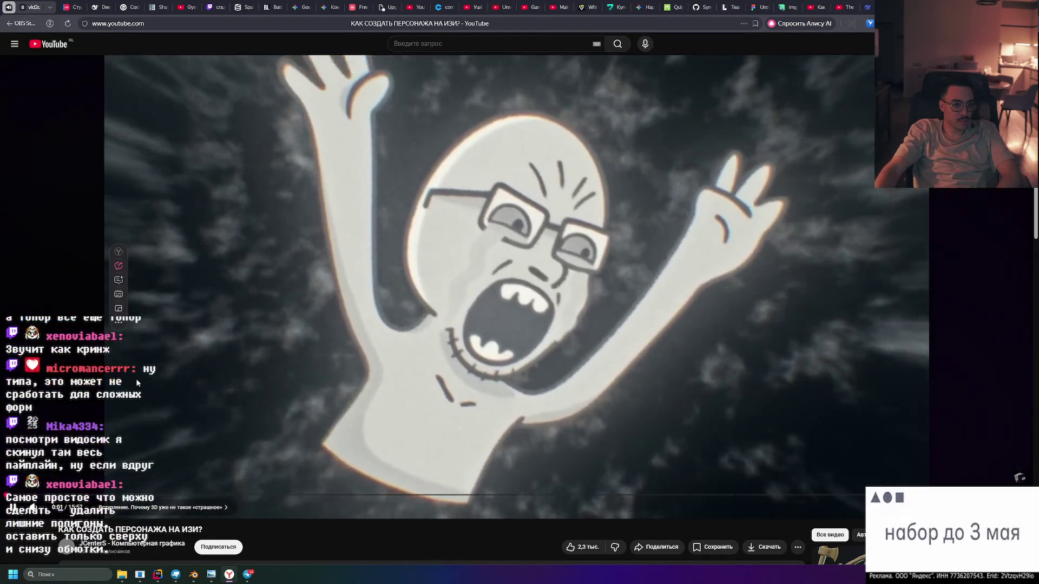
Scrub the YouTube tutorial forward through its chapters to the ZBrush detailing section
{"action": "left_click_drag", "start_coordinate": [43, 495], "coordinate": [70, 495]}
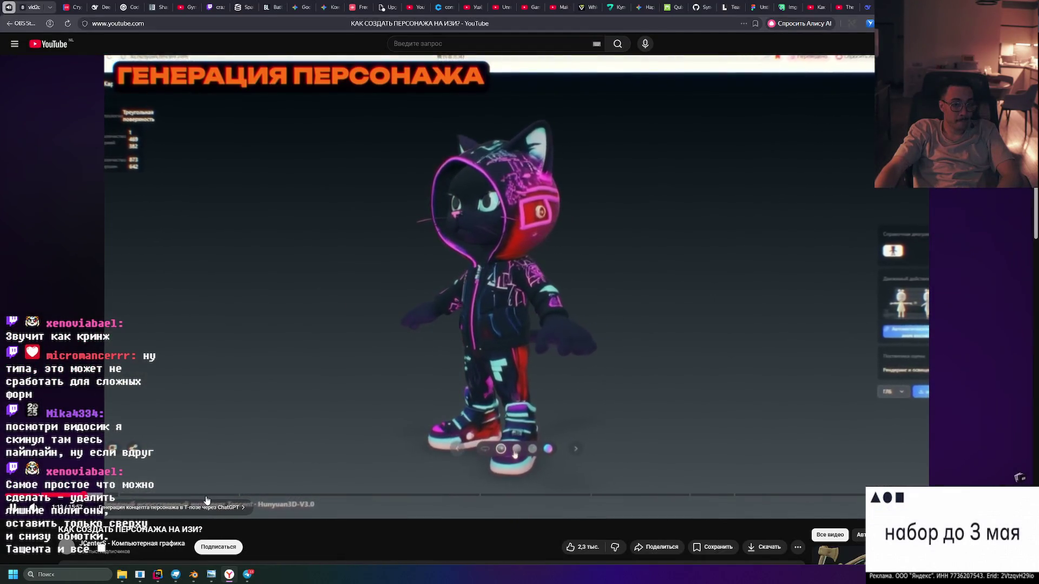
{"action": "left_click_drag", "start_coordinate": [143, 497], "coordinate": [184, 497]}
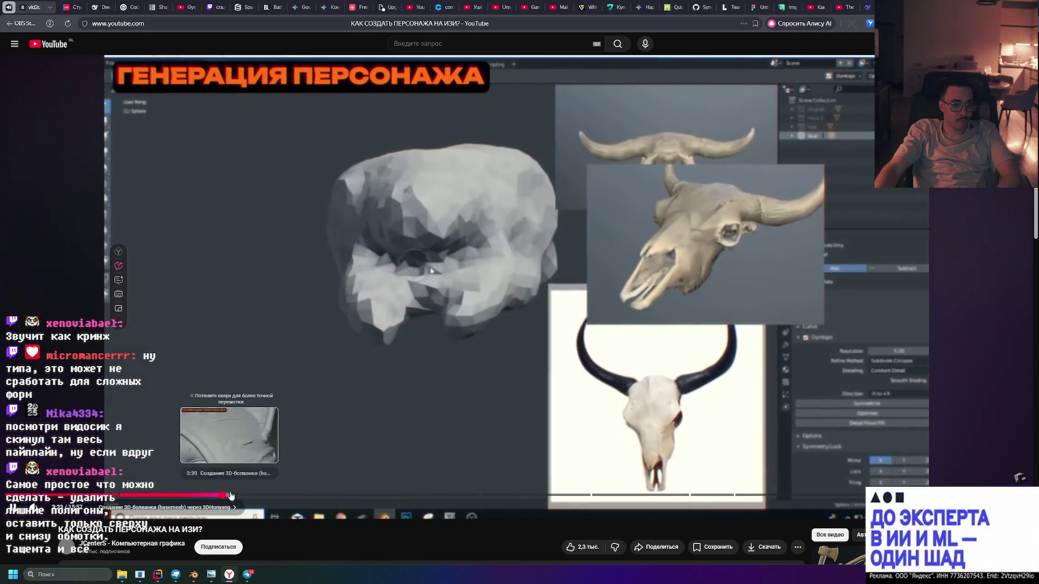
{"action": "left_click", "coordinate": [223, 496]}
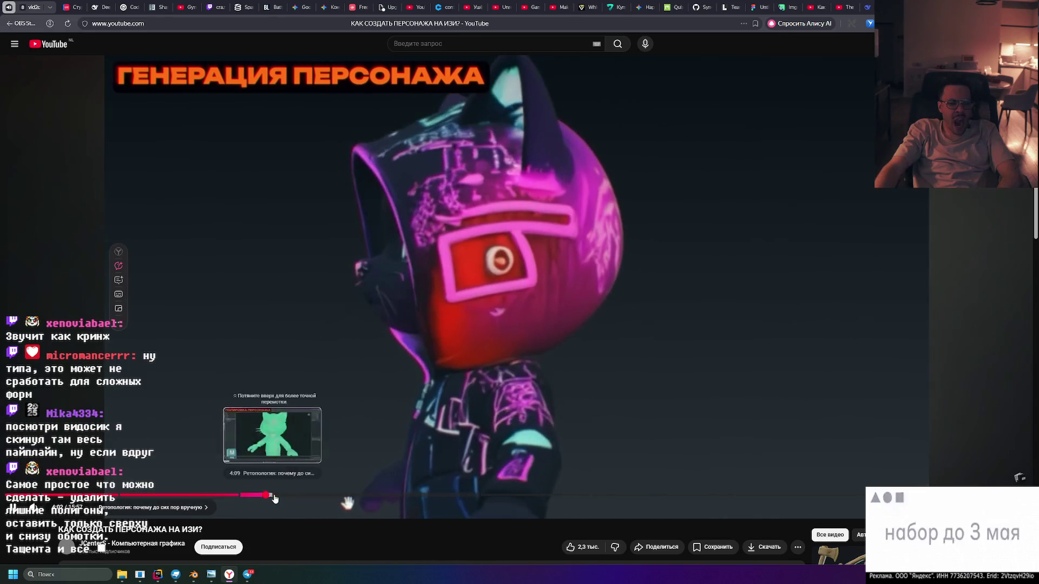
{"action": "left_click", "coordinate": [267, 496]}
{"action": "left_click", "coordinate": [303, 496]}
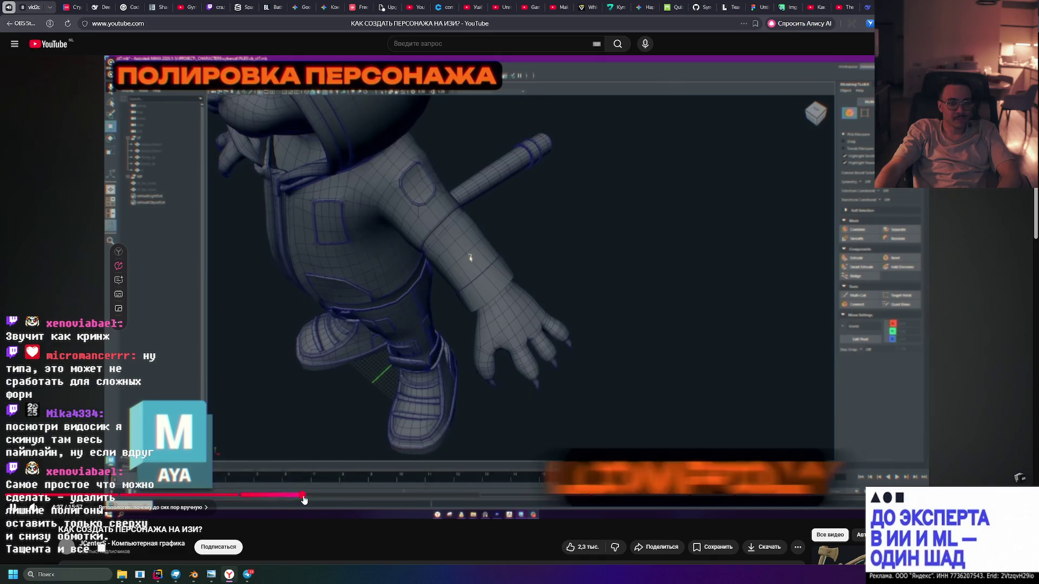
{"action": "left_click_drag", "start_coordinate": [340, 497], "coordinate": [347, 495]}
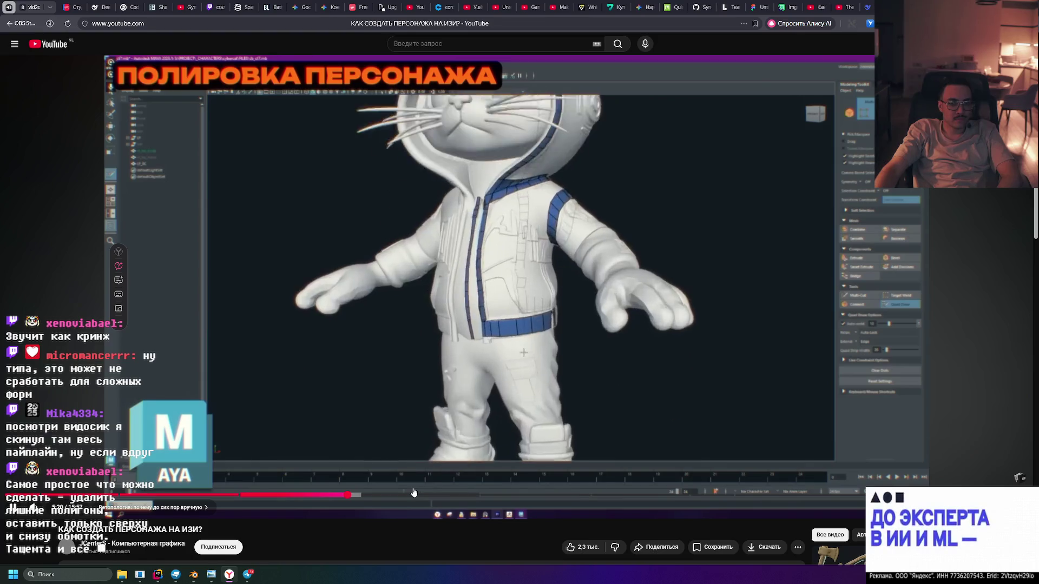
{"action": "left_click_drag", "start_coordinate": [415, 492], "coordinate": [481, 496]}
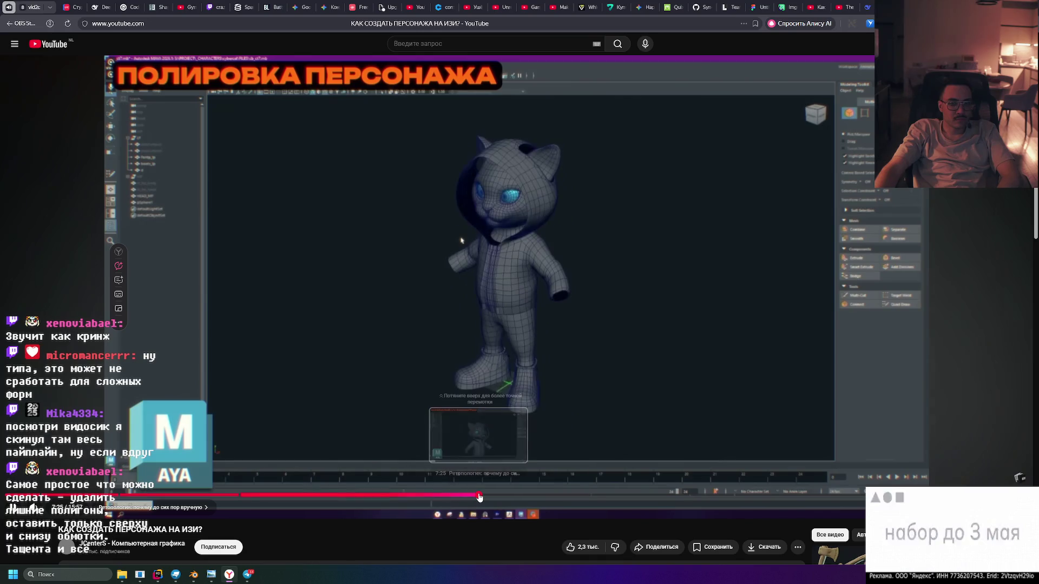
{"action": "left_click", "coordinate": [545, 496]}
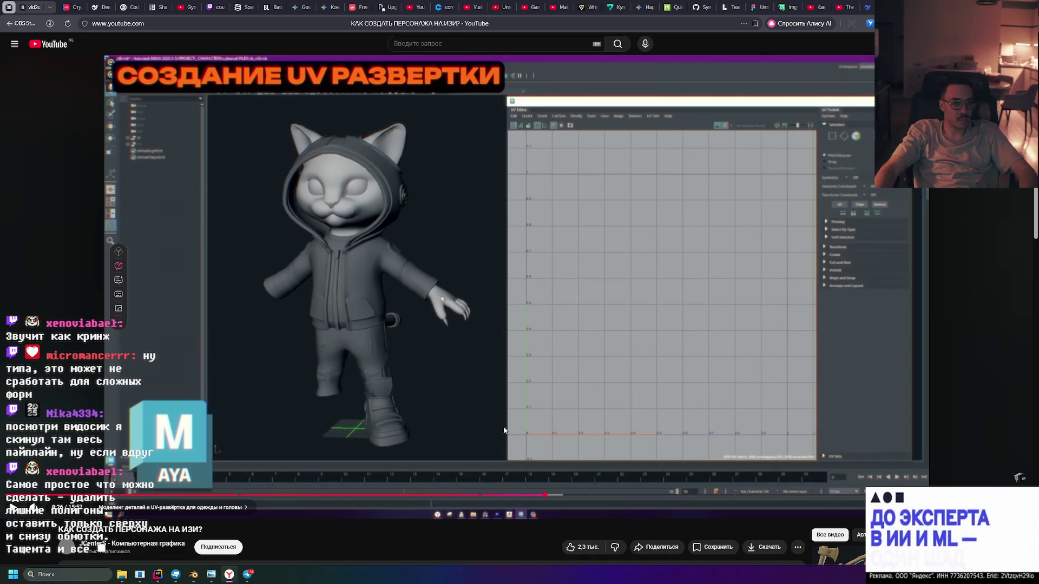
{"action": "left_click", "coordinate": [628, 495]}
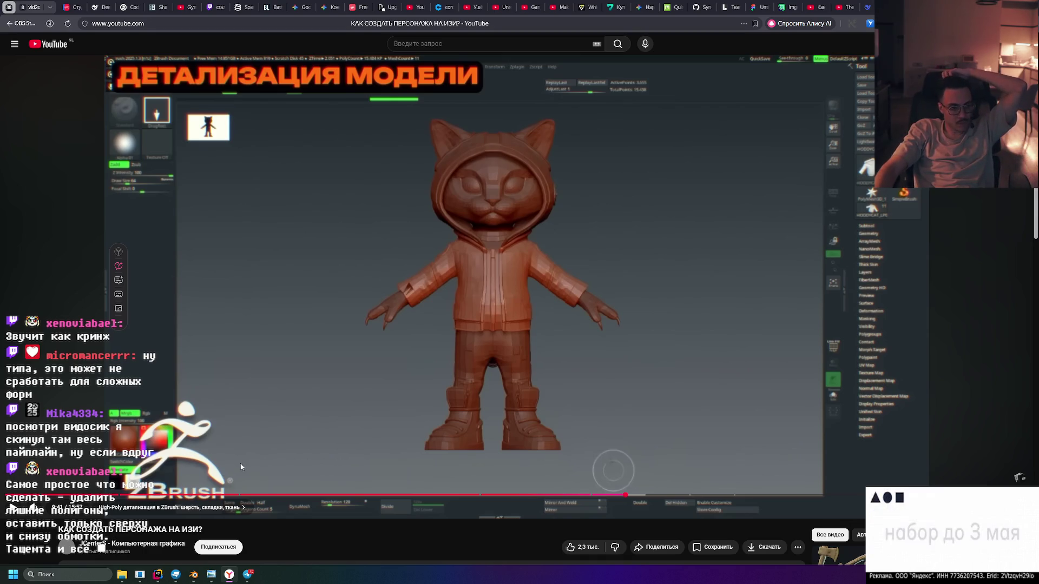
Switch through the taskbar windows and bring Blender with the axe model forward
{"action": "left_click", "coordinate": [247, 576]}
{"action": "left_click", "coordinate": [228, 575]}
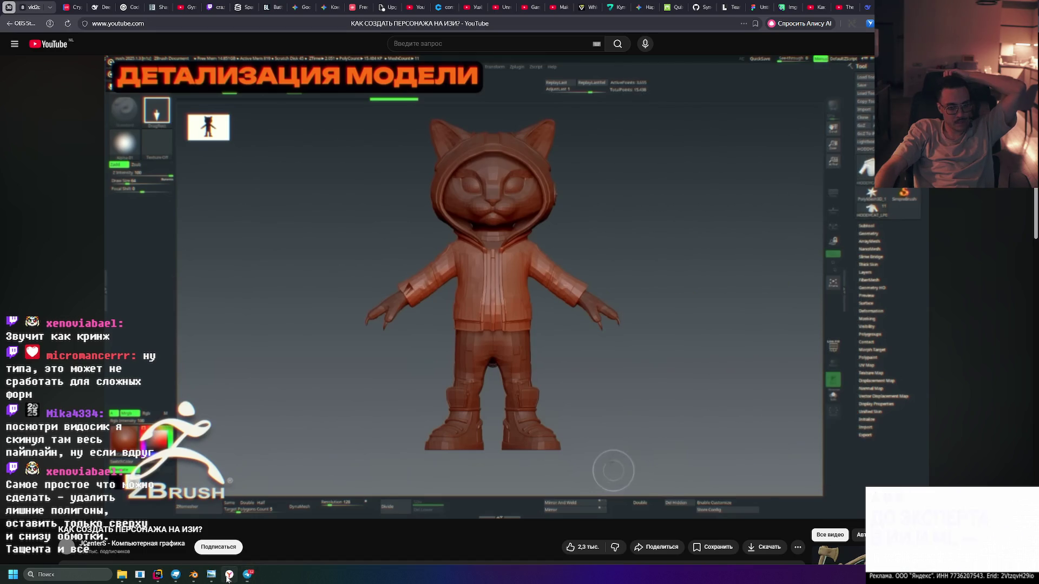
{"action": "left_click", "coordinate": [211, 575]}
{"action": "left_click", "coordinate": [193, 576]}
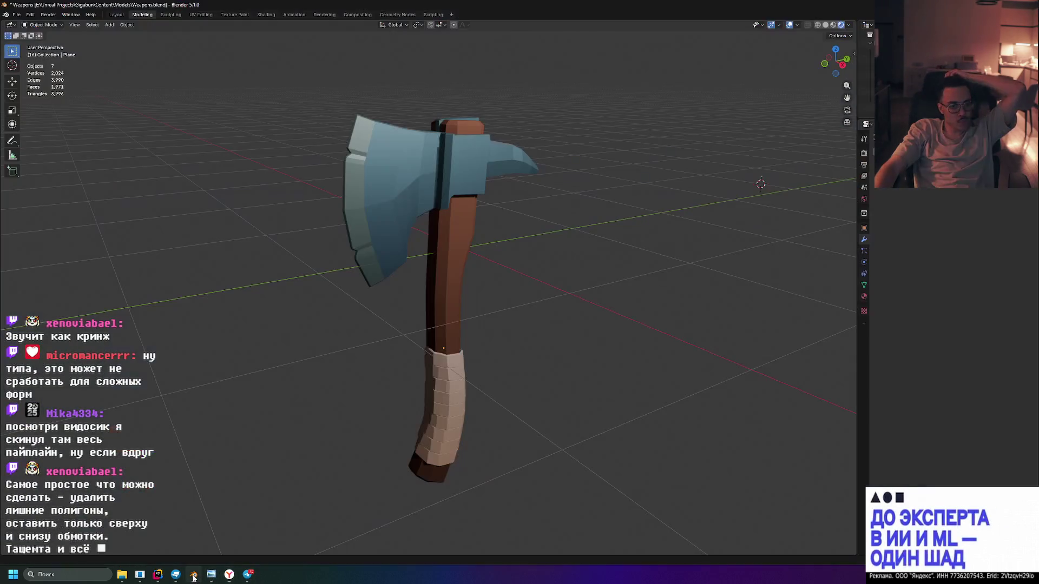
Select the grip wrap, enter Edit Mode in X-ray wireframe, and orbit to a low side view
{"action": "left_click", "coordinate": [438, 376]}
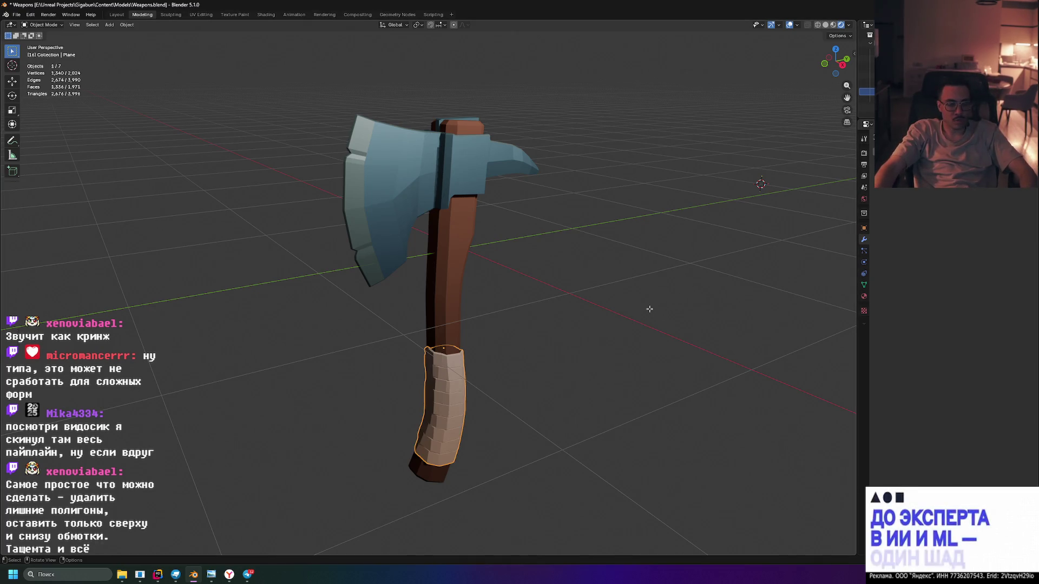
{"action": "key", "text": "Tab"}
{"action": "left_click", "coordinate": [817, 24]}
{"action": "left_click_drag", "start_coordinate": [568, 336], "coordinate": [450, 403]}
{"action": "scroll", "scroll_direction": "up", "scroll_amount": 3}
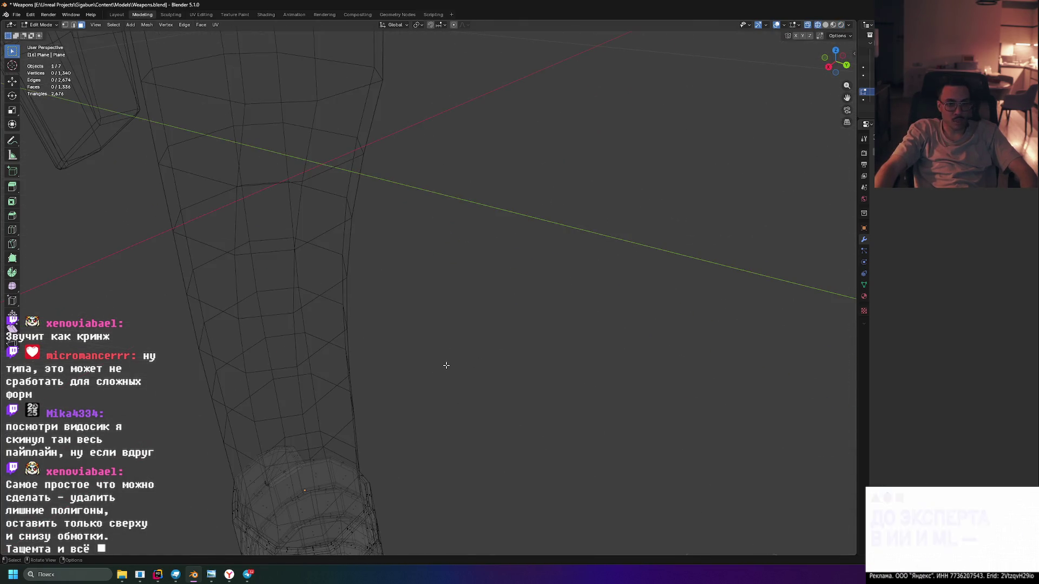
{"action": "left_click_drag", "start_coordinate": [482, 266], "coordinate": [443, 325]}
{"action": "scroll", "scroll_direction": "down", "scroll_amount": 3}
{"action": "scroll", "scroll_direction": "up", "scroll_amount": 3}
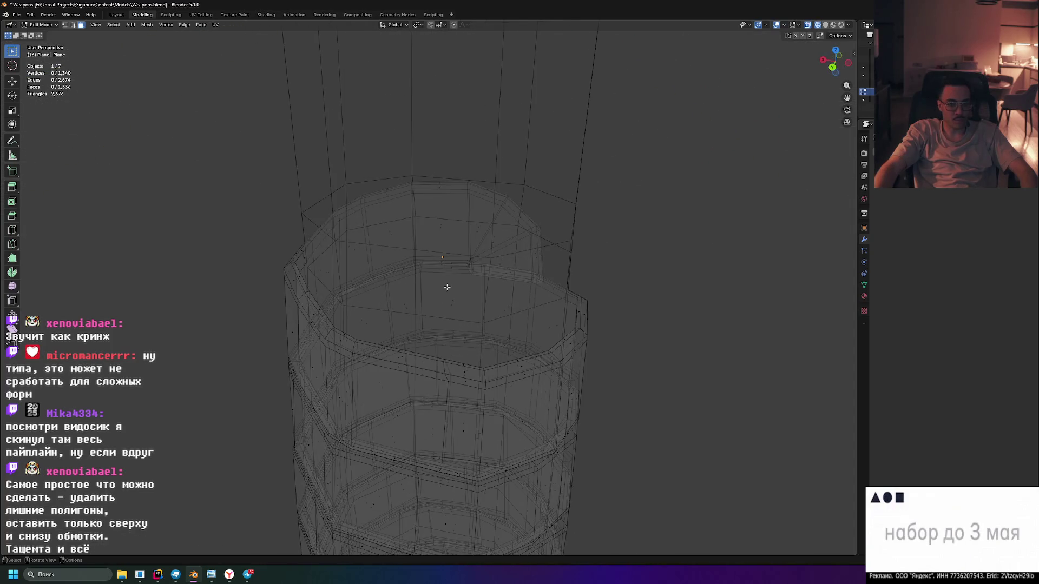
Select the band of faces around the grip wrap's top rim
{"action": "left_click", "coordinate": [502, 229]}
{"action": "scroll", "scroll_direction": "down", "scroll_amount": 3}
{"action": "left_click_drag", "start_coordinate": [498, 227], "coordinate": [563, 247]}
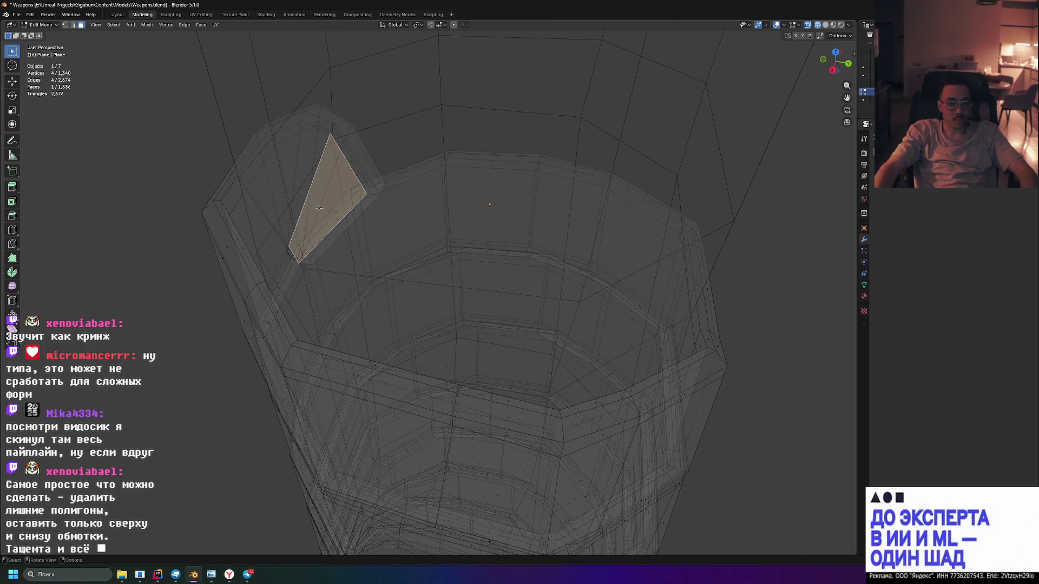
{"action": "key", "text": "alt+a"}
{"action": "key", "text": "l"}
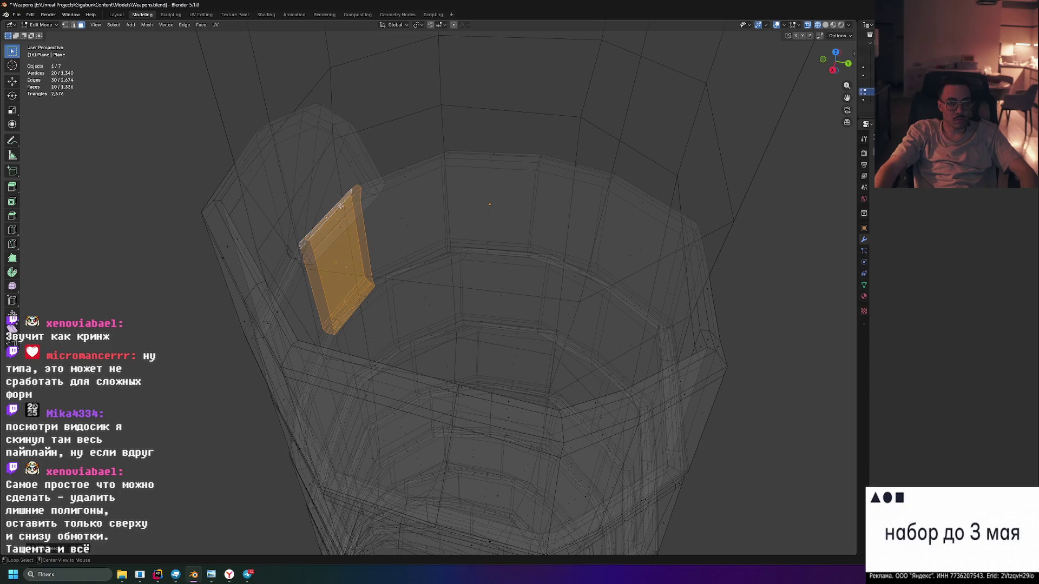
{"action": "left_click", "coordinate": [340, 224]}
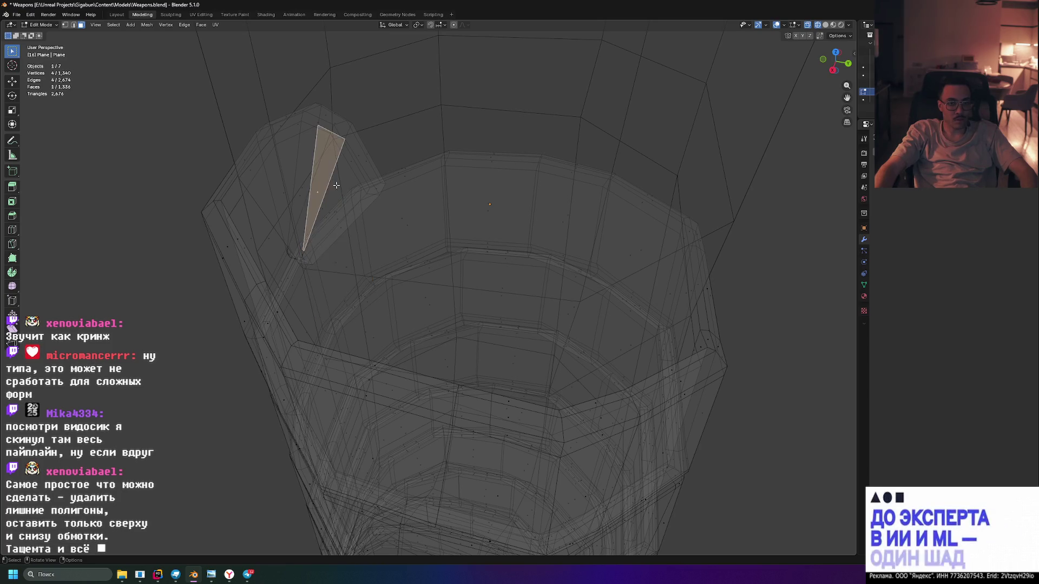
{"action": "left_click_drag", "start_coordinate": [341, 225], "coordinate": [302, 177]}
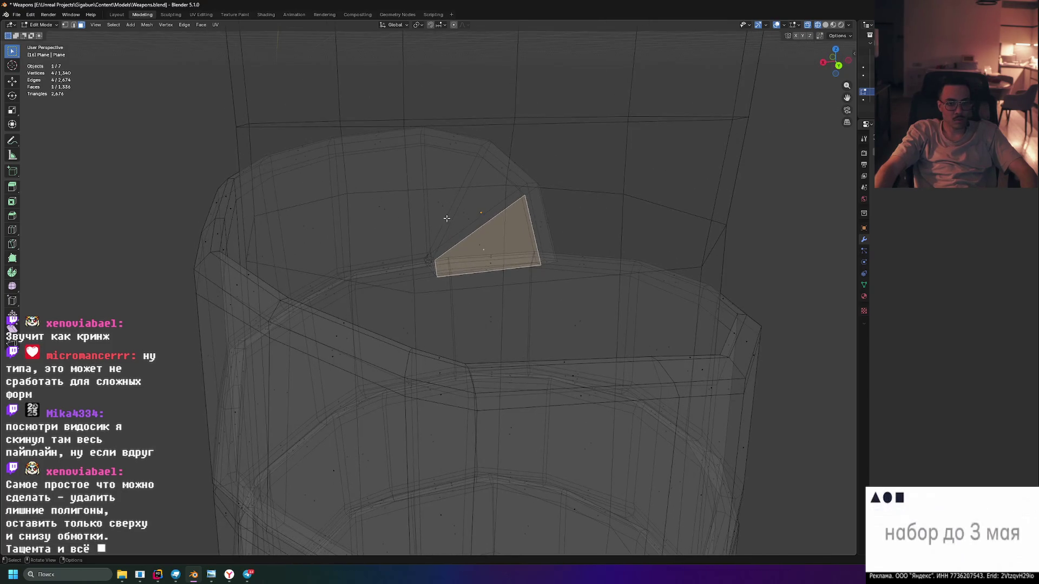
{"action": "key", "text": "ctrl+z"}
{"action": "left_click_drag", "start_coordinate": [484, 243], "coordinate": [525, 336]}
{"action": "key", "text": "ctrl+shift+z"}
{"action": "key", "text": "ctrl+z"}
{"action": "key", "text": "ctrl+shift+z"}
{"action": "left_click", "coordinate": [392, 286]}
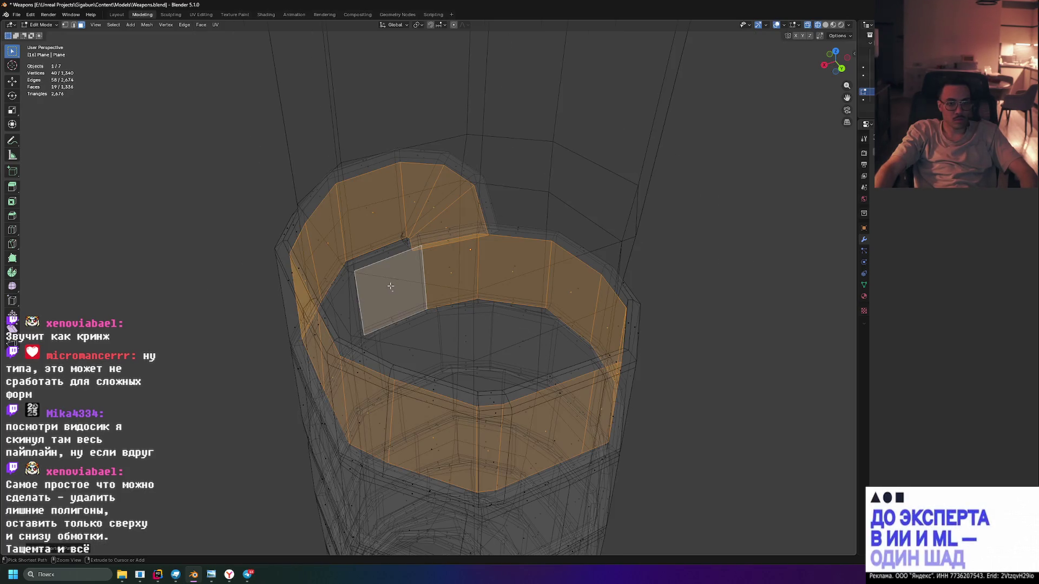
Extend the selection along the shortest path to a triangular face low on the grip
{"action": "scroll", "scroll_direction": "down", "scroll_amount": 3}
{"action": "scroll", "scroll_direction": "down", "scroll_amount": 3}
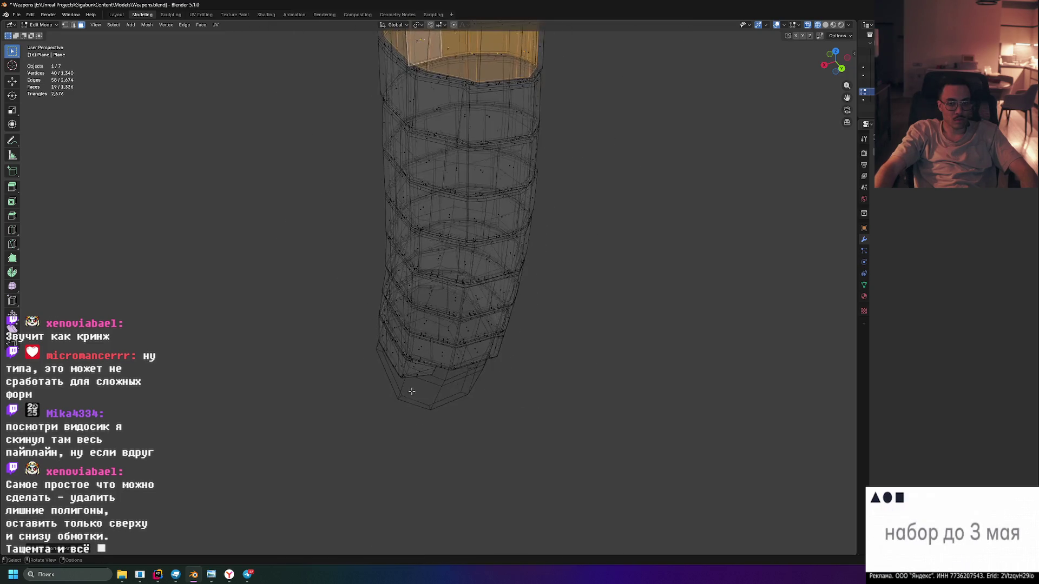
{"action": "scroll", "scroll_direction": "up", "scroll_amount": 3}
{"action": "left_click_drag", "start_coordinate": [439, 404], "coordinate": [522, 409]}
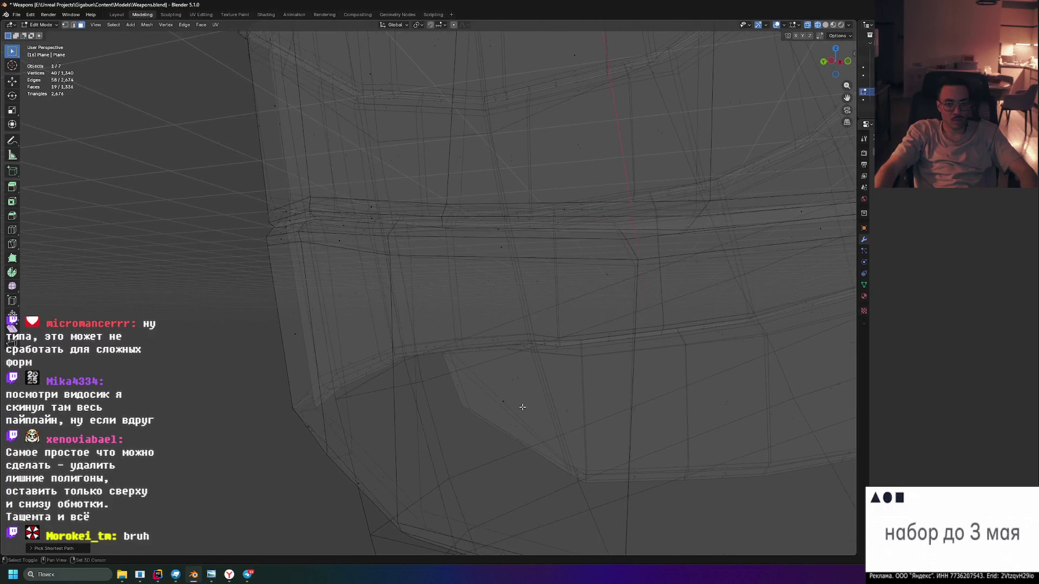
{"action": "left_click", "coordinate": [507, 378]}
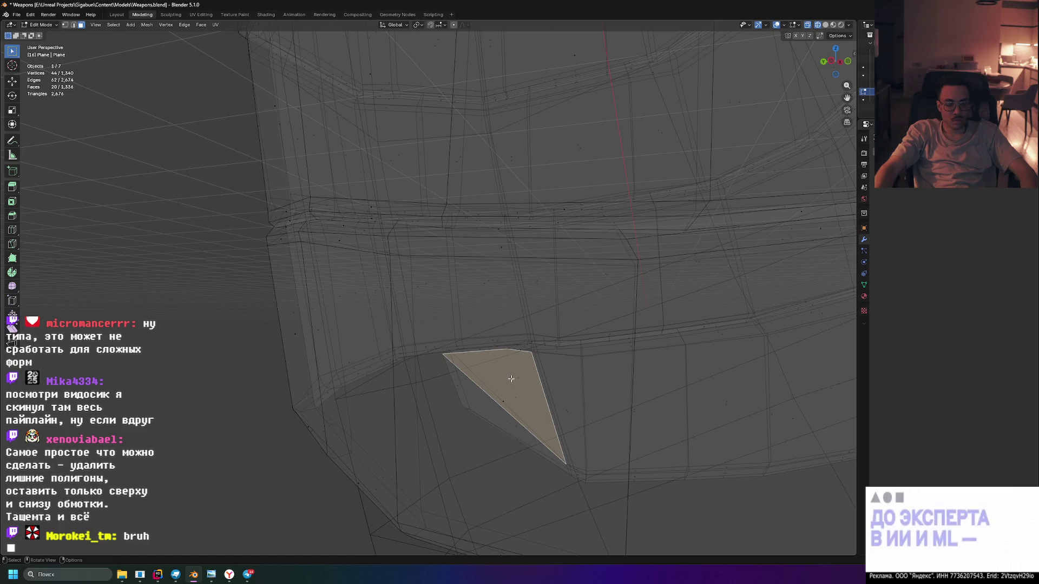
{"action": "left_click", "coordinate": [511, 378]}
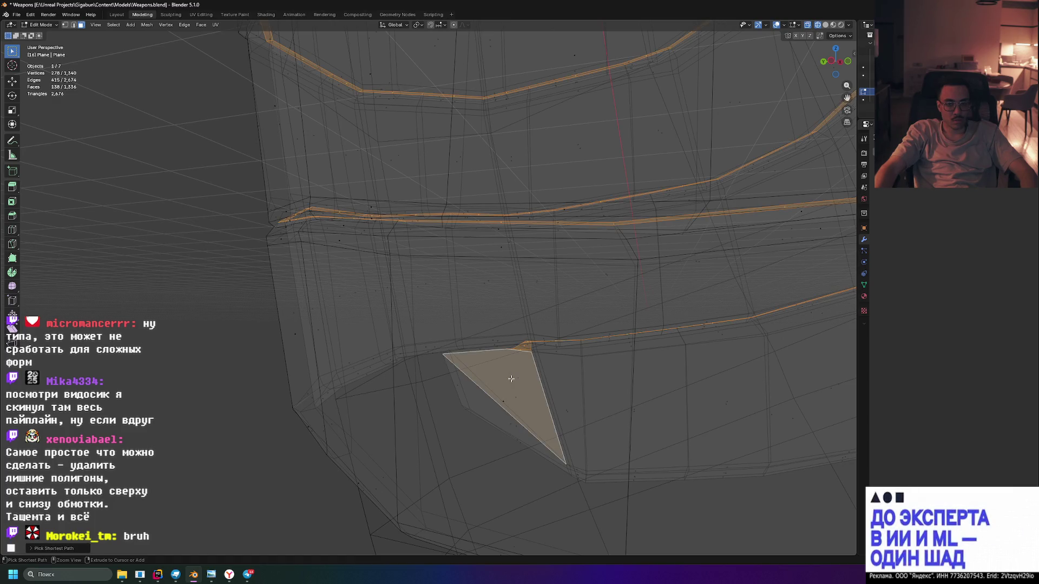
Add the wound strip's face loops across the grip until 268 faces are selected
{"action": "scroll", "scroll_direction": "down", "scroll_amount": 3}
{"action": "left_click_drag", "start_coordinate": [511, 378], "coordinate": [530, 227]}
{"action": "scroll", "scroll_direction": "up", "scroll_amount": 3}
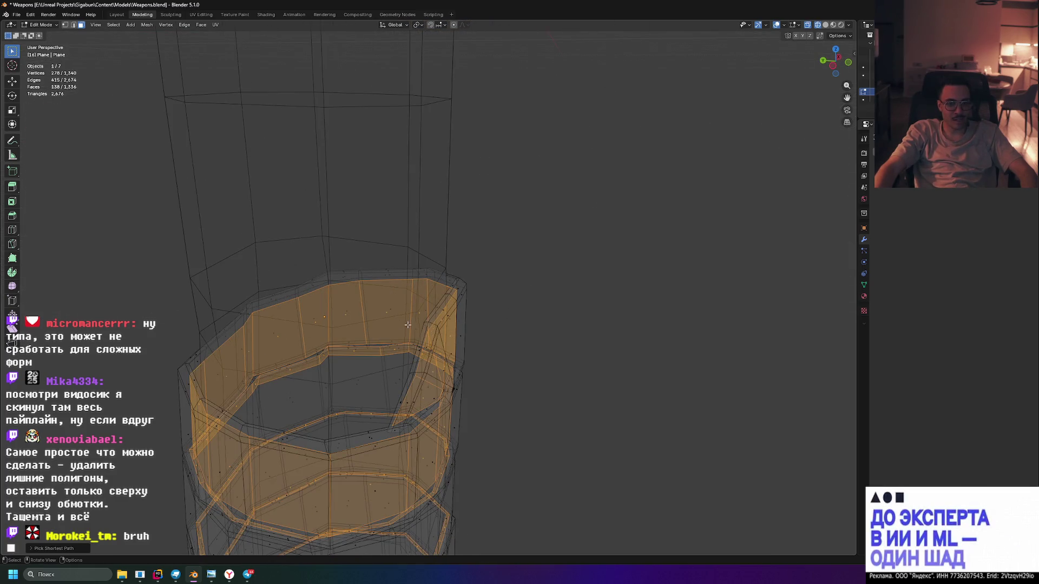
{"action": "left_click", "coordinate": [385, 313]}
{"action": "left_click", "coordinate": [343, 318]}
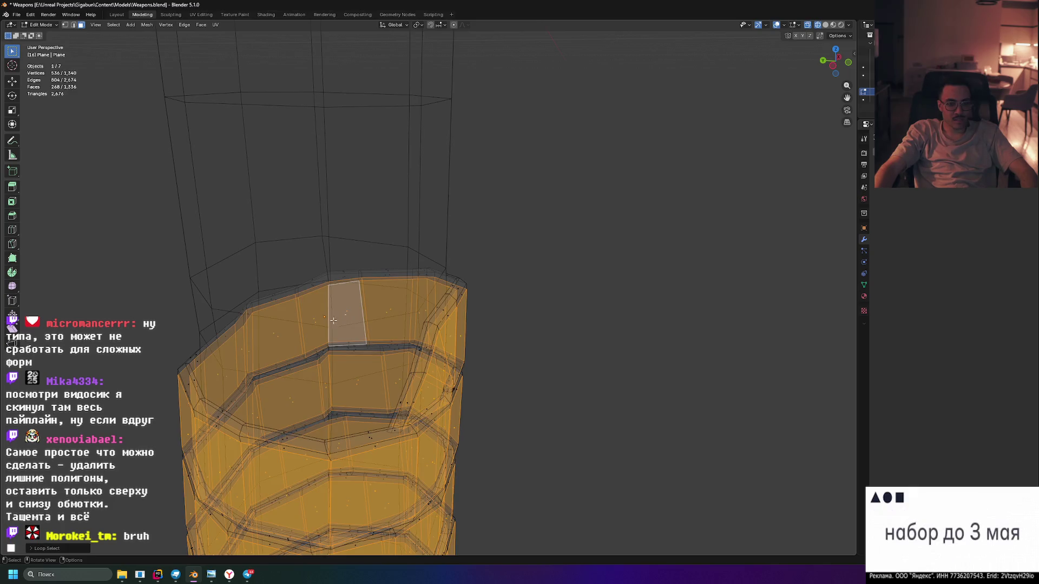
{"action": "scroll", "scroll_direction": "down", "scroll_amount": 3}
{"action": "scroll", "scroll_direction": "up", "scroll_amount": 3}
{"action": "left_click_drag", "start_coordinate": [422, 326], "coordinate": [461, 334]}
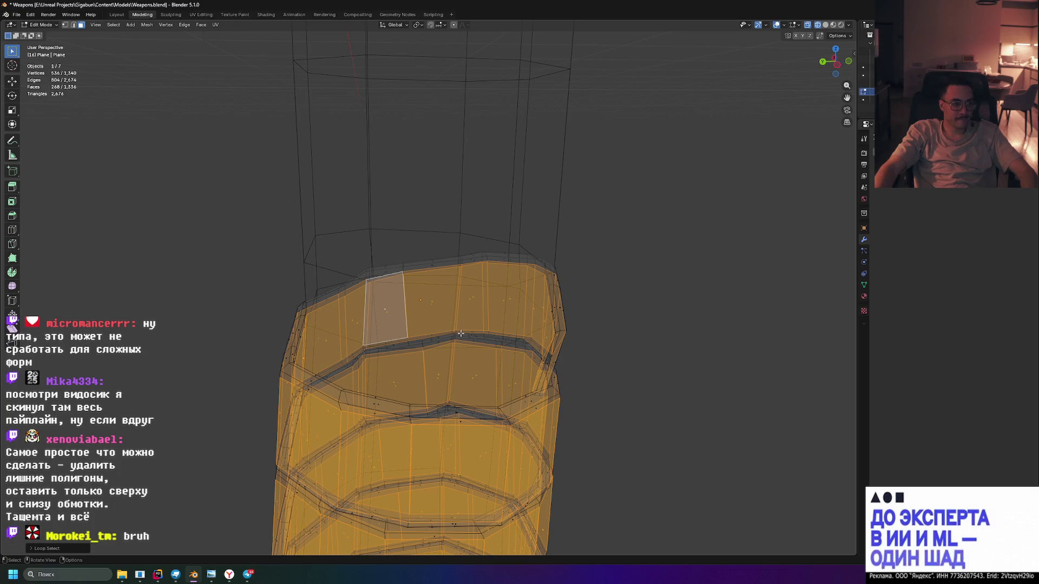
{"action": "scroll", "scroll_direction": "down", "scroll_amount": 3}
{"action": "left_click_drag", "start_coordinate": [540, 440], "coordinate": [401, 277]}
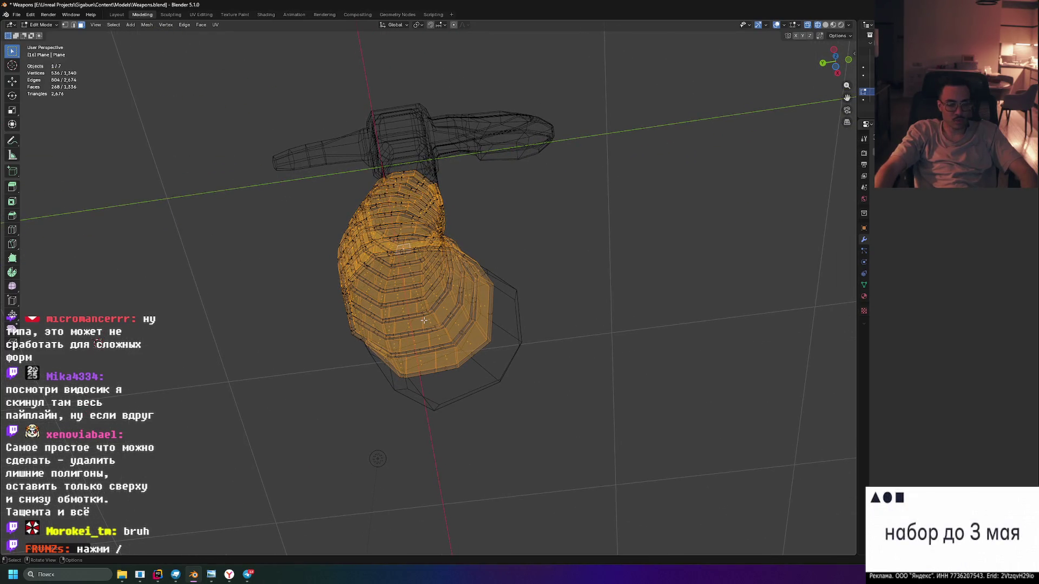
Isolate the grip in local view and switch the viewport to solid shading
{"action": "key", "text": "KP_Divide"}
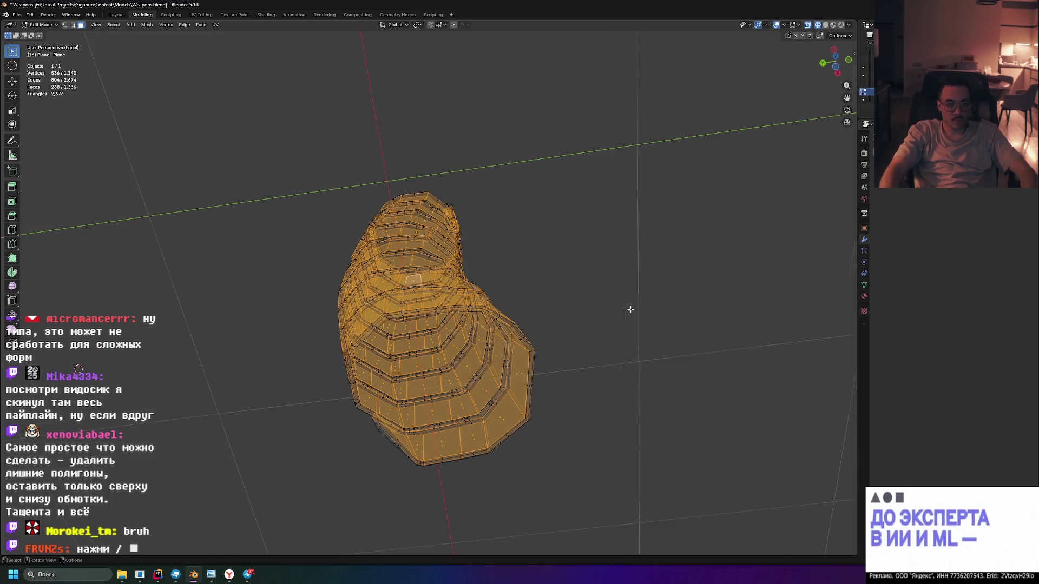
{"action": "left_click_drag", "start_coordinate": [629, 309], "coordinate": [583, 305]}
{"action": "left_click_drag", "start_coordinate": [540, 221], "coordinate": [567, 163]}
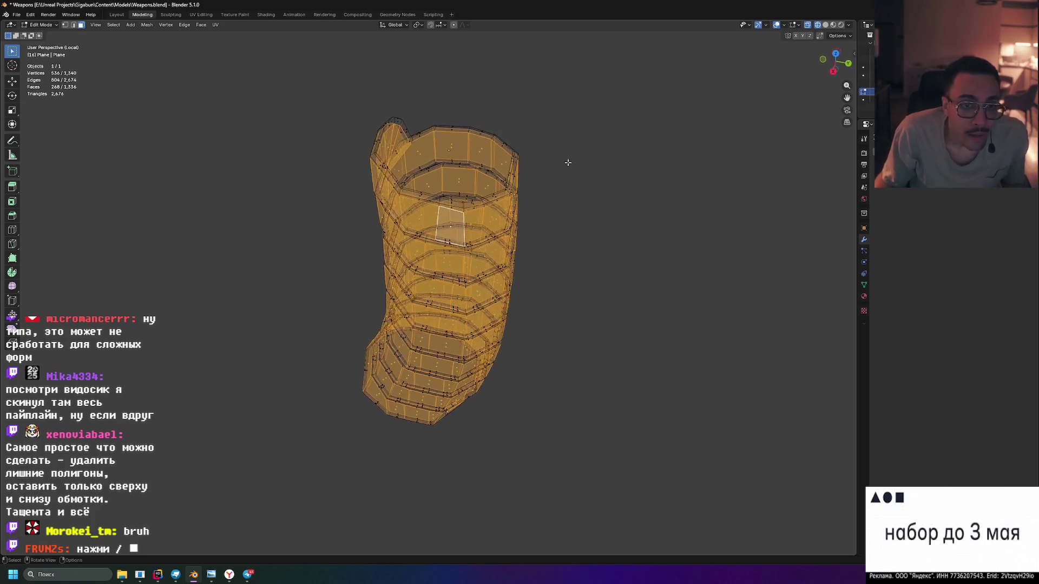
{"action": "left_click_drag", "start_coordinate": [413, 150], "coordinate": [446, 138]}
{"action": "left_click", "coordinate": [447, 138]}
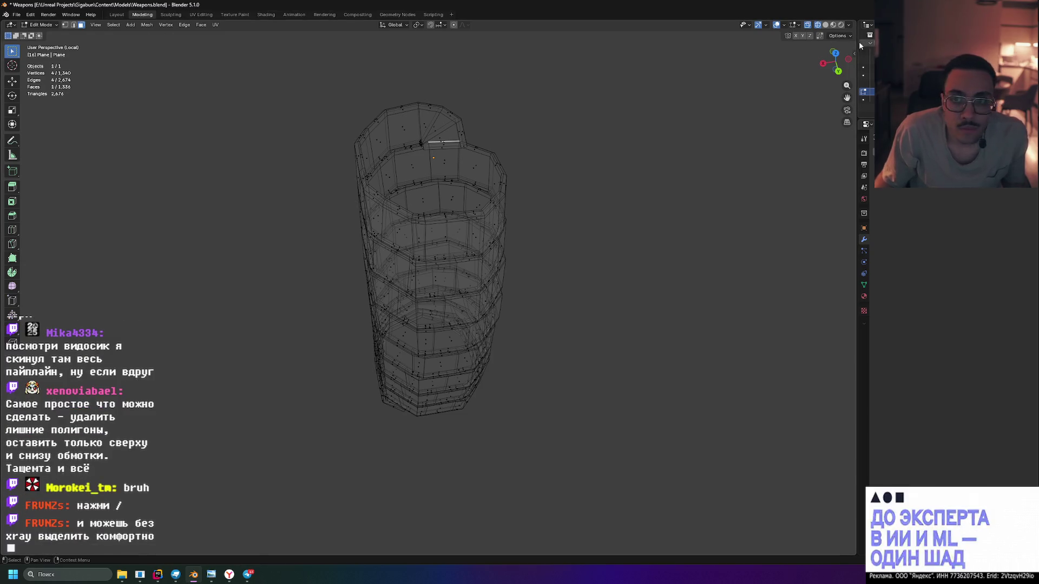
{"action": "left_click", "coordinate": [825, 25]}
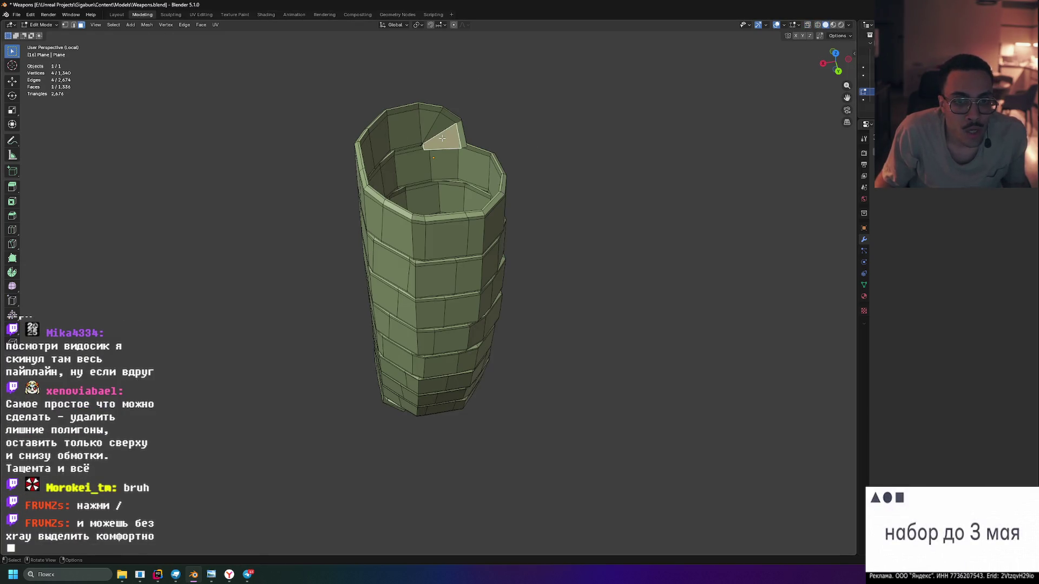
Select the grip's whole connected strip from the small triangle at its top edge
{"action": "left_click_drag", "start_coordinate": [511, 168], "coordinate": [423, 263]}
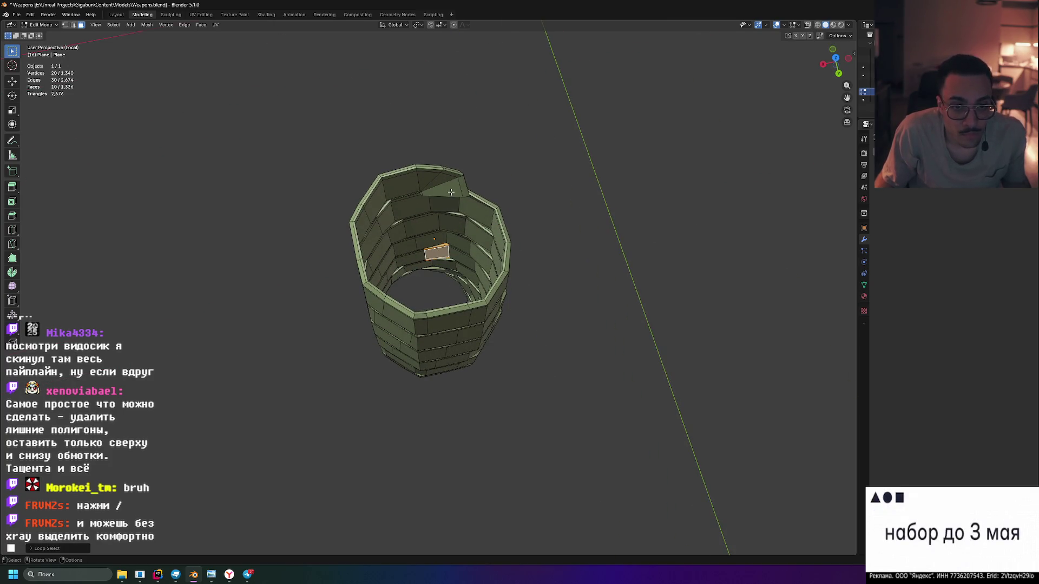
{"action": "left_click", "coordinate": [443, 190]}
{"action": "key", "text": "ctrl+l"}
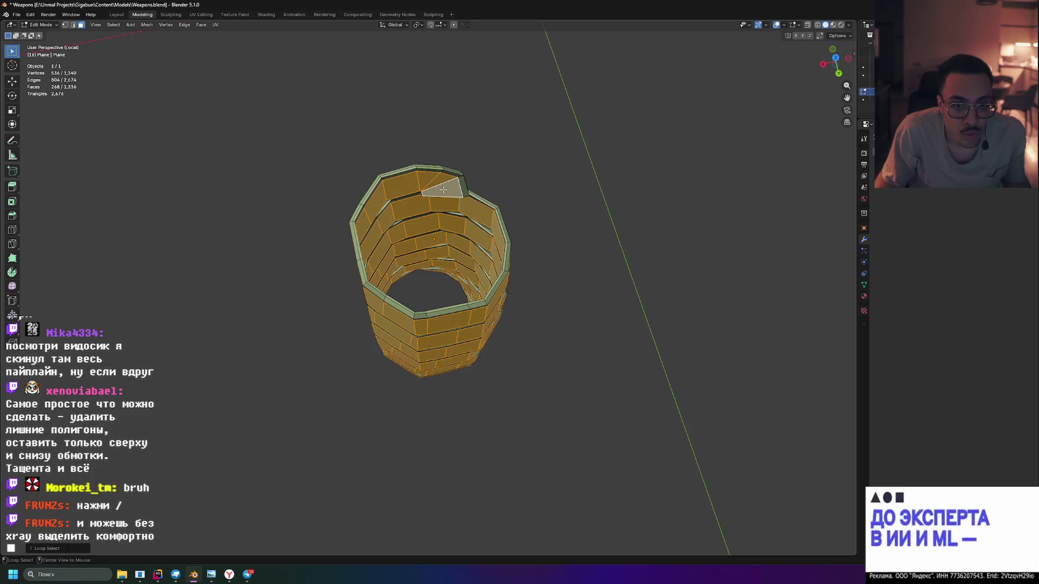
{"action": "left_click_drag", "start_coordinate": [443, 190], "coordinate": [566, 159]}
{"action": "left_click_drag", "start_coordinate": [624, 140], "coordinate": [622, 98]}
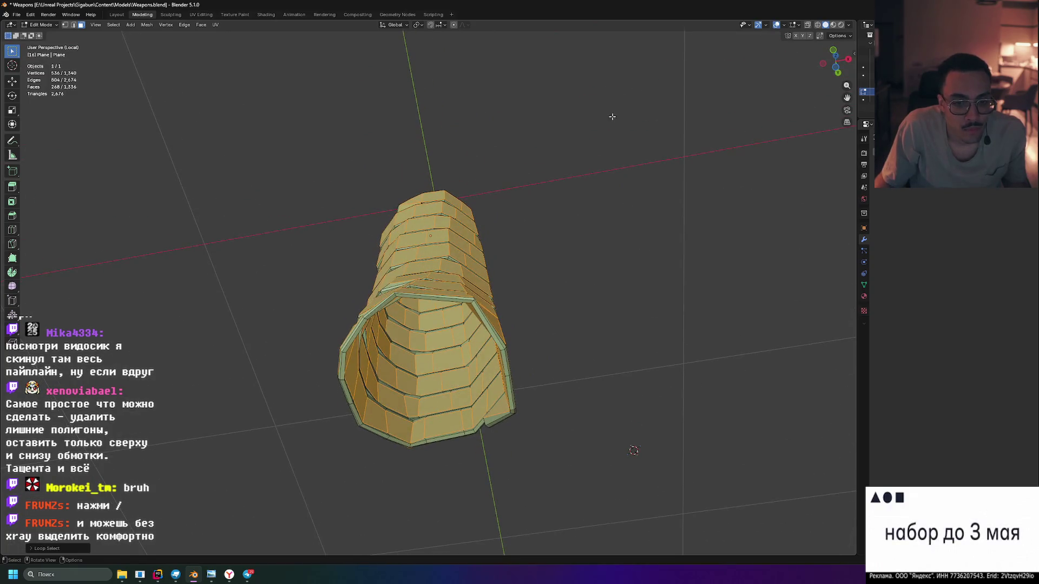
{"action": "left_click_drag", "start_coordinate": [548, 215], "coordinate": [334, 353]}
Select a single face, try a full face ring, then undo back to the single face
{"action": "left_click", "coordinate": [454, 128]}
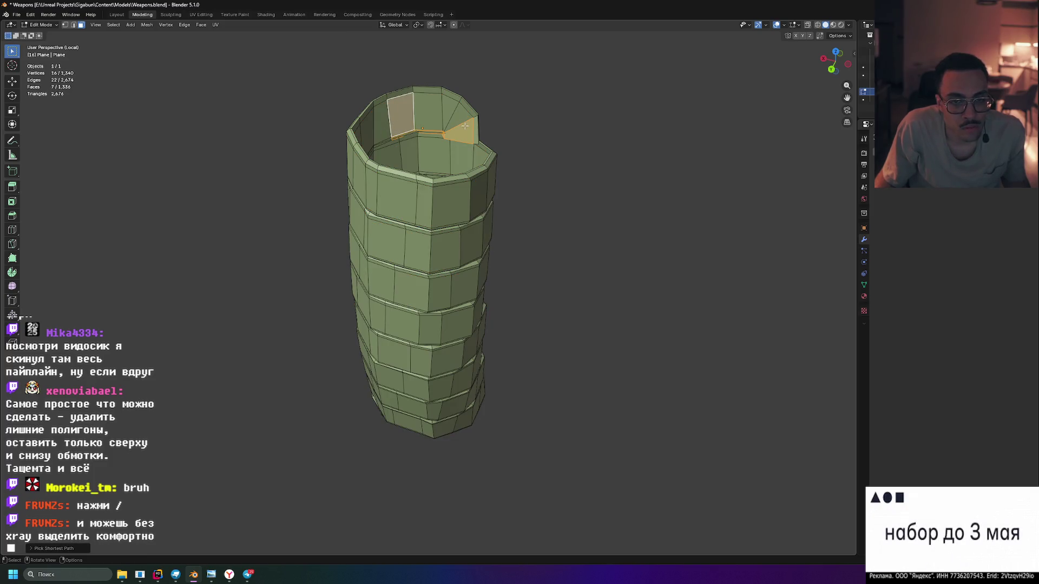
{"action": "left_click", "coordinate": [418, 112]}
{"action": "left_click_drag", "start_coordinate": [418, 112], "coordinate": [342, 142]}
{"action": "left_click_drag", "start_coordinate": [410, 146], "coordinate": [590, 142]}
{"action": "key", "text": "ctrl+z"}
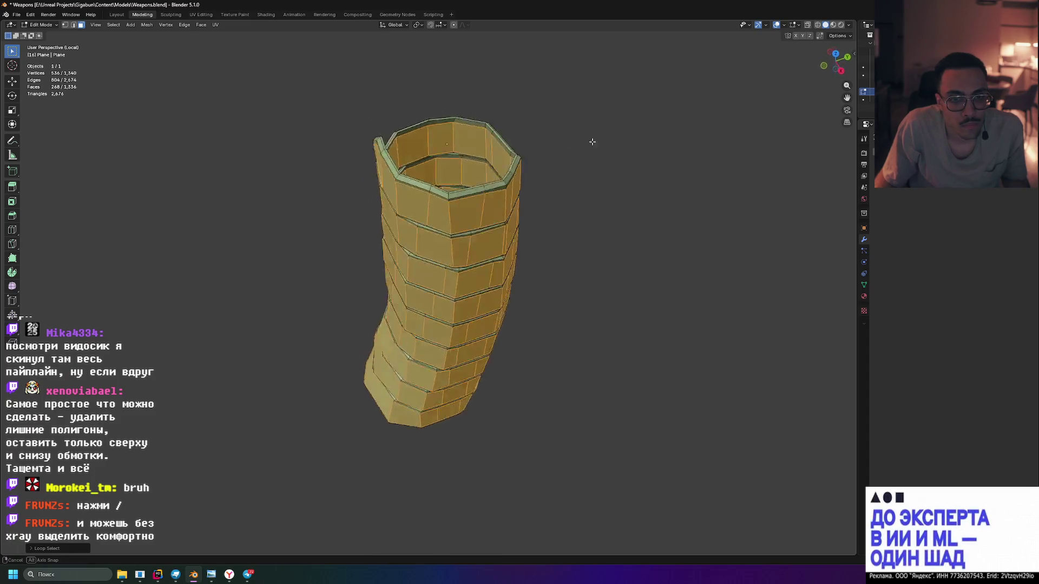
Inspect the wrap tube from several angles, then return to Object Mode
{"action": "left_click_drag", "start_coordinate": [680, 142], "coordinate": [650, 144]}
{"action": "scroll", "scroll_direction": "up", "scroll_amount": 3}
{"action": "left_click_drag", "start_coordinate": [487, 157], "coordinate": [394, 262]}
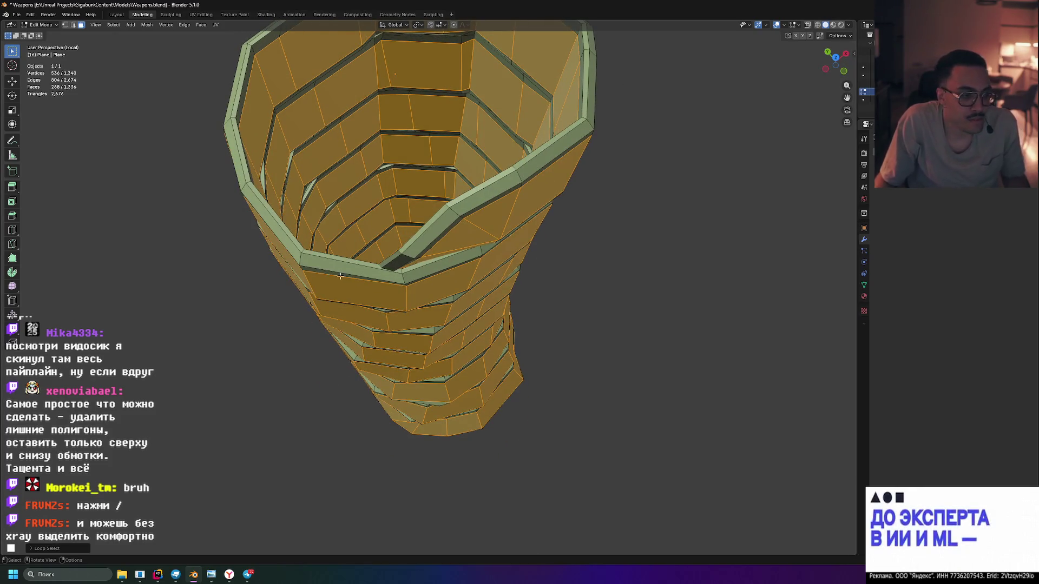
{"action": "scroll", "scroll_direction": "down", "scroll_amount": 3}
{"action": "left_click_drag", "start_coordinate": [454, 284], "coordinate": [451, 274]}
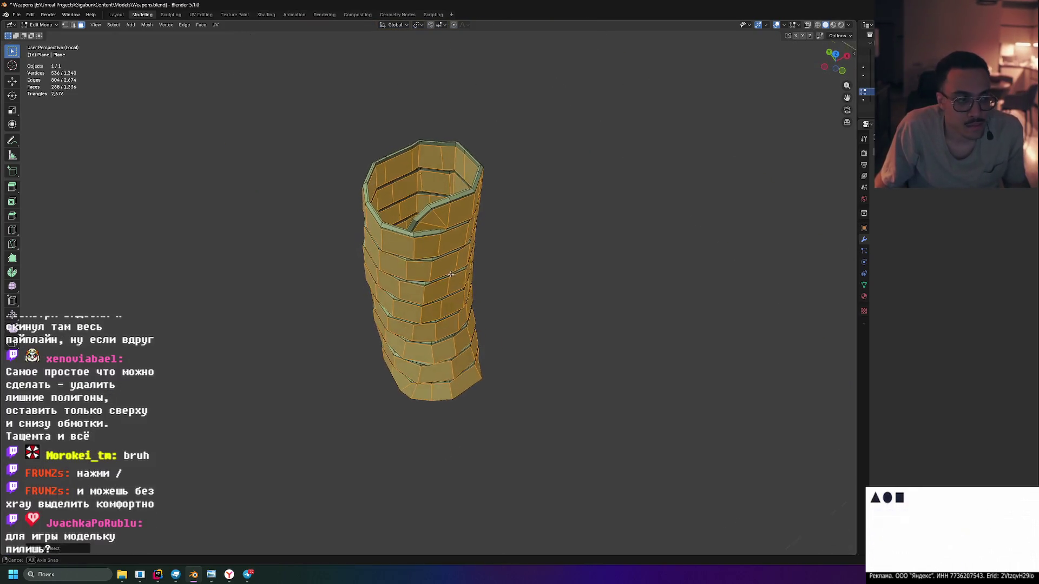
{"action": "left_click_drag", "start_coordinate": [413, 224], "coordinate": [614, 275]}
{"action": "left_click_drag", "start_coordinate": [425, 474], "coordinate": [616, 448]}
{"action": "scroll", "scroll_direction": "up", "scroll_amount": 3}
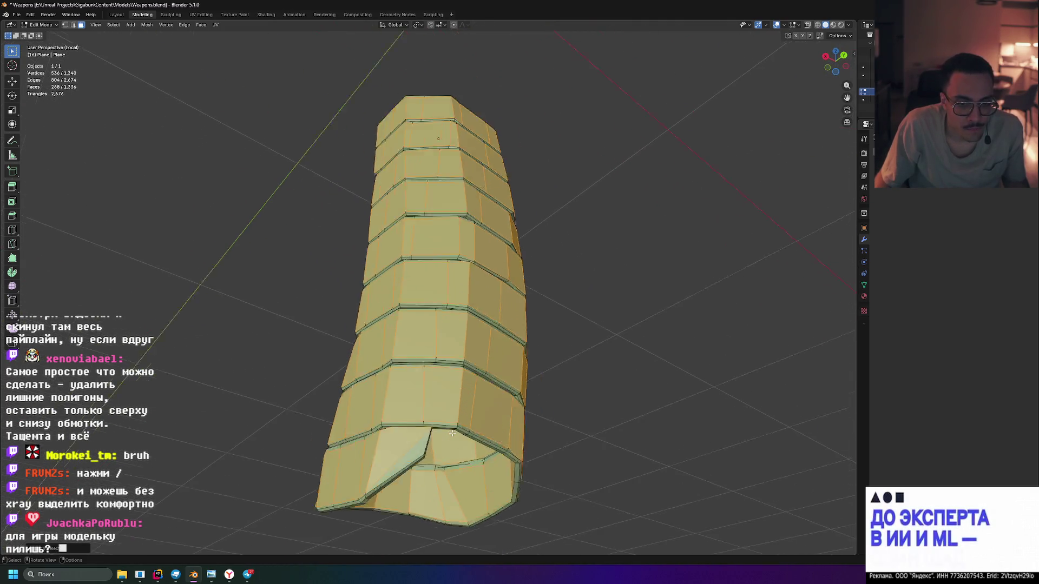
{"action": "left_click_drag", "start_coordinate": [465, 403], "coordinate": [482, 424]}
{"action": "scroll", "scroll_direction": "down", "scroll_amount": 3}
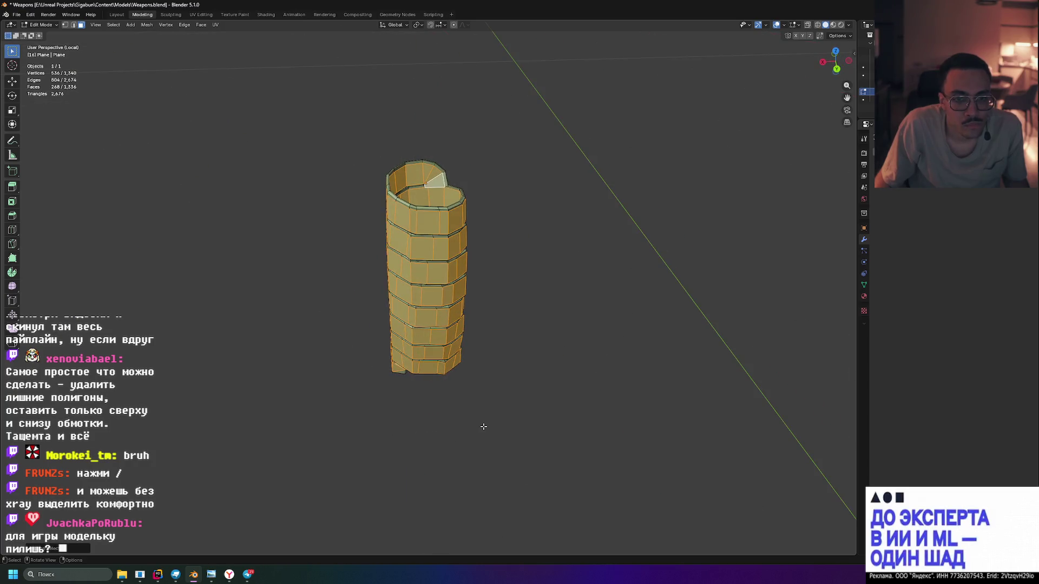
{"action": "key", "text": "Tab"}
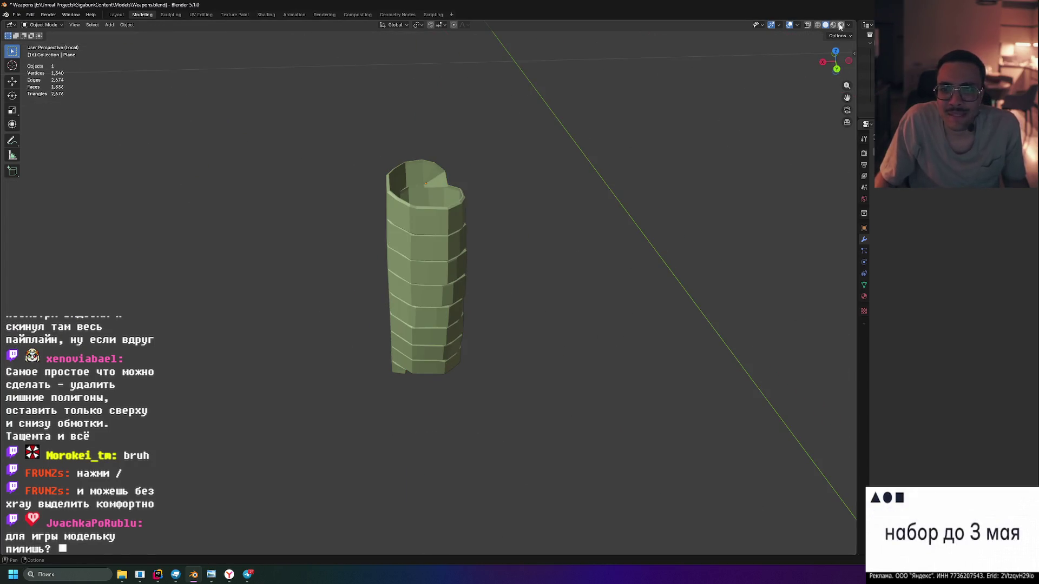
Preview the whole axe in rendered shading, then re-enter Edit Mode with the wrap isolated
{"action": "left_click", "coordinate": [840, 26]}
{"action": "key", "text": "KP_Divide"}
{"action": "left_click_drag", "start_coordinate": [619, 217], "coordinate": [570, 255]}
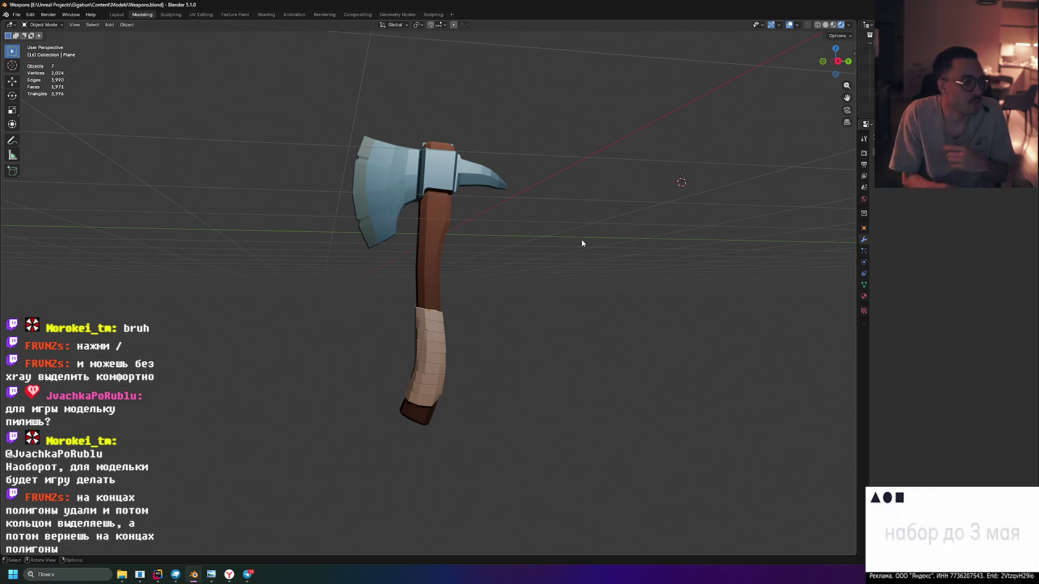
{"action": "left_click_drag", "start_coordinate": [489, 485], "coordinate": [548, 395]}
{"action": "key", "text": "Tab"}
{"action": "key", "text": "KP_Divide"}
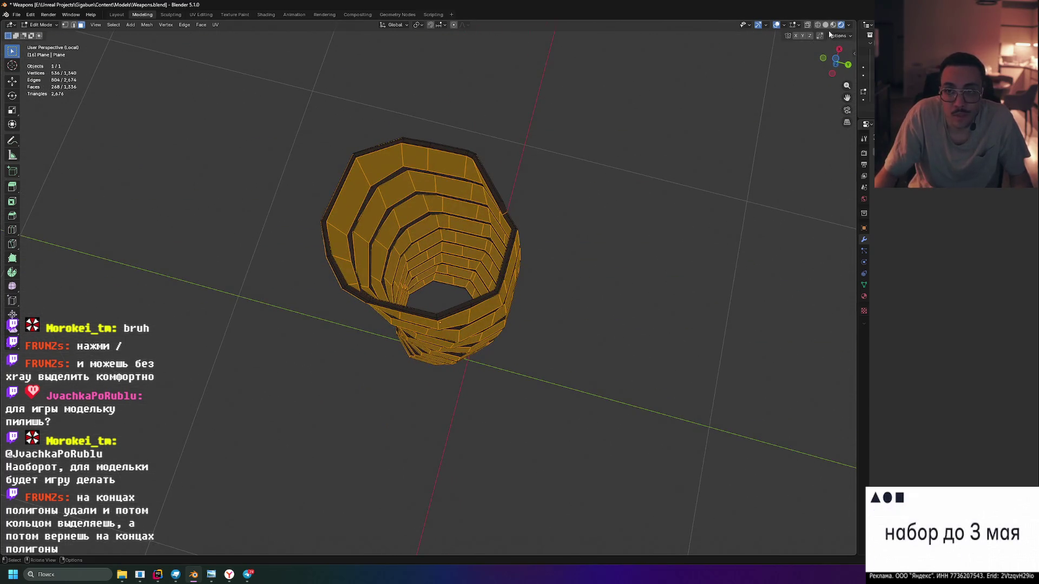
Return to solid shading and trial-delete one top rim face, then undo it
{"action": "left_click", "coordinate": [825, 25]}
{"action": "left_click_drag", "start_coordinate": [541, 162], "coordinate": [527, 124]}
{"action": "left_click", "coordinate": [497, 142]}
{"action": "key", "text": "x"}
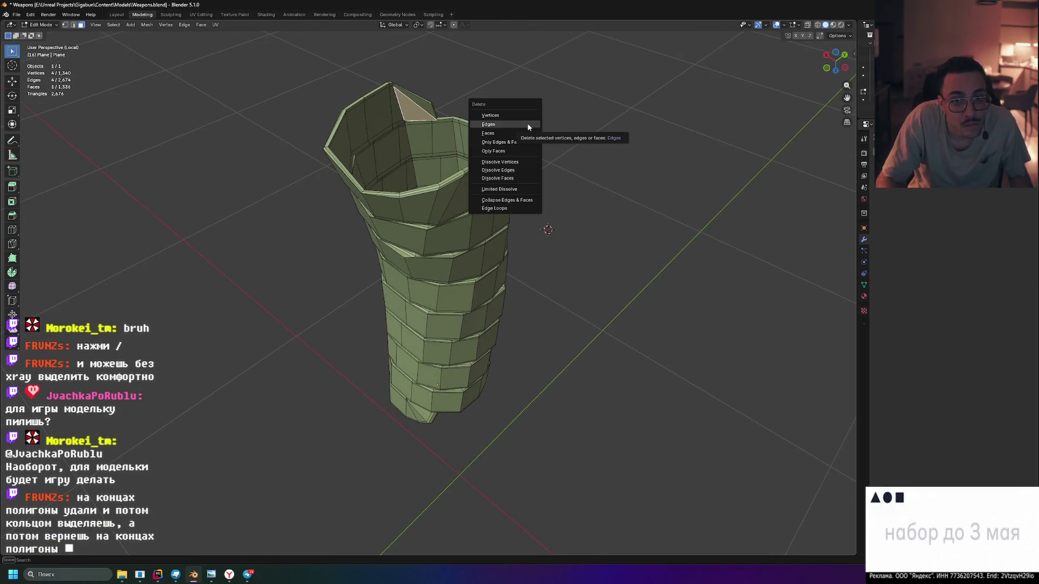
{"action": "left_click", "coordinate": [524, 133]}
{"action": "left_click_drag", "start_coordinate": [482, 107], "coordinate": [536, 113]}
{"action": "key", "text": "ctrl+z"}
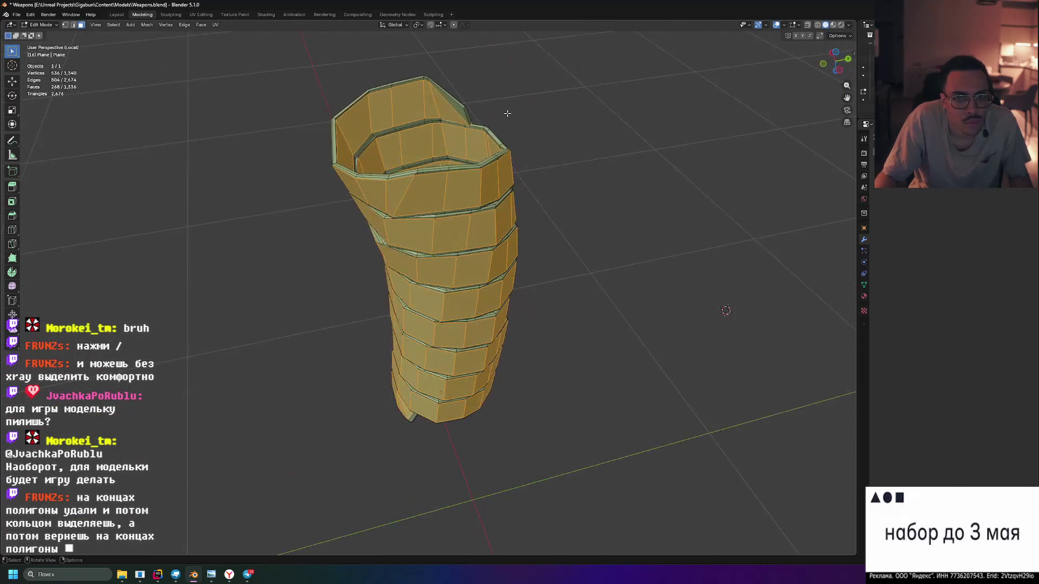
Delete the stray top rim faces and the triangle face at the wrap's end
{"action": "left_click", "coordinate": [446, 114]}
{"action": "key", "text": "x"}
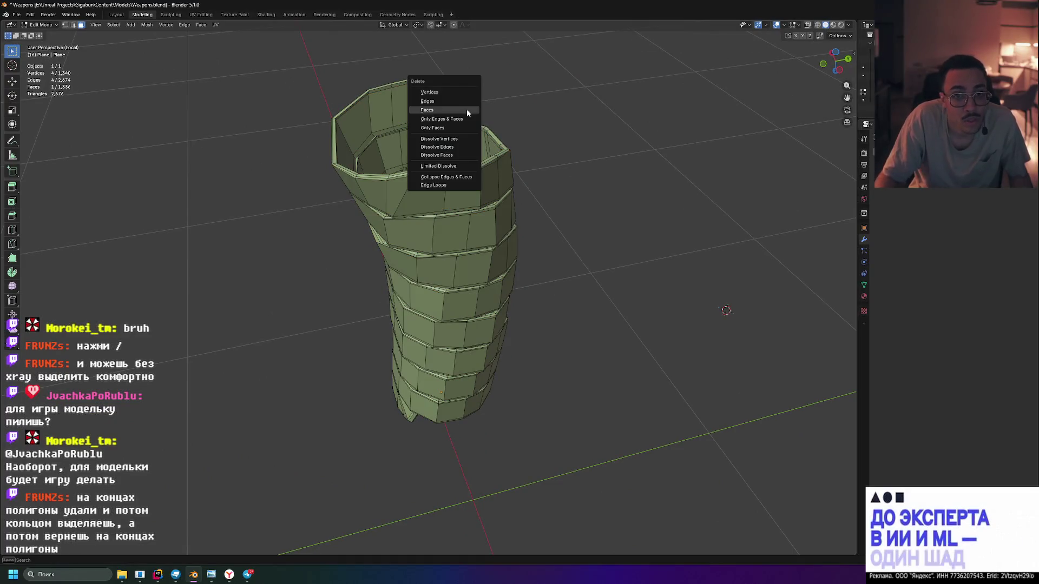
{"action": "left_click", "coordinate": [466, 109]}
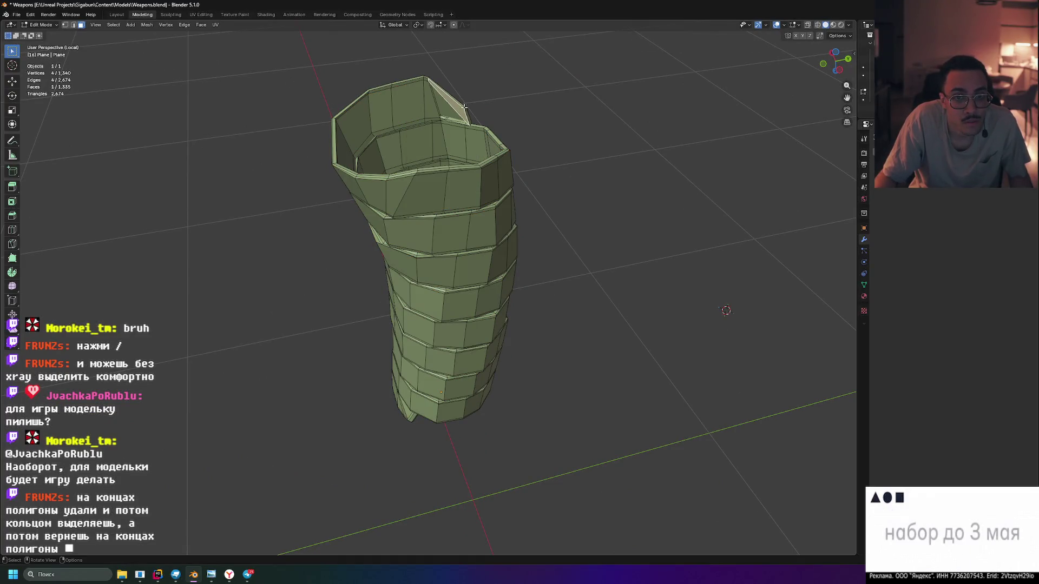
{"action": "key", "text": "x"}
{"action": "left_click", "coordinate": [469, 107]}
{"action": "left_click_drag", "start_coordinate": [469, 107], "coordinate": [504, 162]}
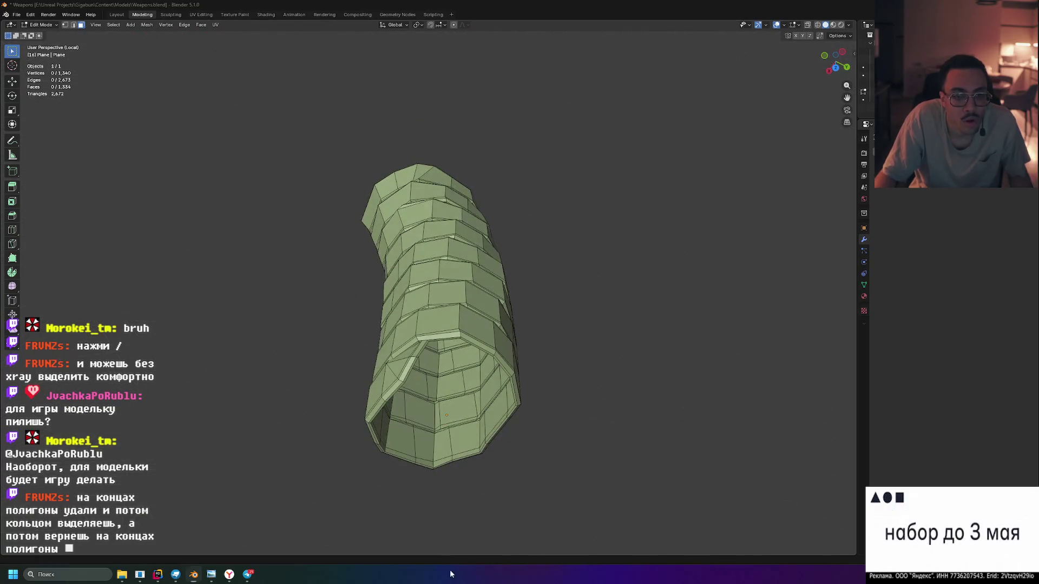
{"action": "left_click_drag", "start_coordinate": [522, 469], "coordinate": [424, 482]}
{"action": "left_click", "coordinate": [409, 448]}
{"action": "key", "text": "x"}
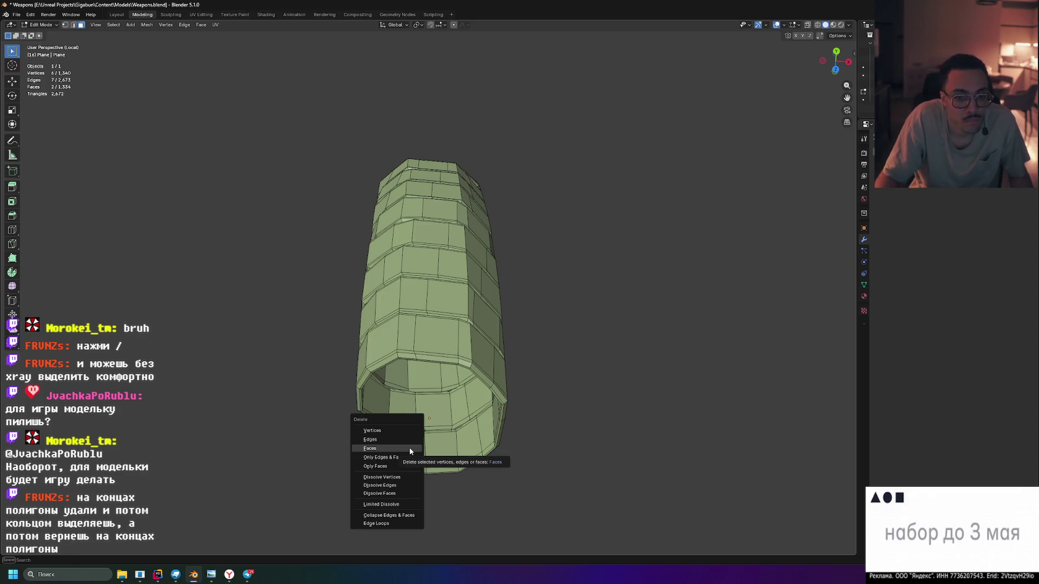
{"action": "left_click", "coordinate": [409, 447]}
{"action": "left_click_drag", "start_coordinate": [409, 447], "coordinate": [551, 384]}
Select the wrap's inner wall faces and delete them, leaving 1,202 faces
{"action": "key", "text": "l"}
{"action": "key", "text": "x"}
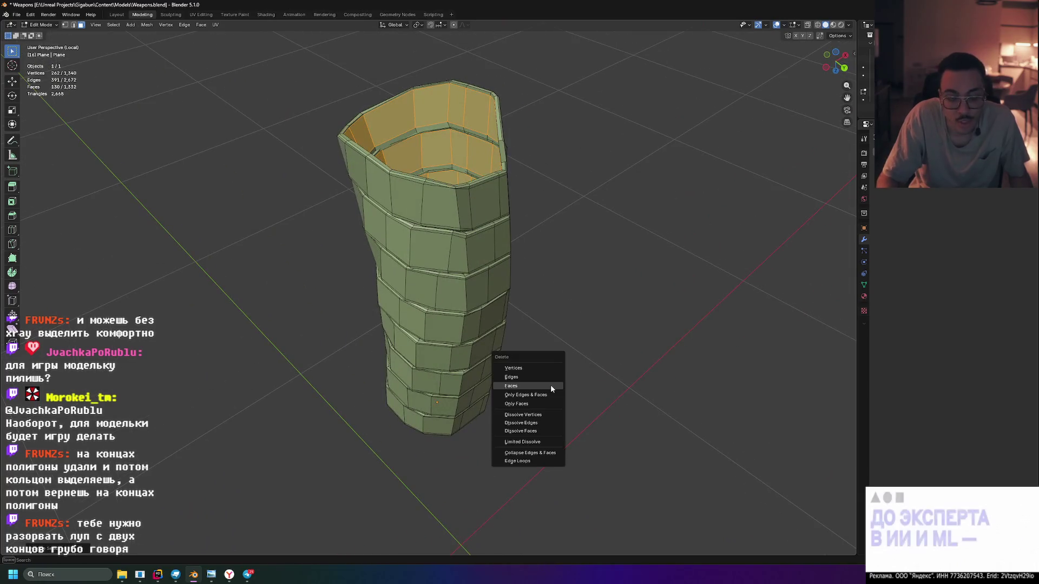
{"action": "left_click", "coordinate": [550, 384]}
{"action": "left_click_drag", "start_coordinate": [571, 283], "coordinate": [471, 241]}
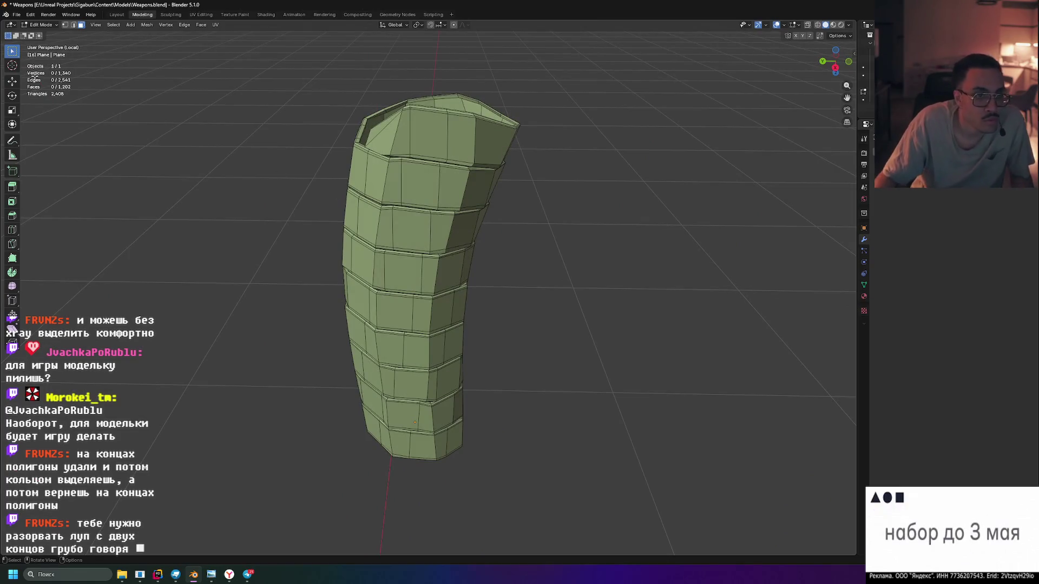
Select one vertical edge loop on the wrap and merge its vertices by distance
{"action": "left_click_drag", "start_coordinate": [546, 156], "coordinate": [368, 130]}
{"action": "left_click", "coordinate": [446, 170]}
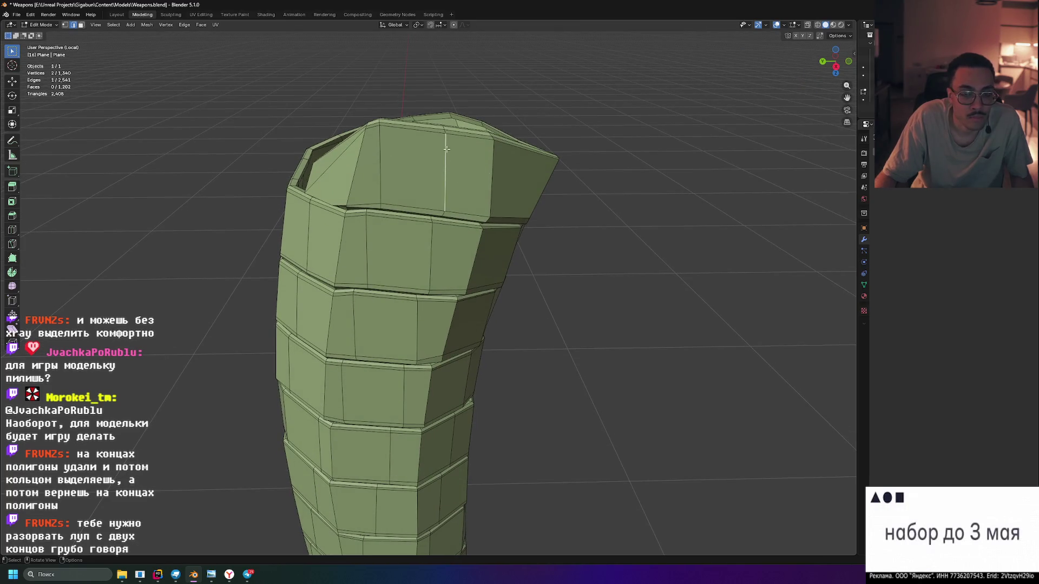
{"action": "left_click_drag", "start_coordinate": [449, 186], "coordinate": [453, 219]}
{"action": "left_click", "coordinate": [434, 230]}
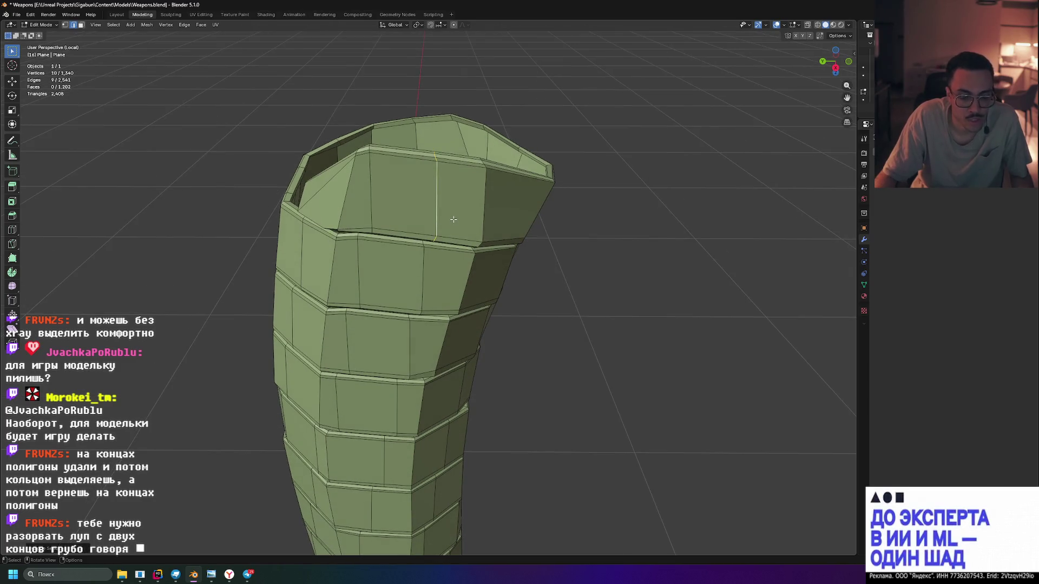
{"action": "key", "text": "m"}
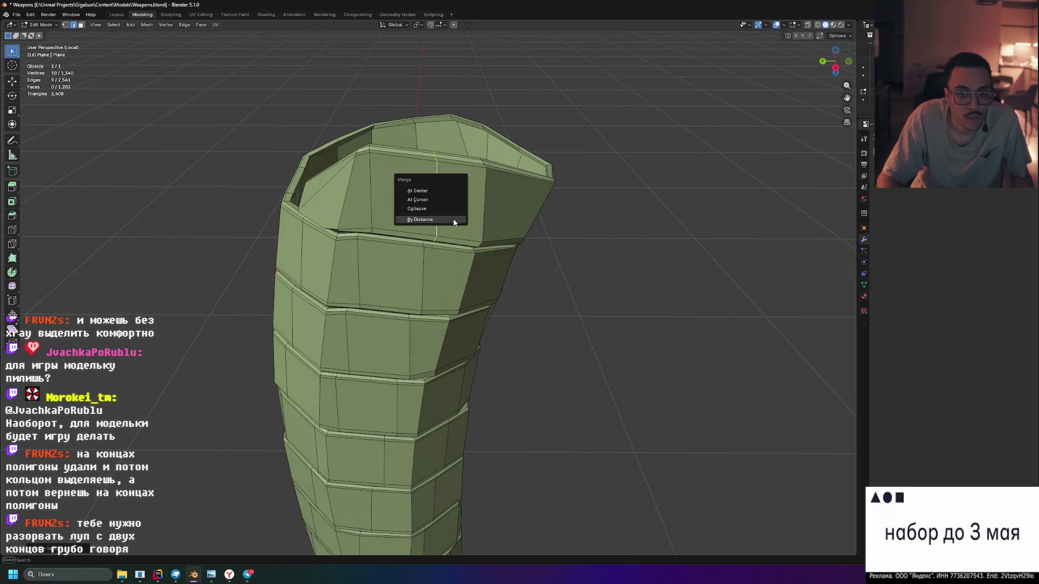
{"action": "left_click", "coordinate": [454, 220]}
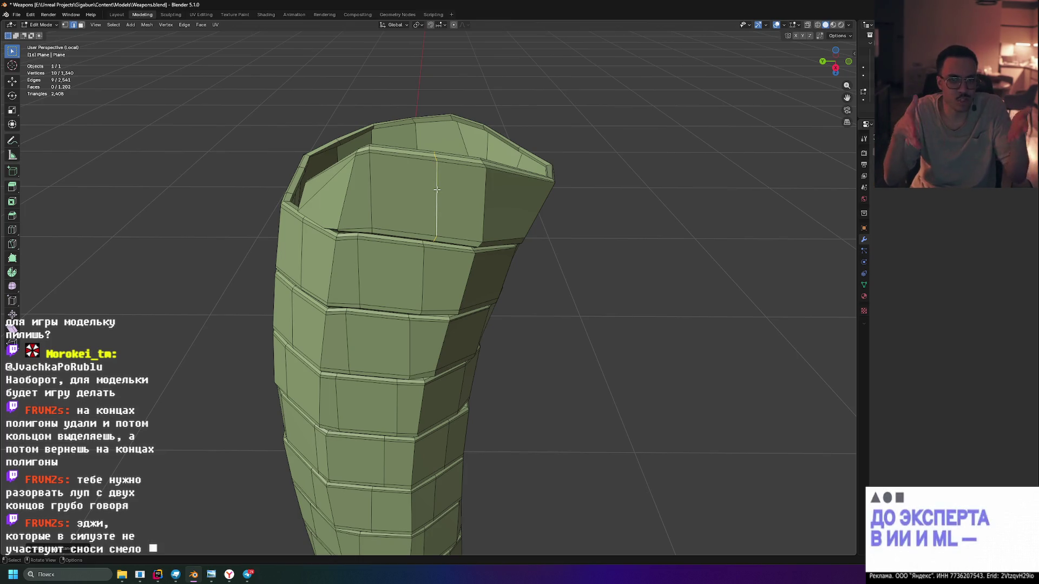
{"action": "left_click_drag", "start_coordinate": [421, 178], "coordinate": [416, 76]}
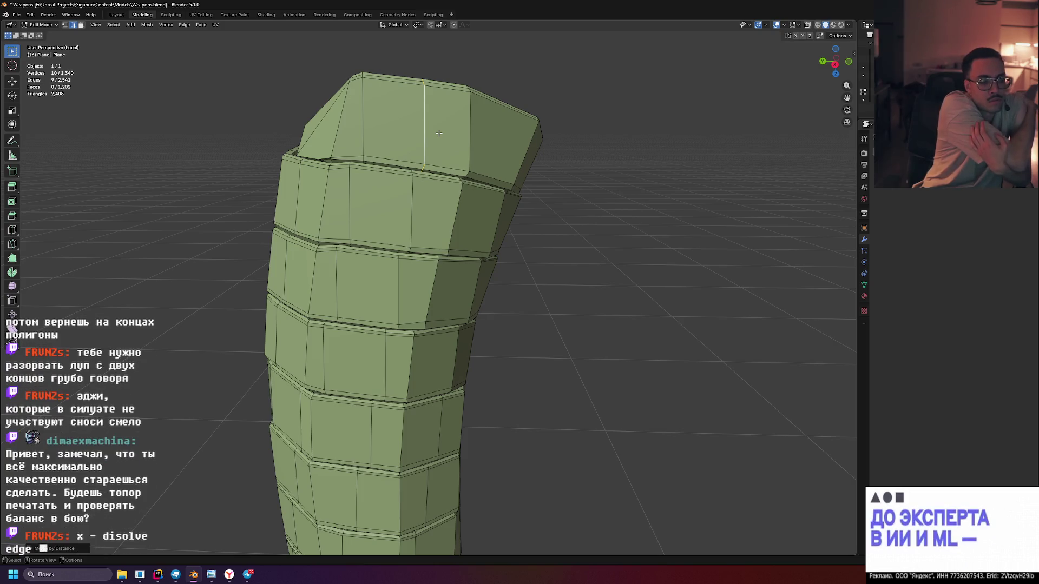
{"action": "key", "text": "x"}
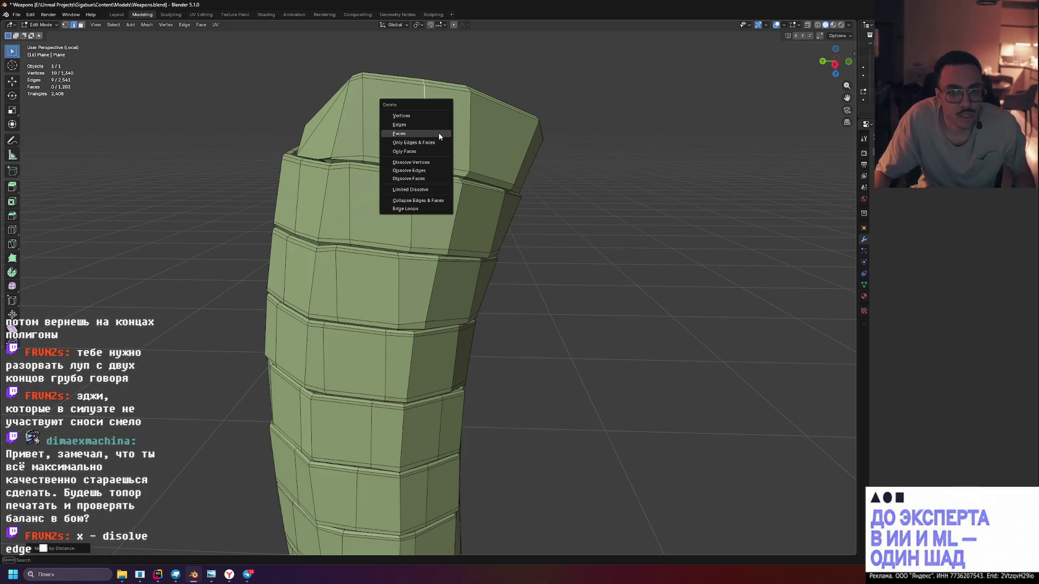
Dissolve the first three vertical edge loops on the grip wrap
{"action": "left_click", "coordinate": [431, 170]}
{"action": "left_click_drag", "start_coordinate": [432, 170], "coordinate": [504, 153]}
{"action": "scroll", "scroll_direction": "up", "scroll_amount": 3}
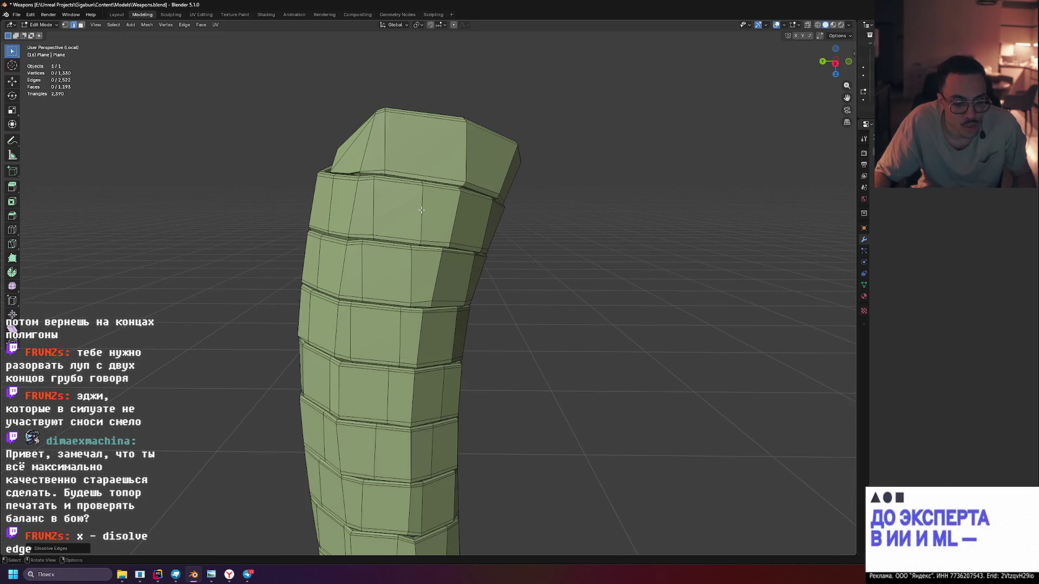
{"action": "key", "text": "x"}
{"action": "left_click", "coordinate": [452, 210]}
{"action": "left_click_drag", "start_coordinate": [451, 210], "coordinate": [466, 211]}
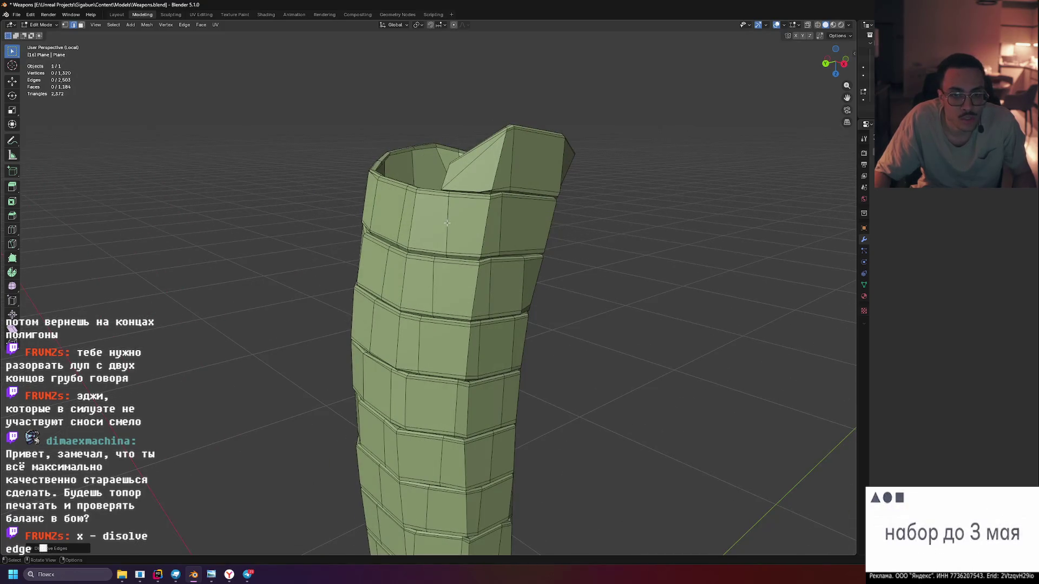
{"action": "key", "text": "x"}
{"action": "left_click", "coordinate": [448, 221]}
Dissolve two more vertical edge loops, bringing the wrap to 1,157 faces
{"action": "left_click_drag", "start_coordinate": [448, 222], "coordinate": [524, 214]}
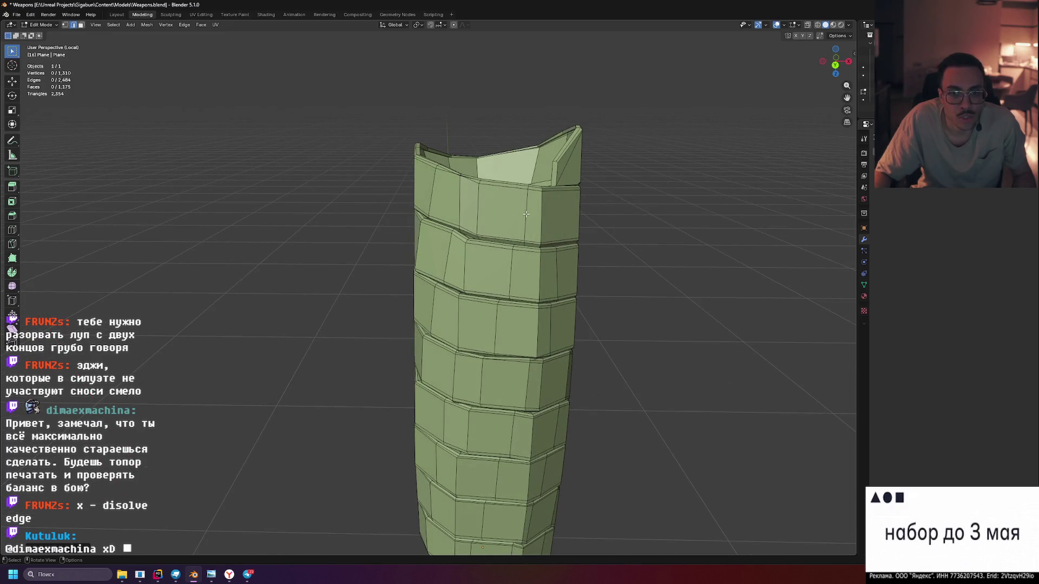
{"action": "key", "text": "x"}
{"action": "left_click", "coordinate": [477, 213]}
{"action": "left_click_drag", "start_coordinate": [477, 213], "coordinate": [521, 221]}
{"action": "left_click", "coordinate": [511, 270]}
{"action": "key", "text": "x"}
{"action": "left_click", "coordinate": [513, 270]}
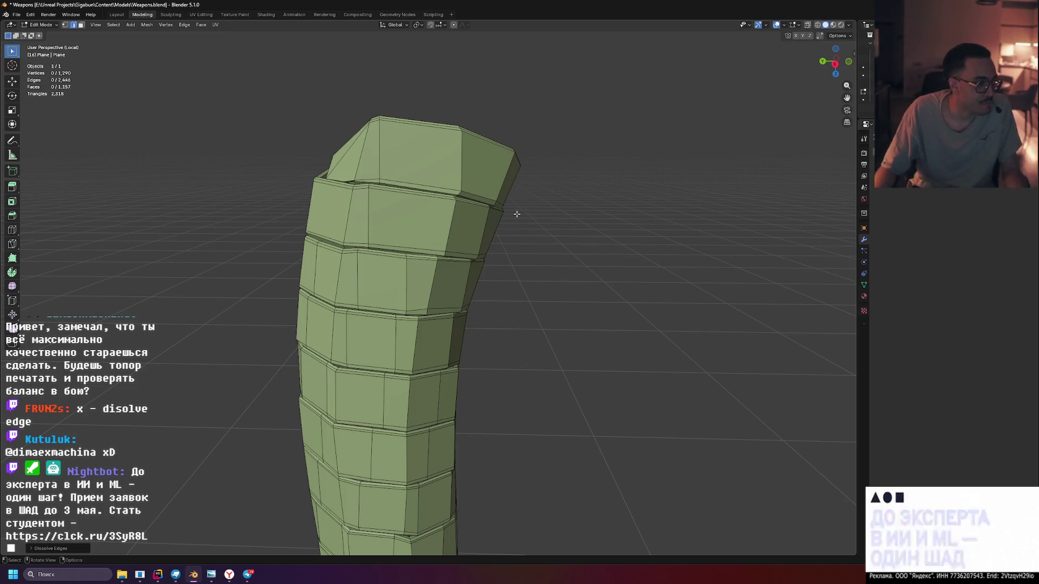
{"action": "left_click_drag", "start_coordinate": [423, 217], "coordinate": [414, 274]}
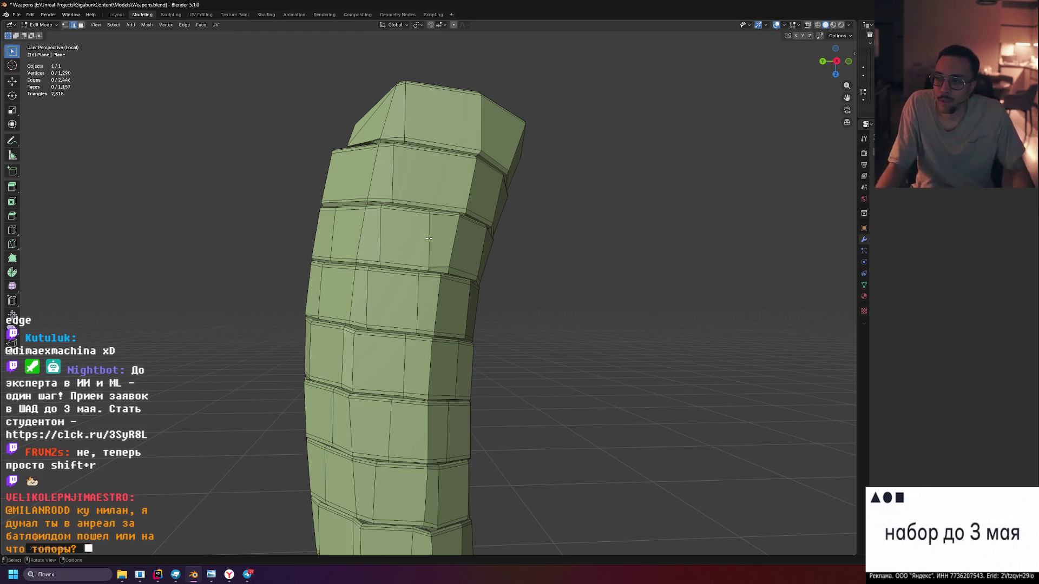
Dissolve another vertical edge loop, dropping the wrap to 1,148 faces, and select the next loop
{"action": "left_click", "coordinate": [428, 229]}
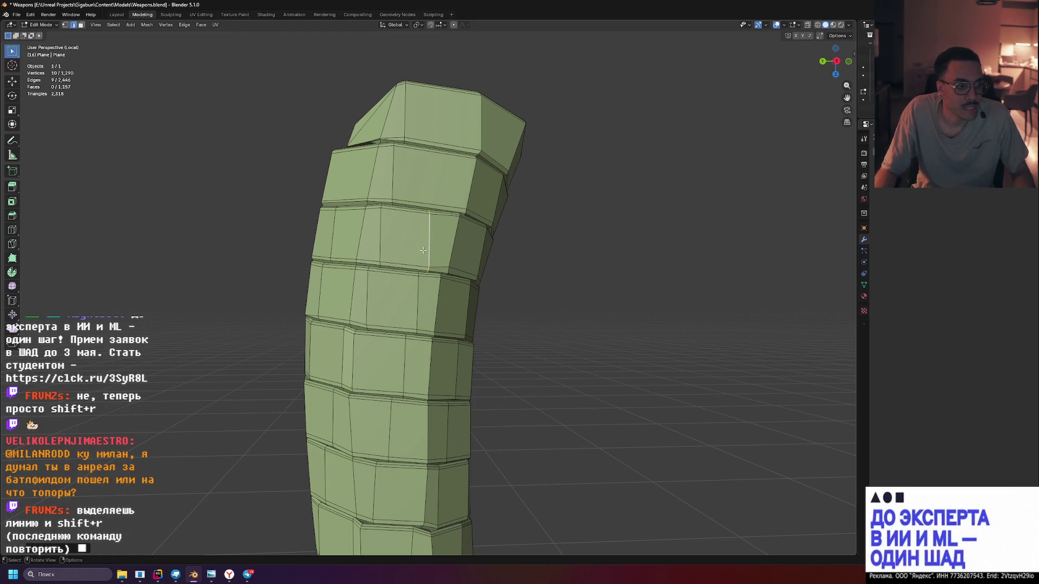
{"action": "scroll", "scroll_direction": "up", "scroll_amount": 3}
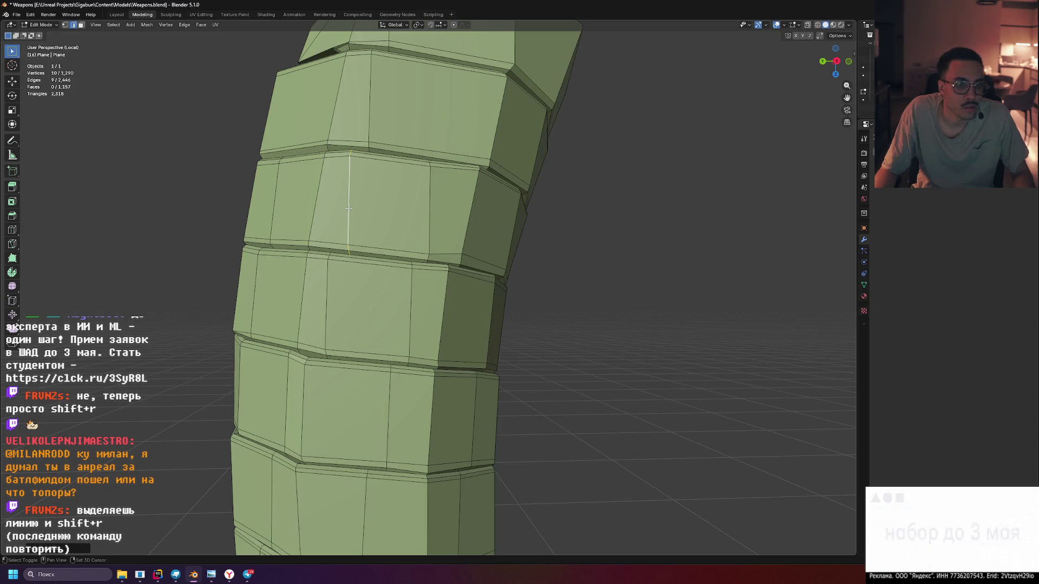
{"action": "left_click", "coordinate": [431, 221]}
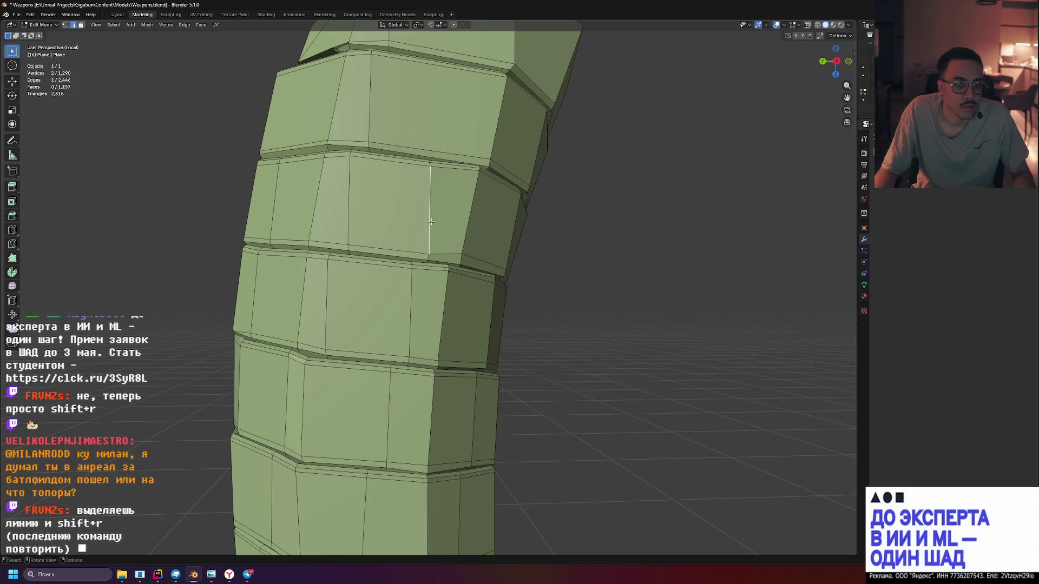
{"action": "left_click", "coordinate": [430, 222]}
{"action": "key", "text": "x"}
{"action": "left_click", "coordinate": [430, 221]}
{"action": "left_click", "coordinate": [349, 208]}
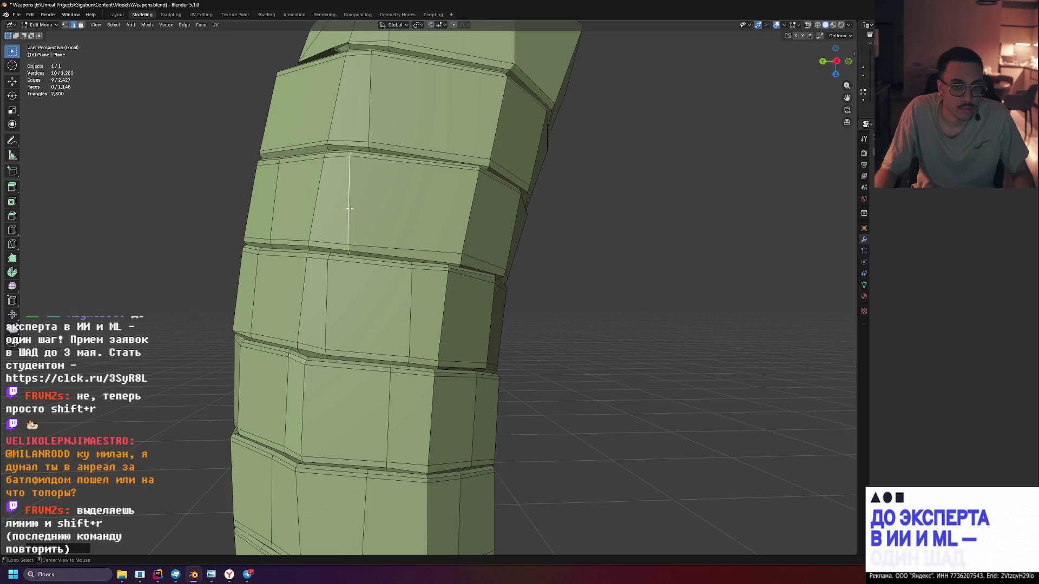
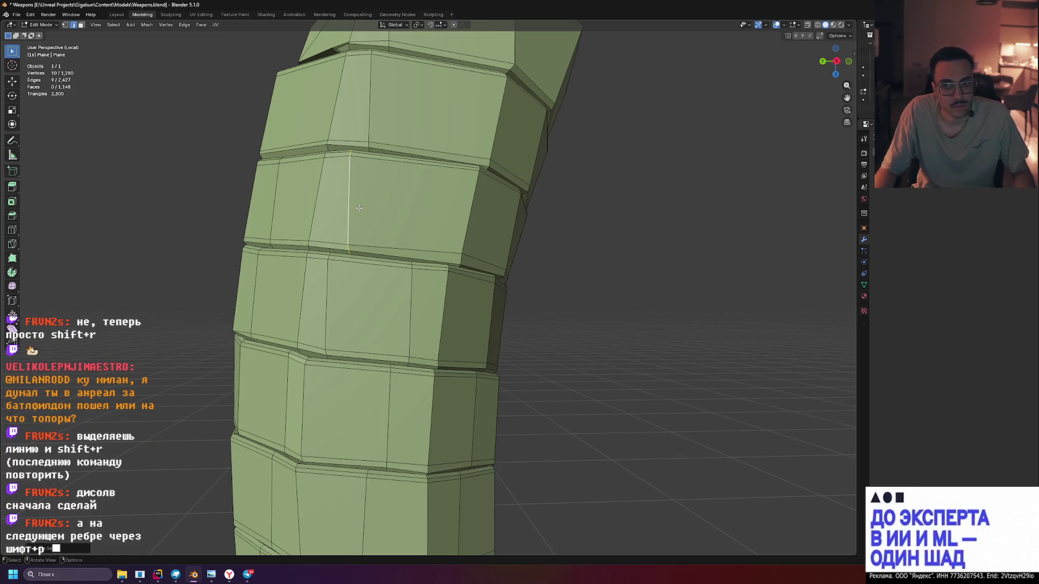
Dissolve three vertical edge loops on the grip, then select the next loop to remove
{"action": "key", "text": "x"}
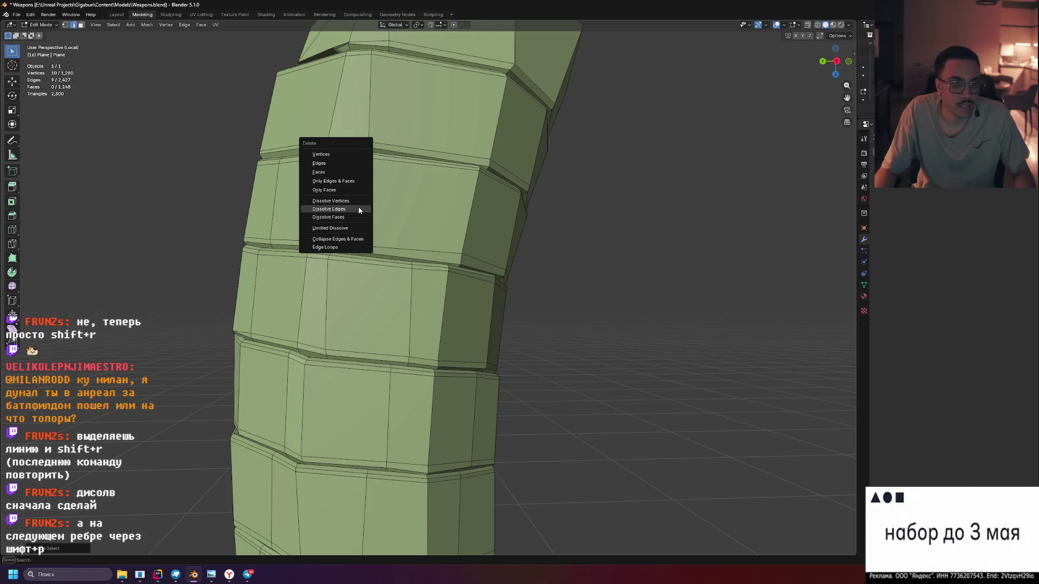
{"action": "left_click", "coordinate": [358, 209]}
{"action": "left_click", "coordinate": [326, 297]}
{"action": "left_click_drag", "start_coordinate": [327, 298], "coordinate": [382, 308]}
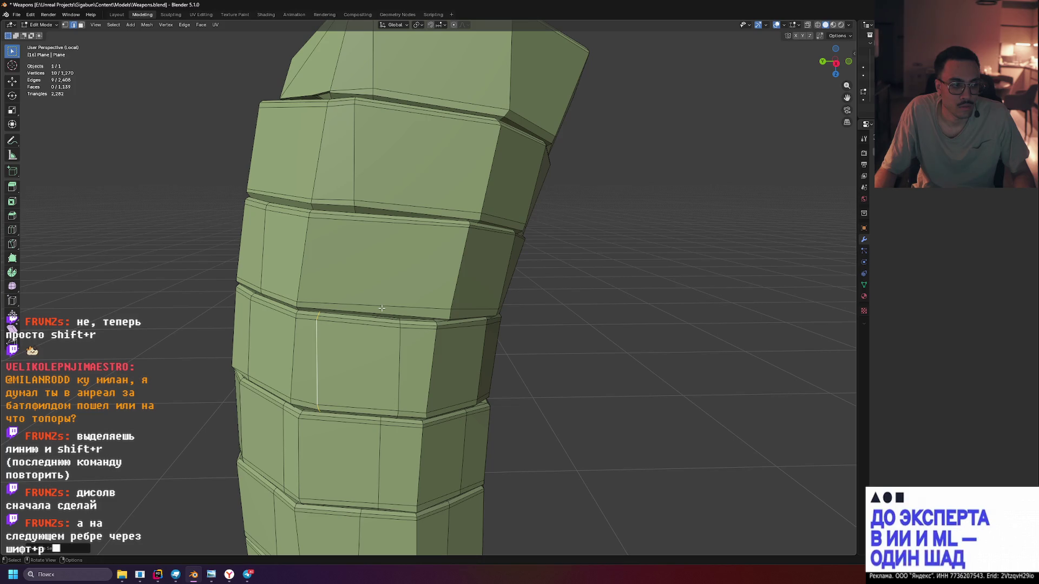
{"action": "key", "text": "x"}
{"action": "left_click", "coordinate": [398, 352]}
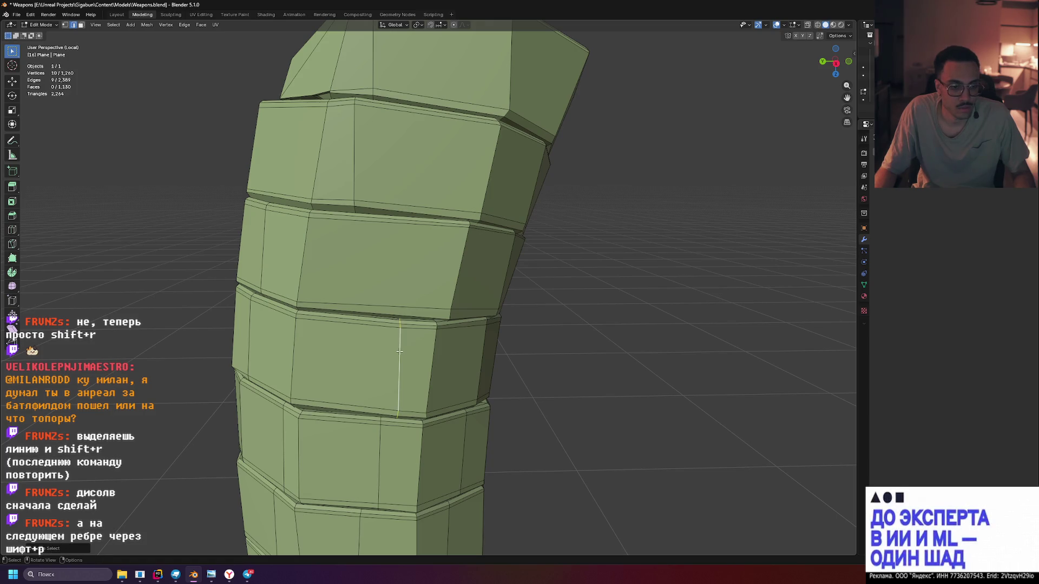
{"action": "key", "text": "x"}
{"action": "left_click", "coordinate": [398, 349]}
{"action": "scroll", "scroll_direction": "down", "scroll_amount": 3}
{"action": "left_click_drag", "start_coordinate": [452, 348], "coordinate": [468, 306]}
{"action": "left_click", "coordinate": [411, 279]}
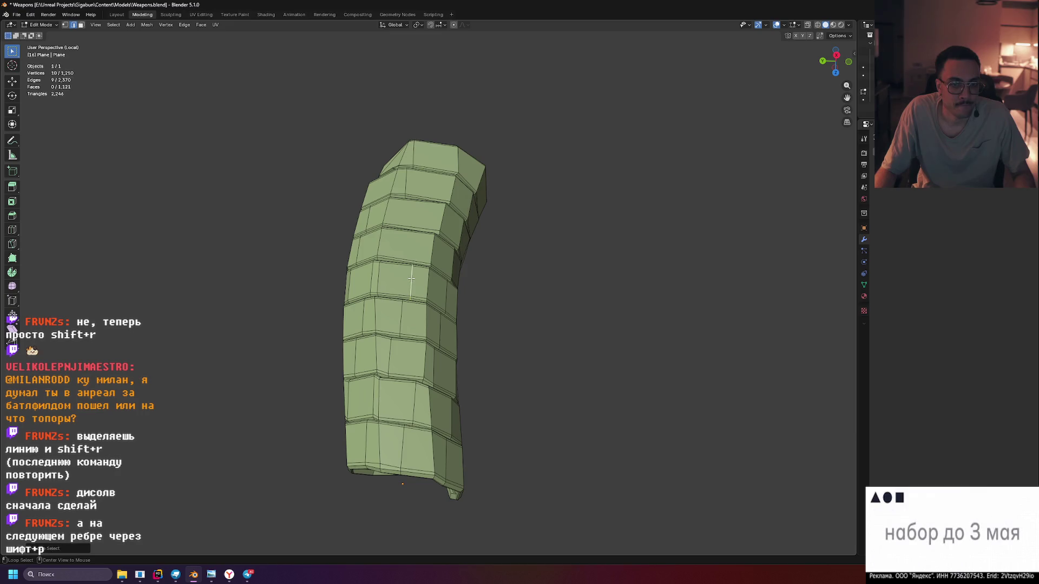
Start a new selection with one vertical edge and add the first extra loops on the grip
{"action": "left_click", "coordinate": [400, 319]}
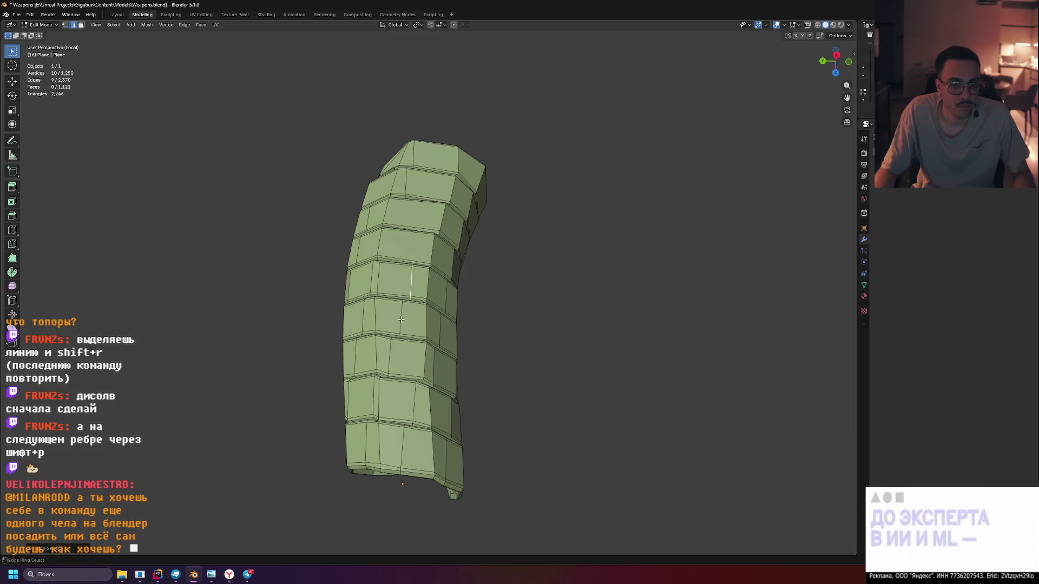
{"action": "left_click_drag", "start_coordinate": [444, 320], "coordinate": [432, 338]}
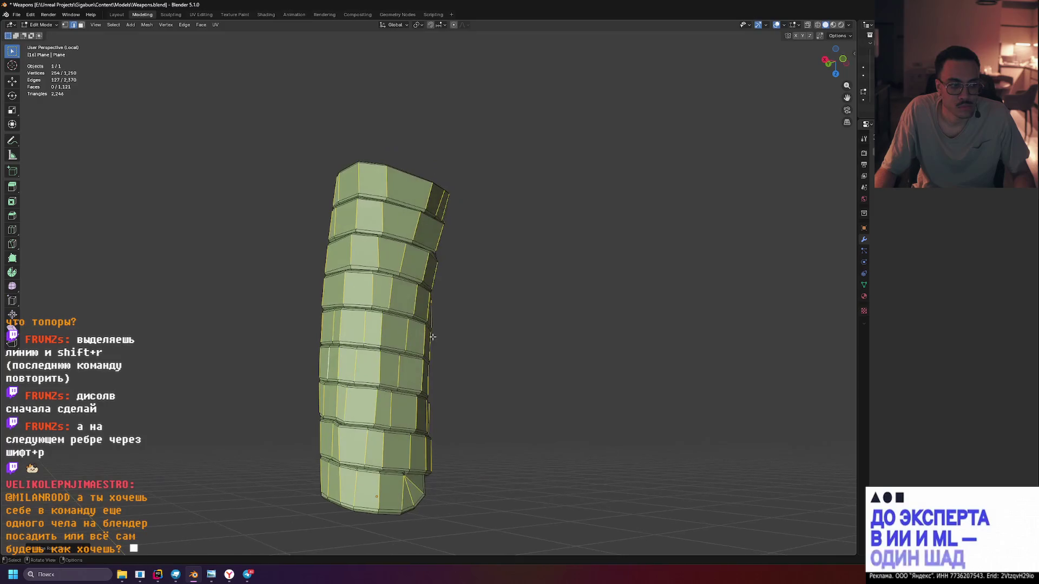
{"action": "left_click_drag", "start_coordinate": [506, 329], "coordinate": [479, 334]}
{"action": "left_click", "coordinate": [434, 308]}
{"action": "left_click_drag", "start_coordinate": [552, 318], "coordinate": [506, 310]}
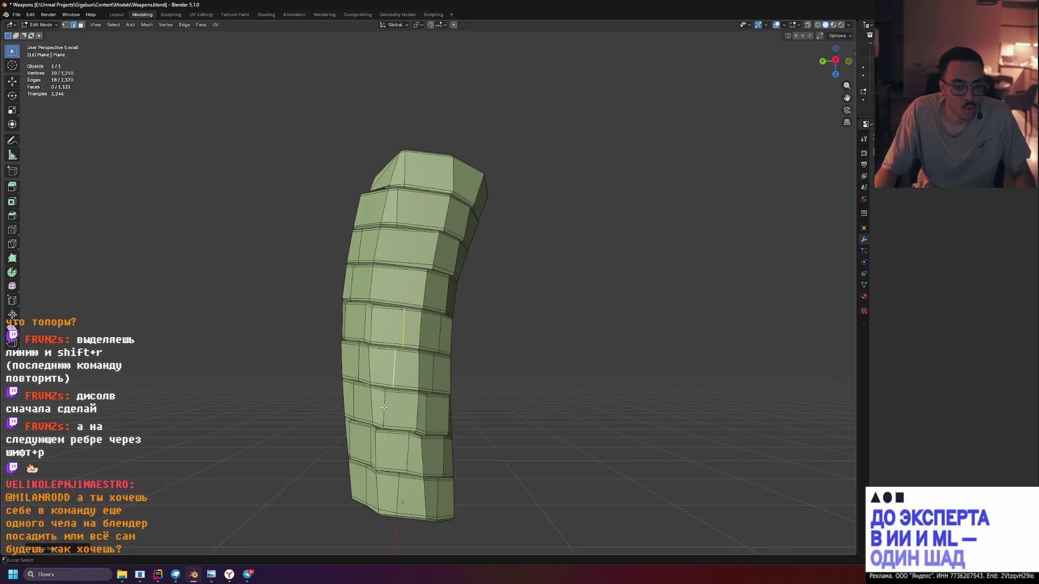
{"action": "left_click", "coordinate": [405, 467]}
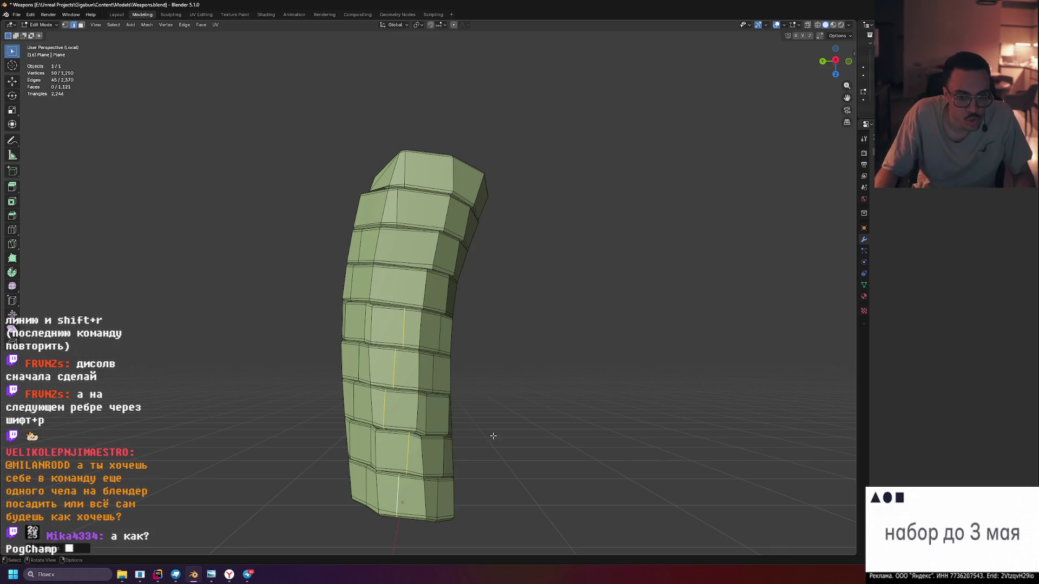
{"action": "left_click_drag", "start_coordinate": [457, 436], "coordinate": [421, 300]}
{"action": "scroll", "scroll_direction": "up", "scroll_amount": 3}
{"action": "left_click", "coordinate": [421, 297]}
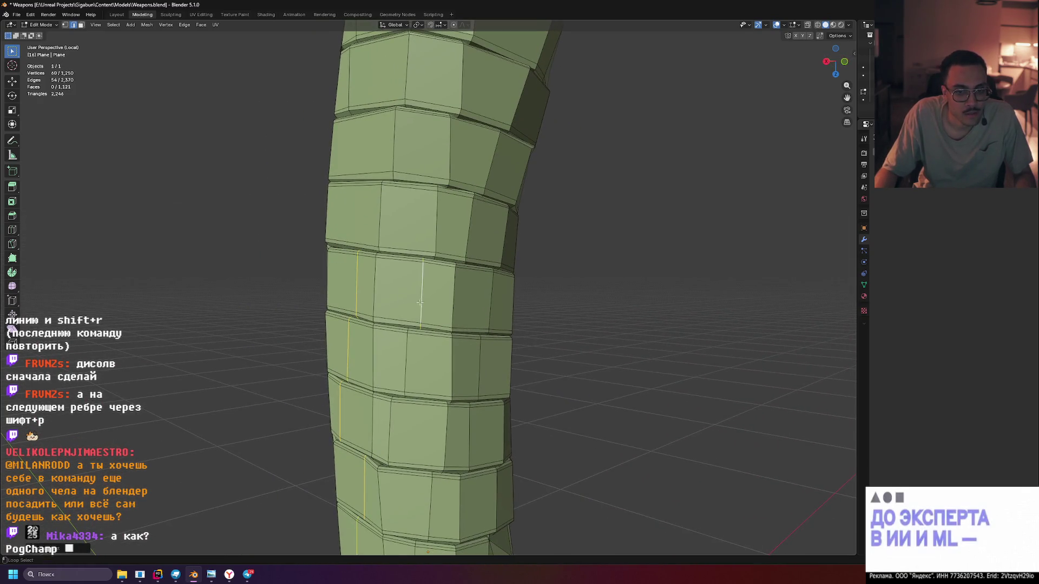
Add the remaining redundant vertical loops around the grip's curve and top to the selection
{"action": "left_click_drag", "start_coordinate": [427, 420], "coordinate": [493, 310]}
{"action": "left_click", "coordinate": [414, 407]}
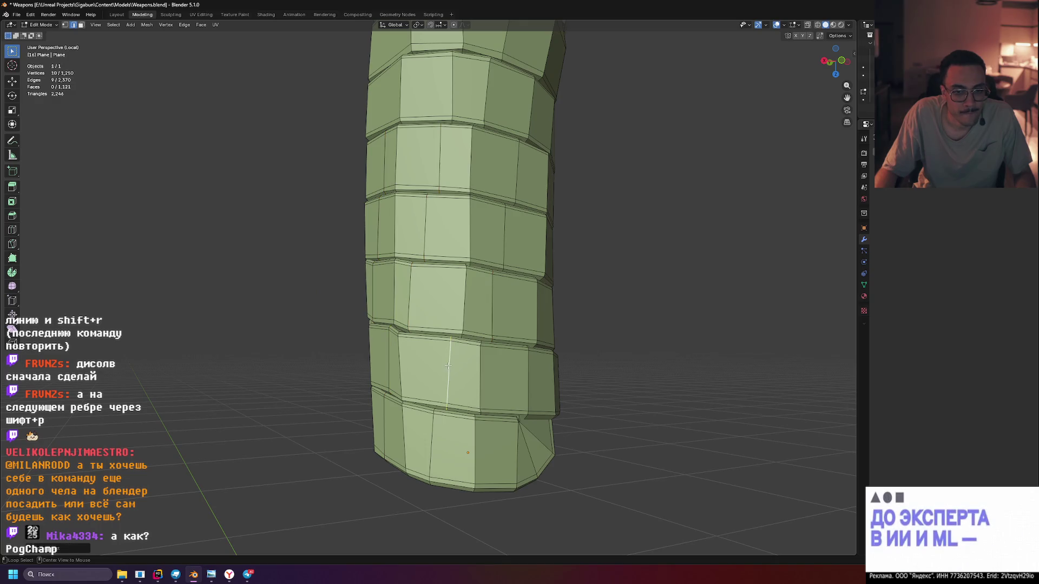
{"action": "left_click", "coordinate": [458, 371]}
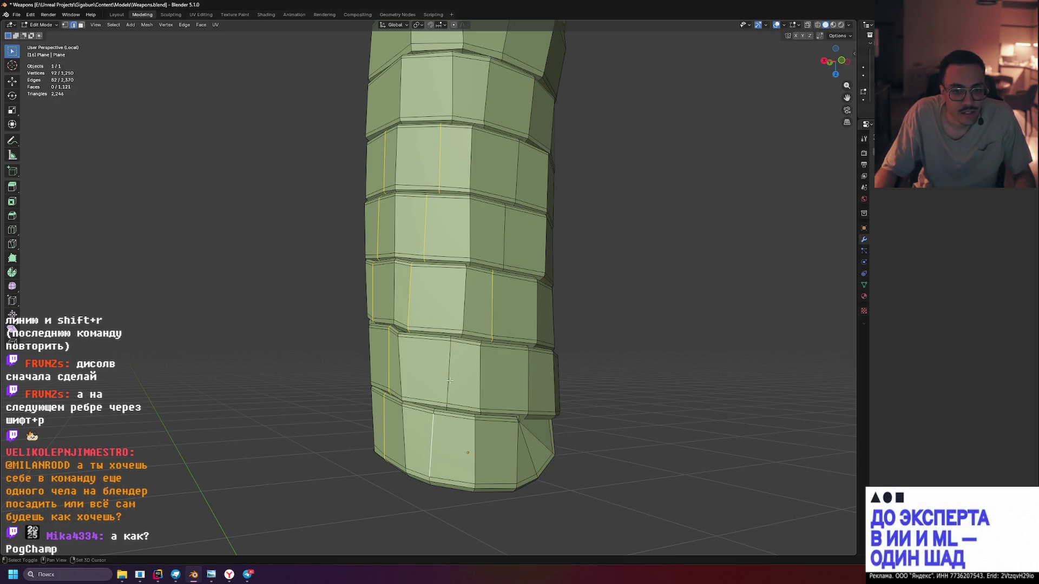
{"action": "left_click", "coordinate": [448, 380]}
{"action": "left_click_drag", "start_coordinate": [449, 379], "coordinate": [488, 404]}
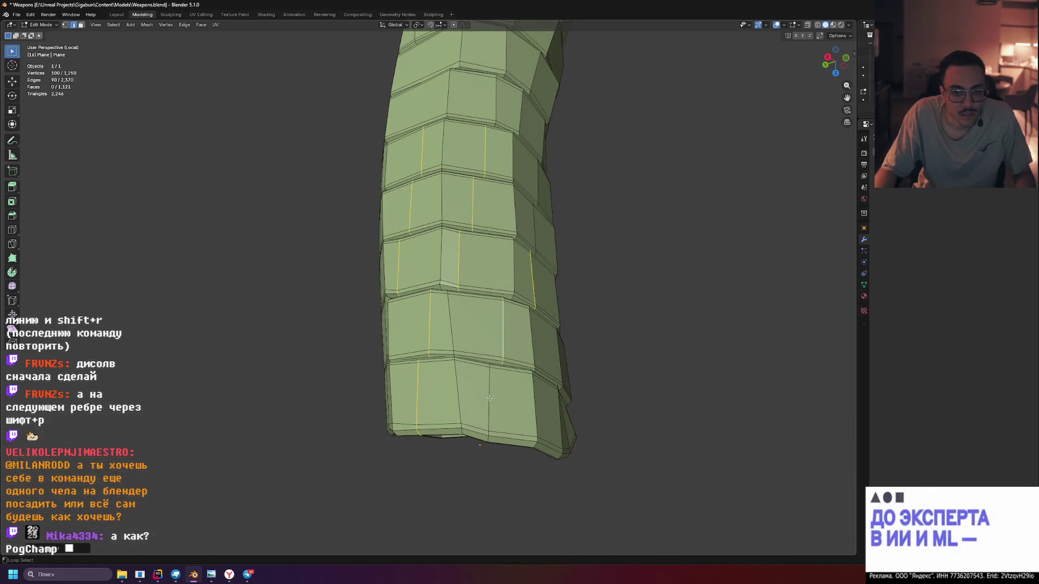
{"action": "left_click_drag", "start_coordinate": [488, 399], "coordinate": [458, 425]}
{"action": "scroll", "scroll_direction": "down", "scroll_amount": 3}
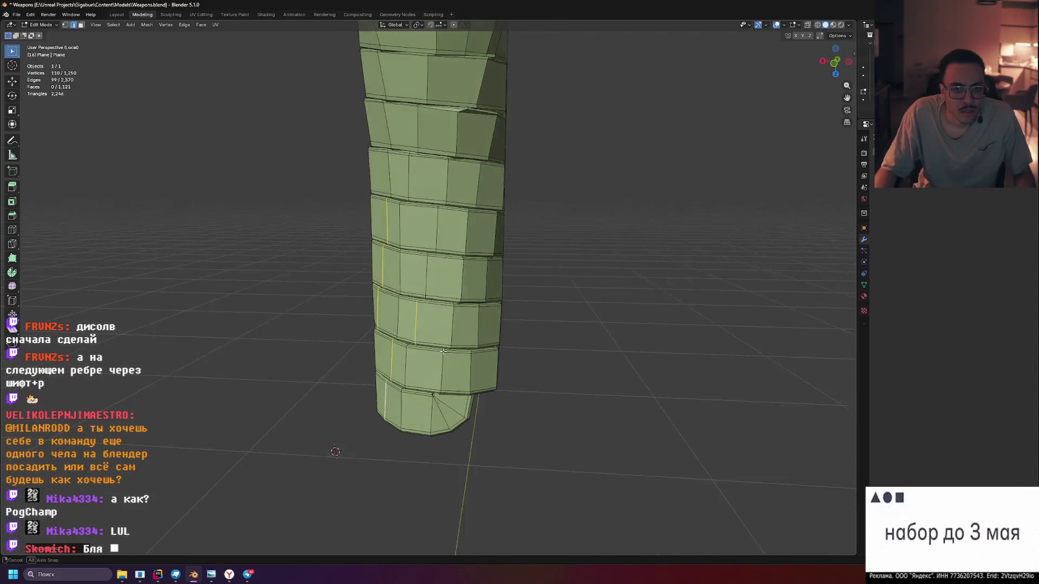
{"action": "left_click", "coordinate": [457, 196]}
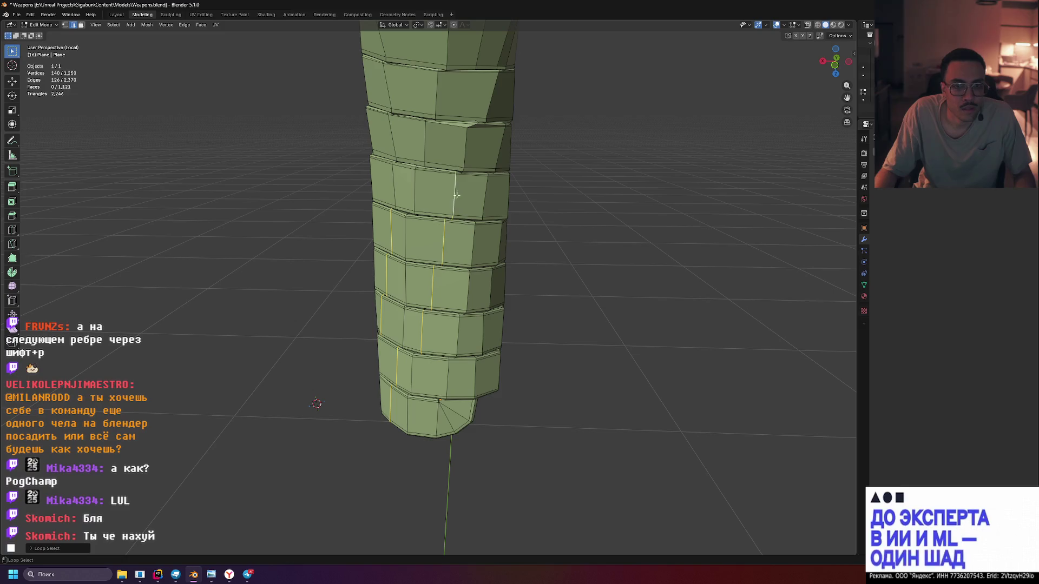
{"action": "left_click_drag", "start_coordinate": [490, 186], "coordinate": [416, 270]}
{"action": "scroll", "scroll_direction": "up", "scroll_amount": 3}
{"action": "left_click", "coordinate": [413, 270]}
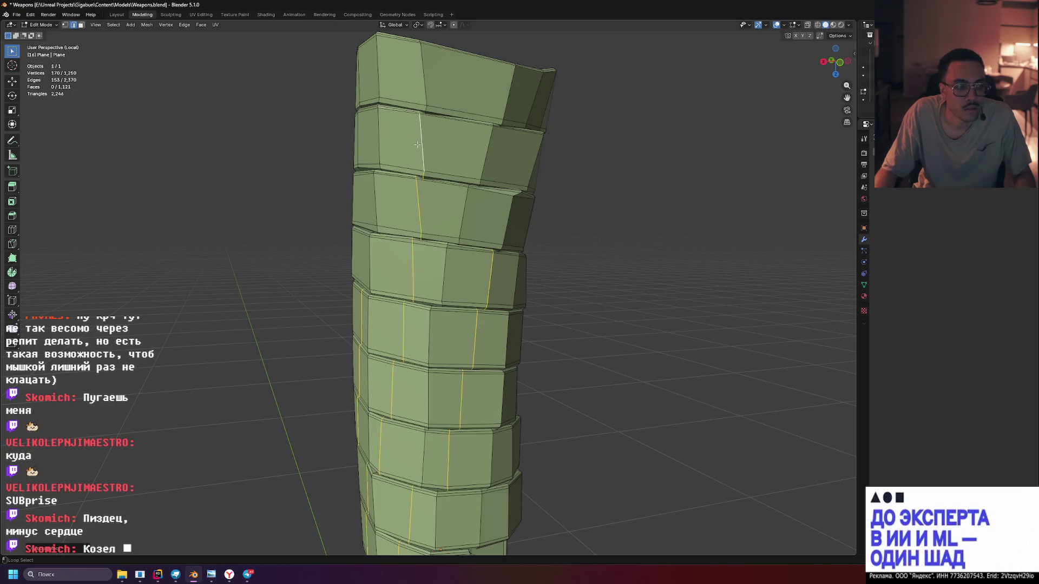
{"action": "left_click_drag", "start_coordinate": [449, 154], "coordinate": [526, 229]}
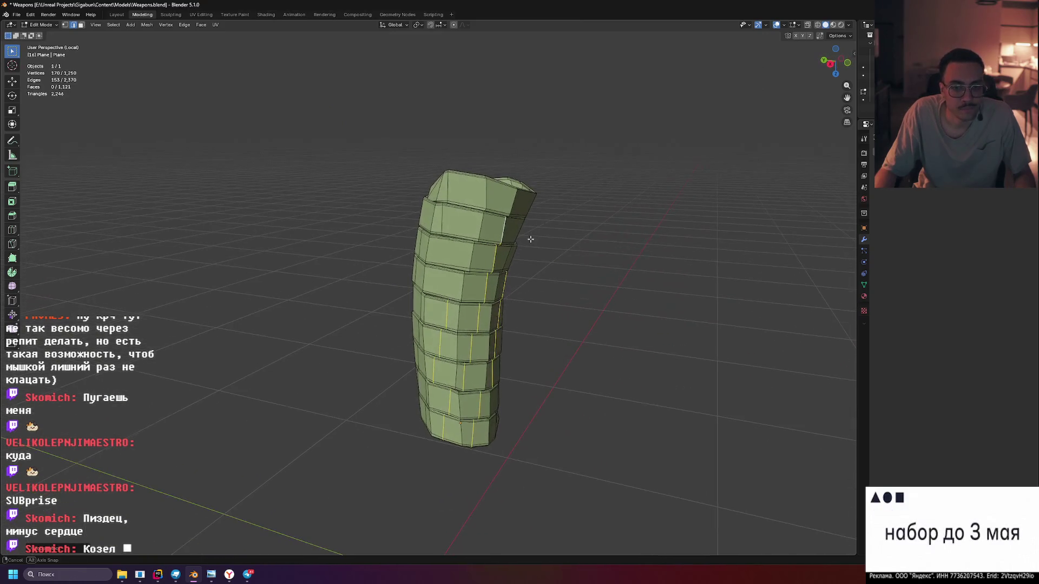
Leave local view to show the whole axe and frame the selected grip loops
{"action": "key", "text": "KP_Divide"}
{"action": "left_click_drag", "start_coordinate": [543, 360], "coordinate": [531, 404]}
{"action": "key", "text": "KP_Decimal"}
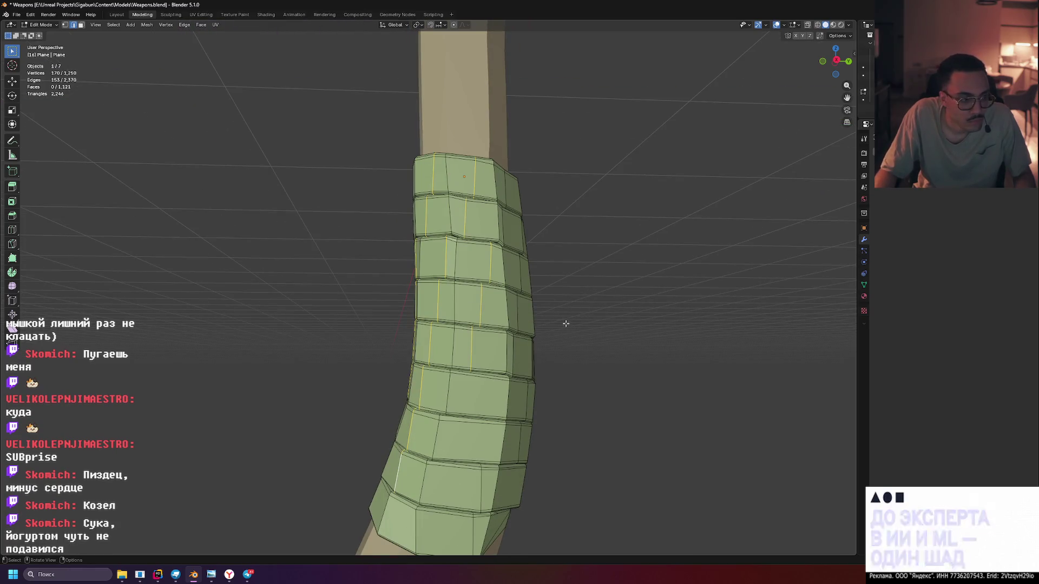
Dissolve the selected vertical loops, then undo to restore them
{"action": "key", "text": "x"}
{"action": "left_click", "coordinate": [566, 325]}
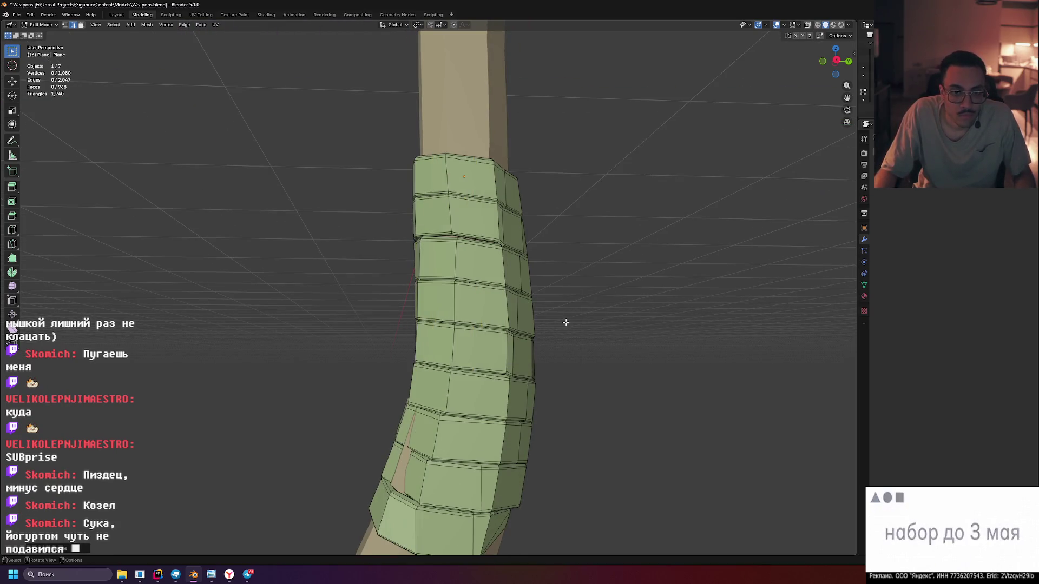
{"action": "left_click_drag", "start_coordinate": [561, 308], "coordinate": [596, 308]}
{"action": "scroll", "scroll_direction": "down", "scroll_amount": 3}
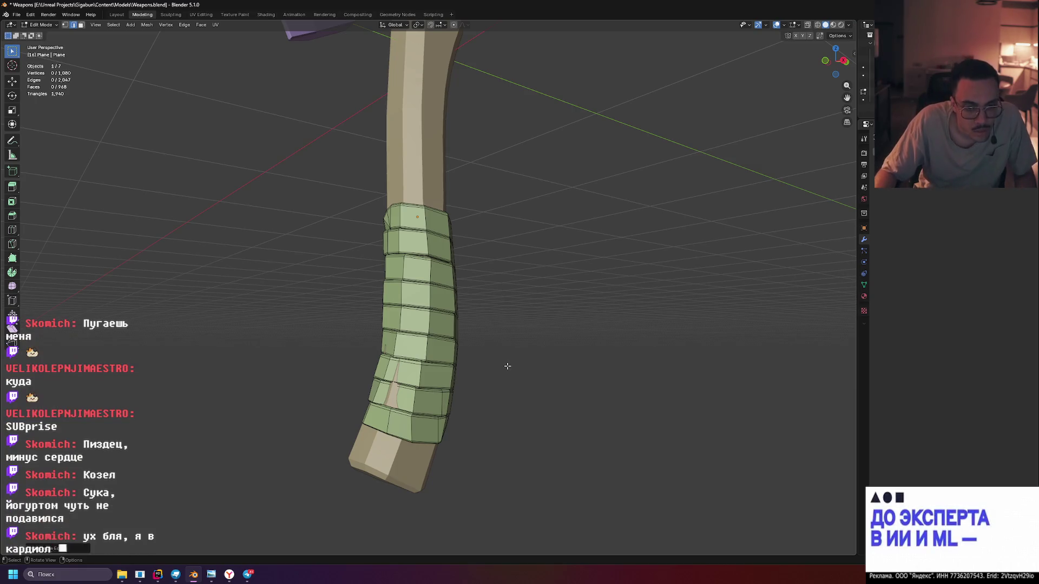
{"action": "key", "text": "ctrl+z"}
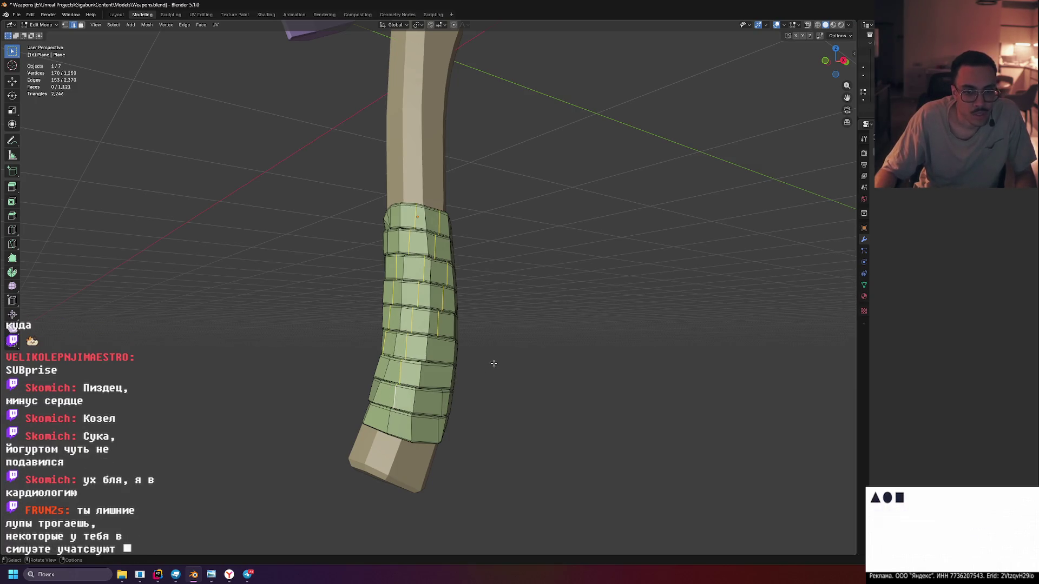
Drop one loop from the selection and dissolve the remaining vertical loops
{"action": "left_click_drag", "start_coordinate": [401, 380], "coordinate": [433, 346]}
{"action": "scroll", "scroll_direction": "up", "scroll_amount": 3}
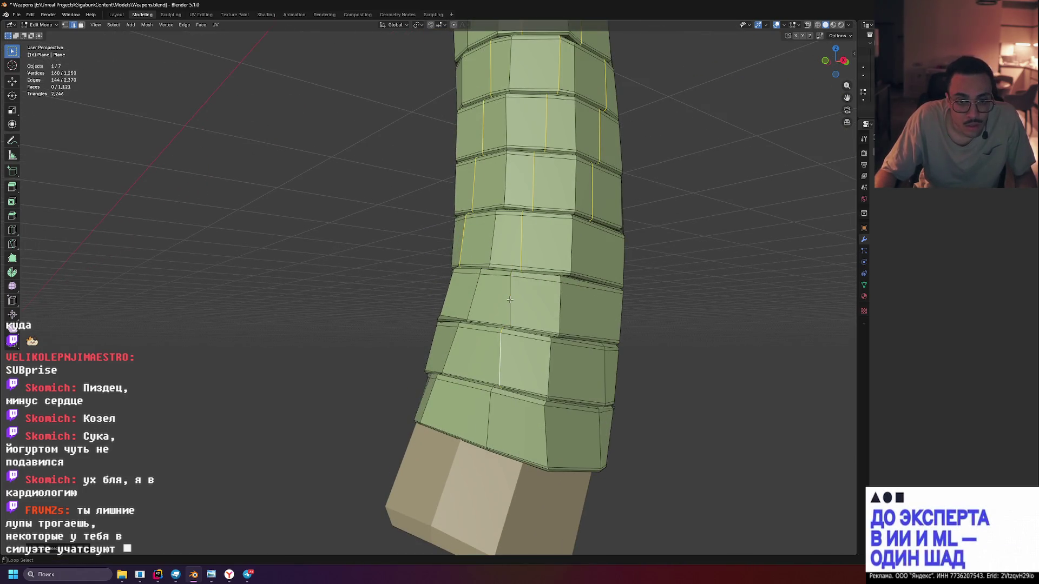
{"action": "left_click", "coordinate": [499, 347]}
{"action": "left_click_drag", "start_coordinate": [450, 320], "coordinate": [512, 350]}
{"action": "key", "text": "x"}
{"action": "left_click", "coordinate": [447, 320]}
Select four more redundant vertical loops around the grip, including near its open top
{"action": "scroll", "scroll_direction": "up", "scroll_amount": 3}
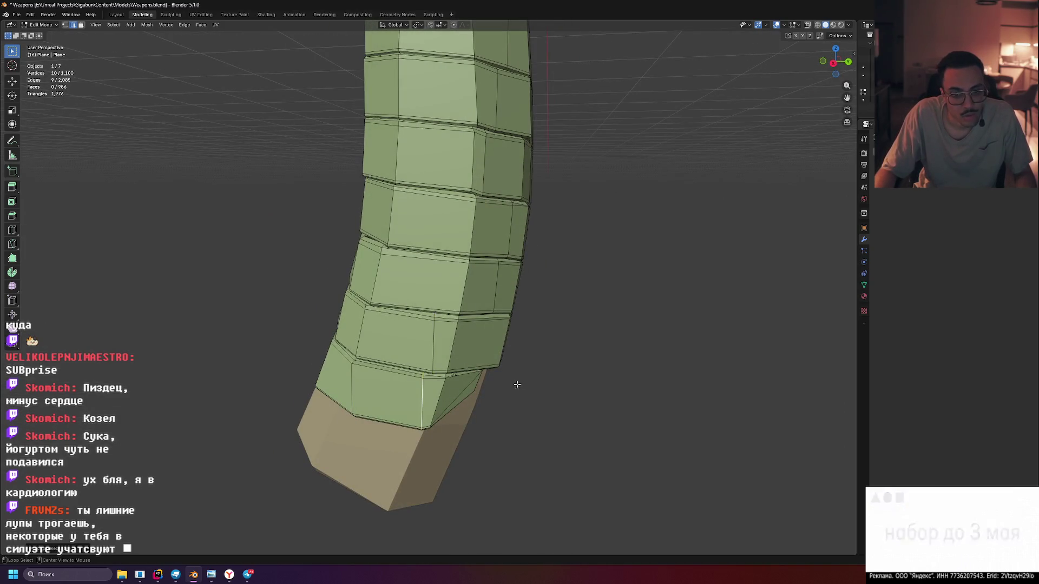
{"action": "left_click_drag", "start_coordinate": [535, 378], "coordinate": [518, 374]}
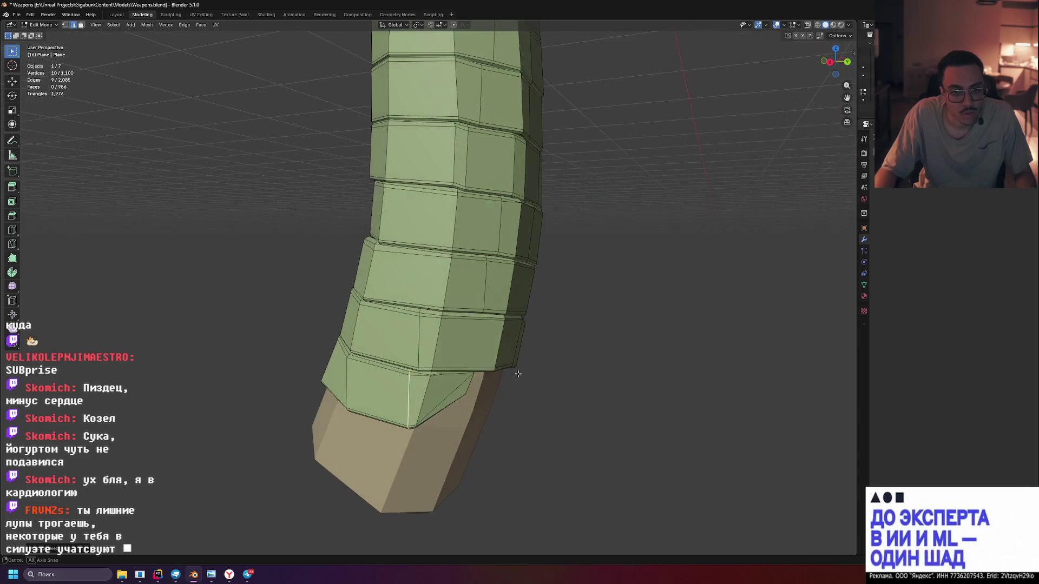
{"action": "left_click", "coordinate": [420, 335]}
{"action": "left_click_drag", "start_coordinate": [507, 336], "coordinate": [448, 298]}
{"action": "left_click", "coordinate": [463, 231]}
{"action": "left_click_drag", "start_coordinate": [463, 231], "coordinate": [497, 245]}
{"action": "left_click", "coordinate": [484, 263]}
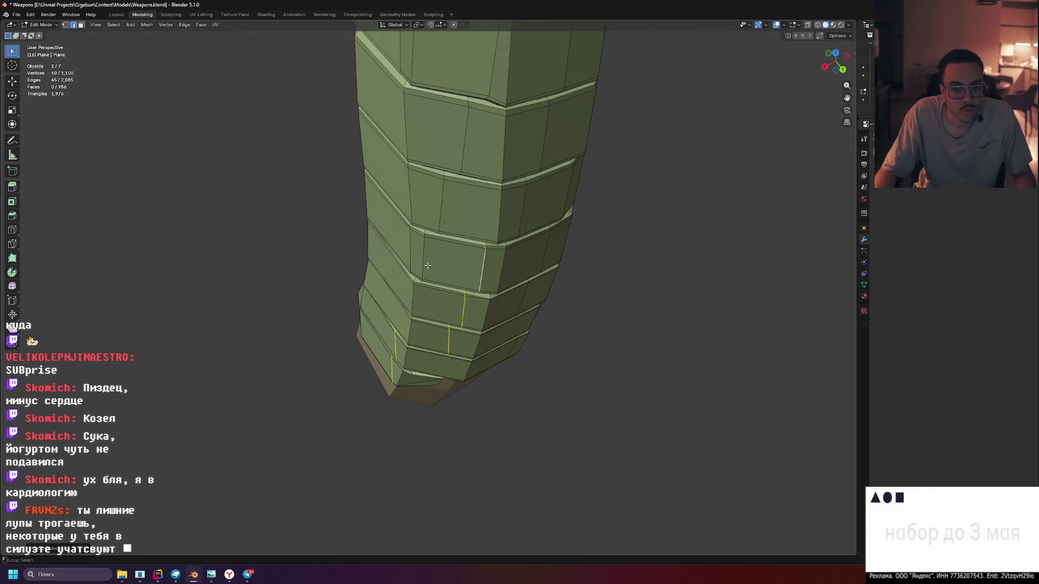
{"action": "left_click_drag", "start_coordinate": [489, 142], "coordinate": [462, 272]}
{"action": "left_click", "coordinate": [458, 274]}
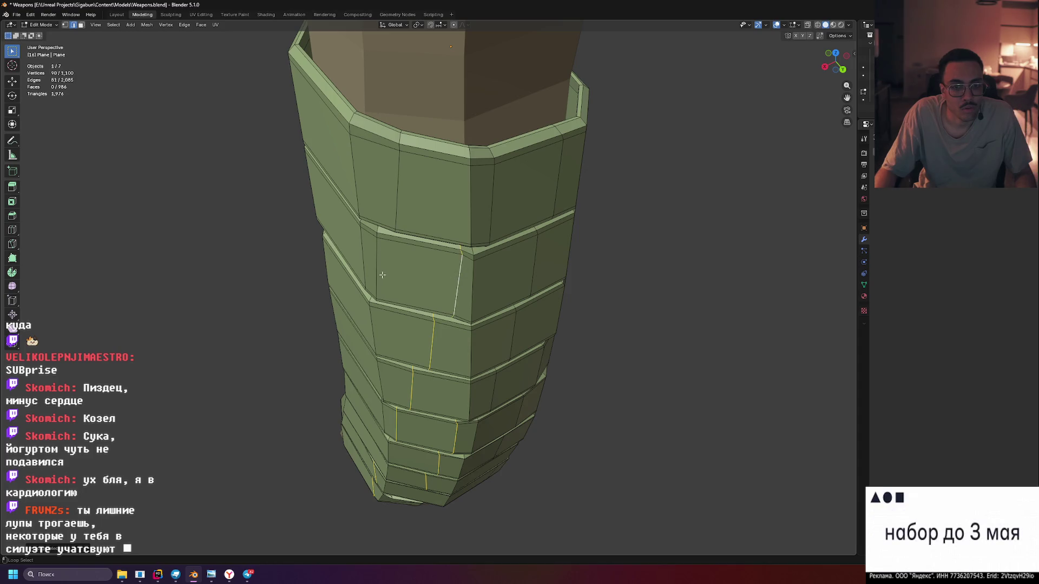
{"action": "key", "text": "x"}
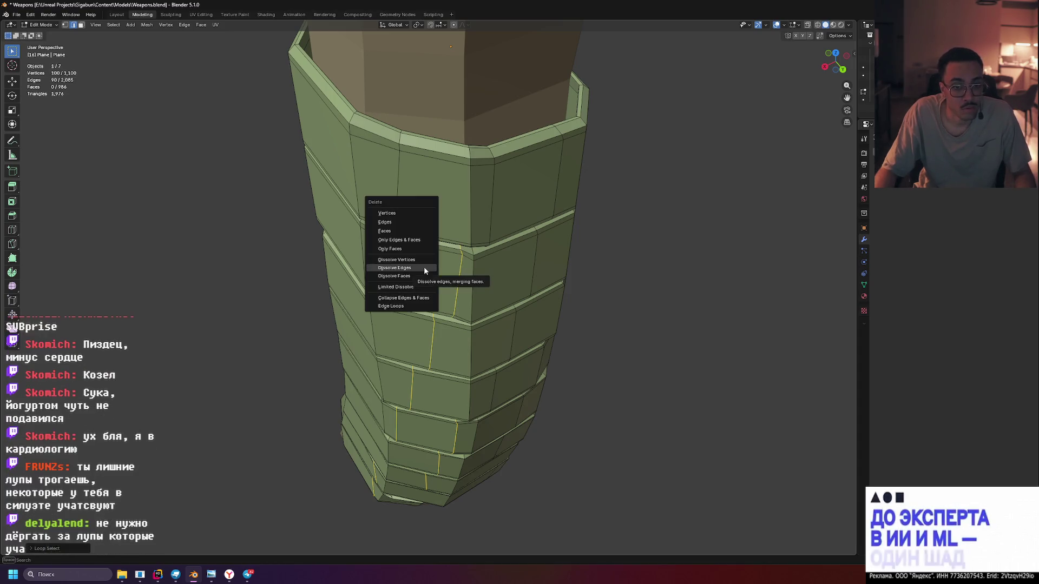
{"action": "left_click", "coordinate": [424, 268]}
{"action": "scroll", "scroll_direction": "down", "scroll_amount": 3}
{"action": "left_click_drag", "start_coordinate": [509, 292], "coordinate": [558, 268]}
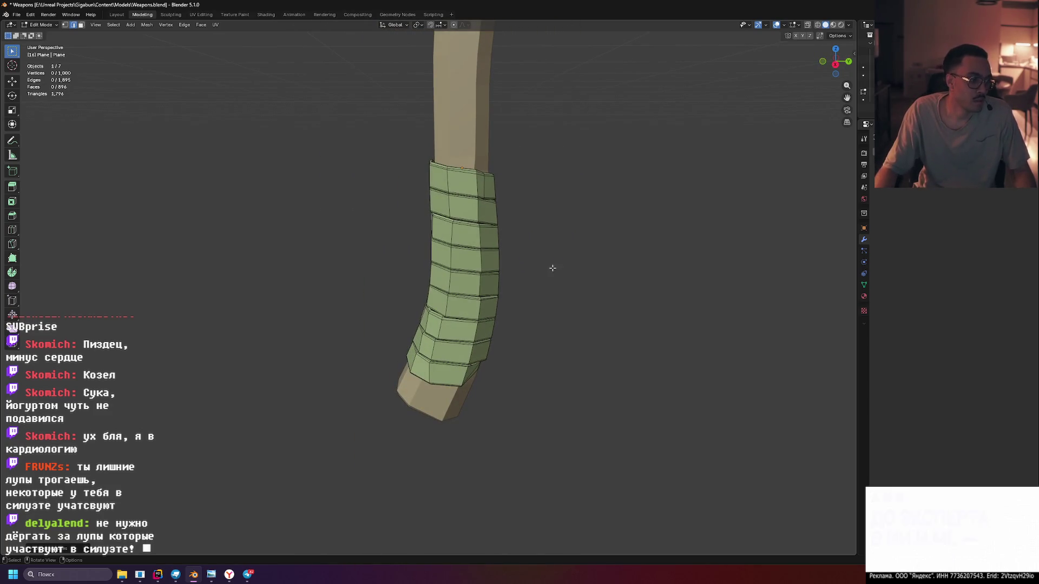
{"action": "left_click_drag", "start_coordinate": [587, 250], "coordinate": [642, 242]}
{"action": "left_click_drag", "start_coordinate": [578, 243], "coordinate": [650, 252]}
{"action": "left_click_drag", "start_coordinate": [431, 293], "coordinate": [487, 286]}
{"action": "scroll", "scroll_direction": "up", "scroll_amount": 3}
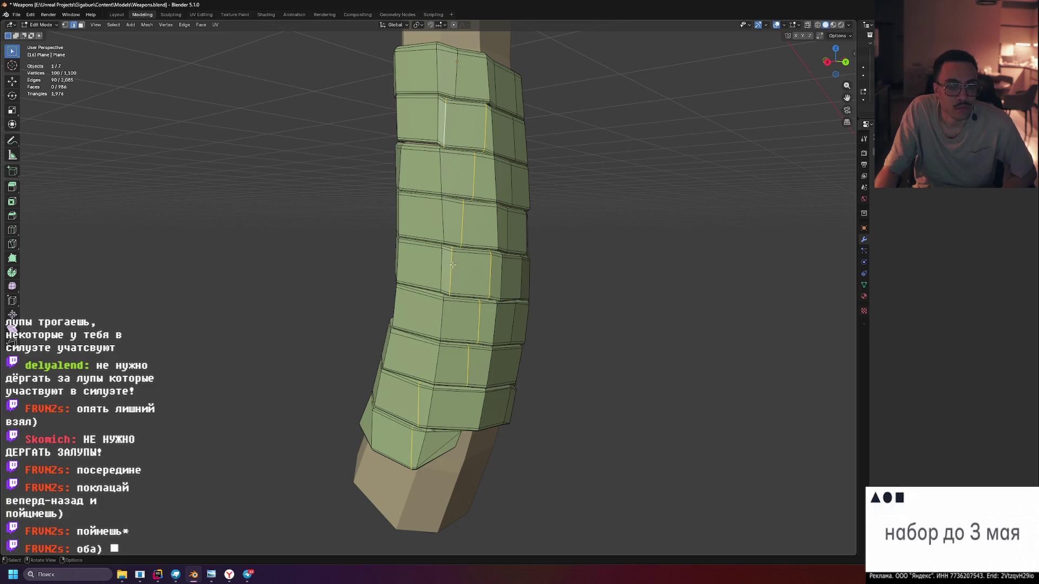
{"action": "left_click_drag", "start_coordinate": [522, 276], "coordinate": [548, 284]}
{"action": "scroll", "scroll_direction": "up", "scroll_amount": 3}
{"action": "scroll", "scroll_direction": "down", "scroll_amount": 3}
{"action": "scroll", "scroll_direction": "up", "scroll_amount": 3}
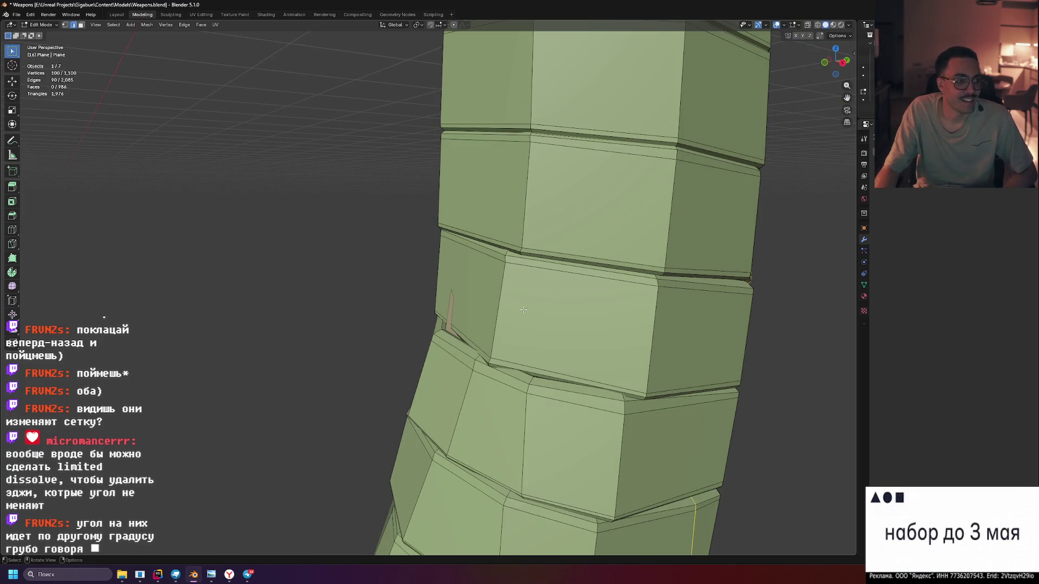
{"action": "left_click_drag", "start_coordinate": [587, 307], "coordinate": [461, 298]}
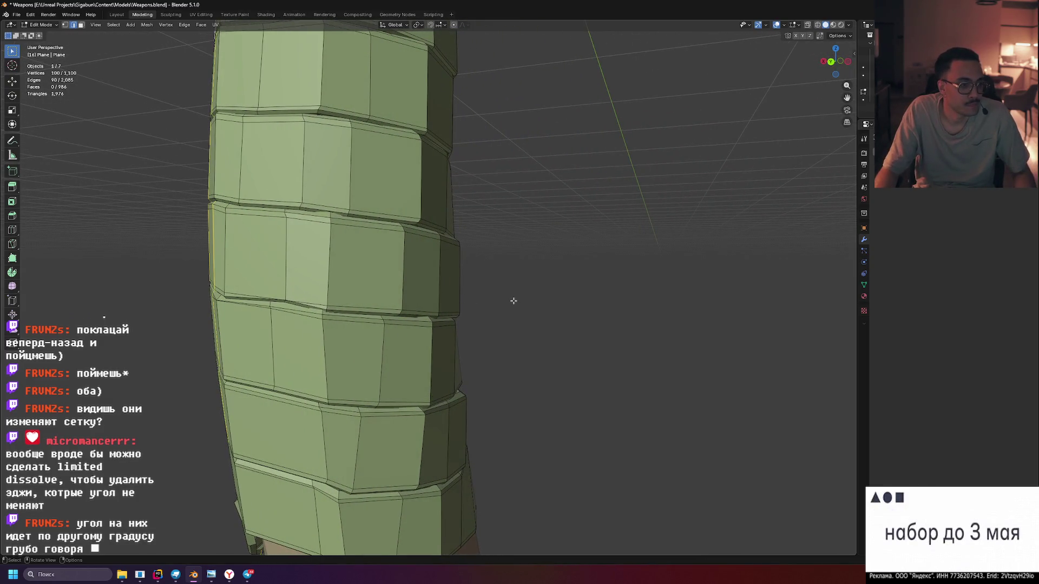
{"action": "left_click_drag", "start_coordinate": [513, 301], "coordinate": [606, 303]}
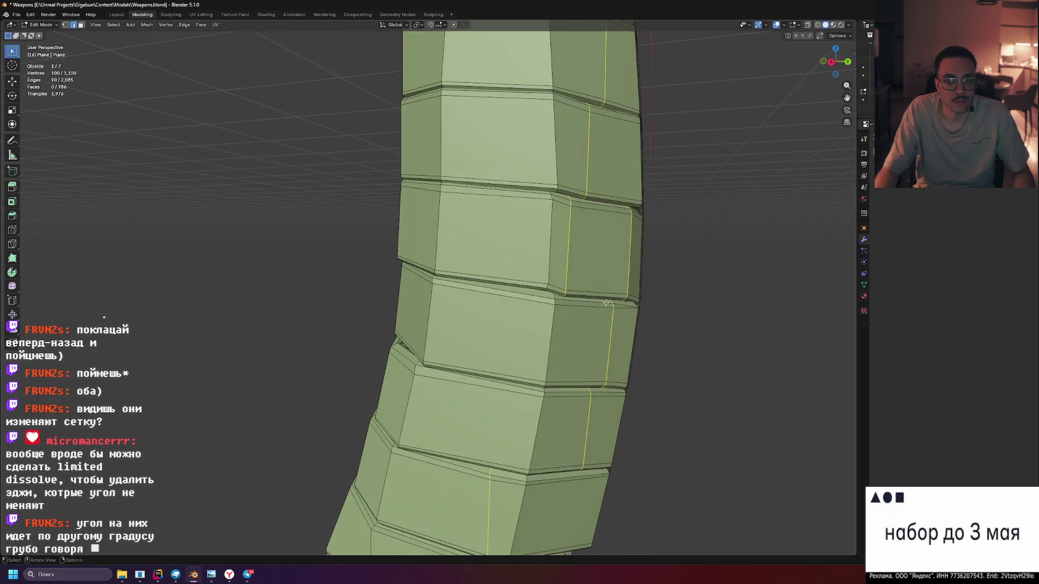
{"action": "scroll", "scroll_direction": "down", "scroll_amount": 3}
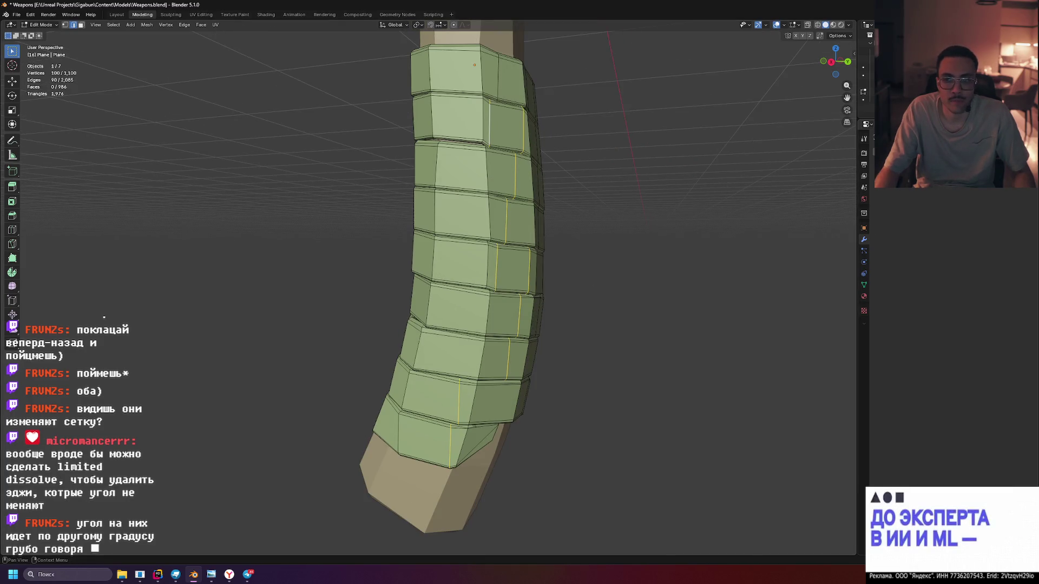
{"action": "left_click", "coordinate": [909, 144]}
Apply Limited Dissolve to the selected grip faces and inspect the result
{"action": "type", "text": "limit"}
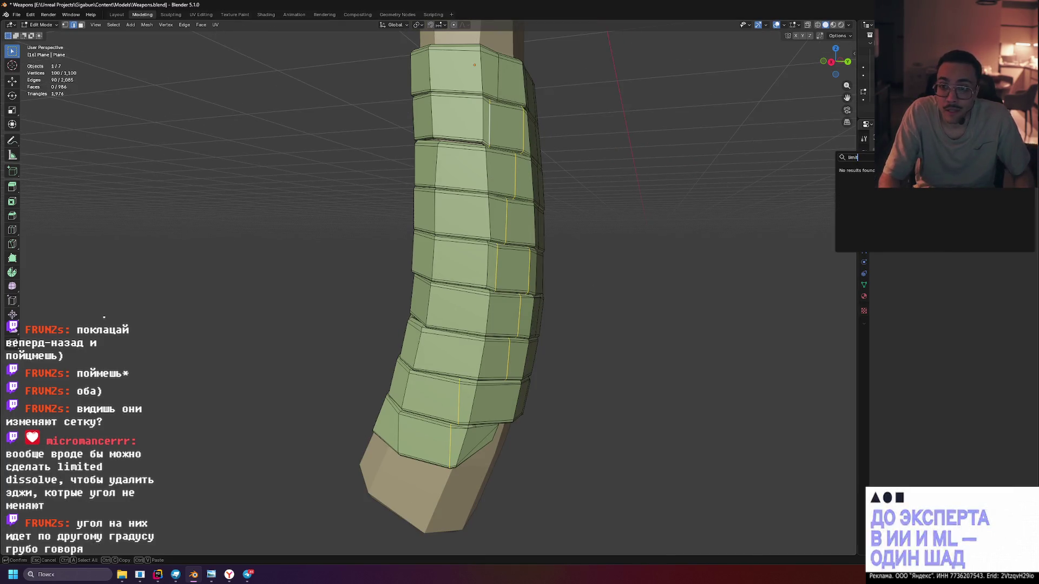
{"action": "key", "text": "BackSpace"}
{"action": "key", "text": "BackSpace"}
{"action": "key", "text": "BackSpace"}
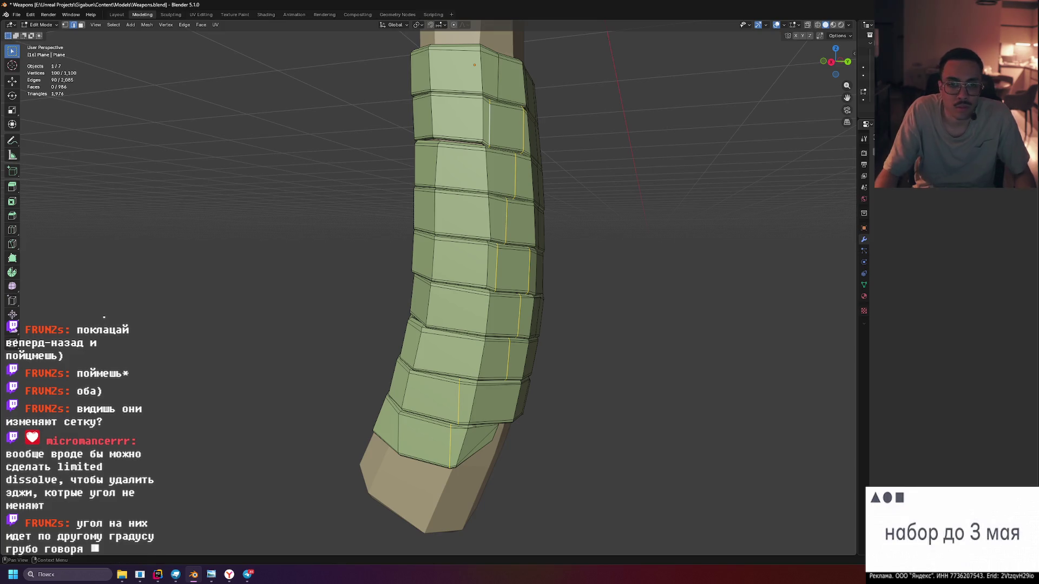
{"action": "key", "text": "x"}
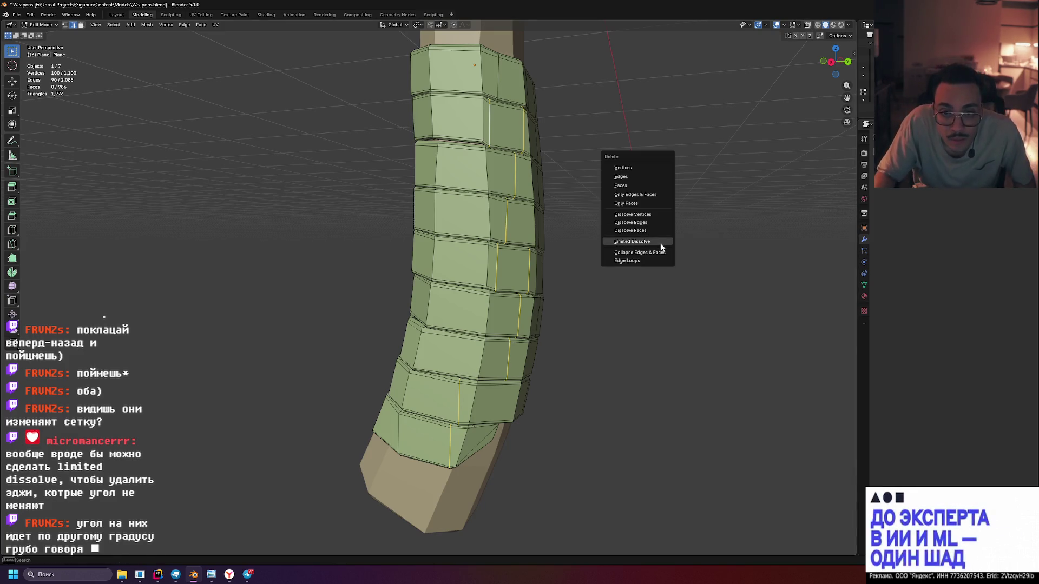
{"action": "left_click", "coordinate": [661, 242]}
{"action": "left_click_drag", "start_coordinate": [658, 244], "coordinate": [640, 241]}
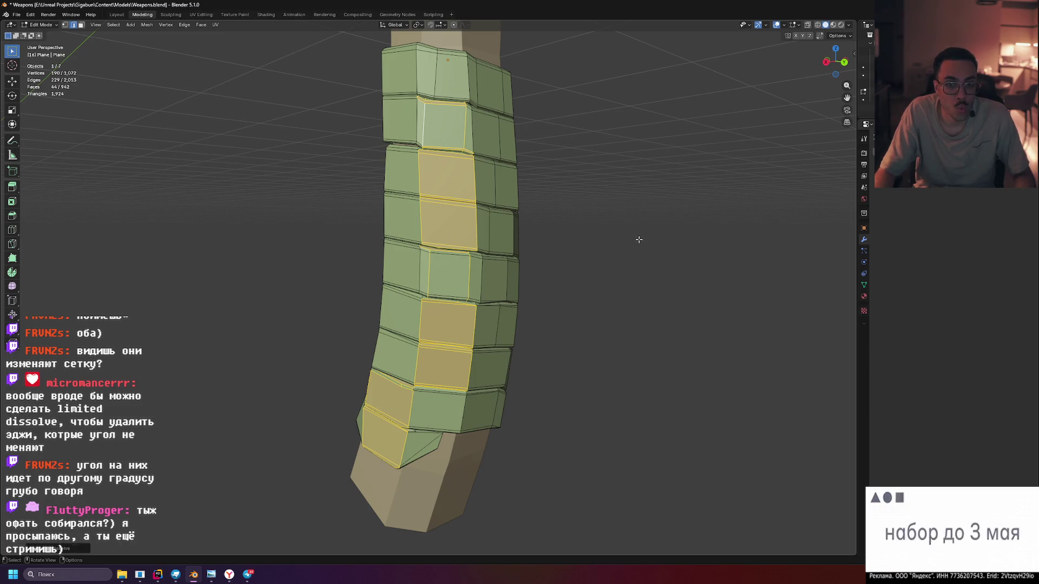
Select the entire grip mesh, Limited Dissolve it, then deselect and inspect
{"action": "key", "text": "alt+a"}
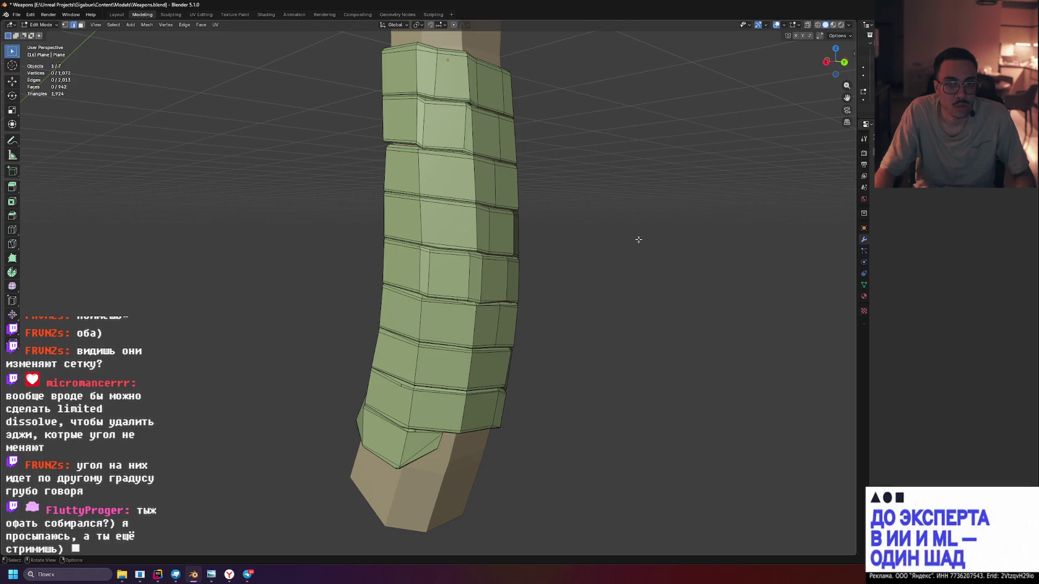
{"action": "key", "text": "a"}
{"action": "key", "text": "x"}
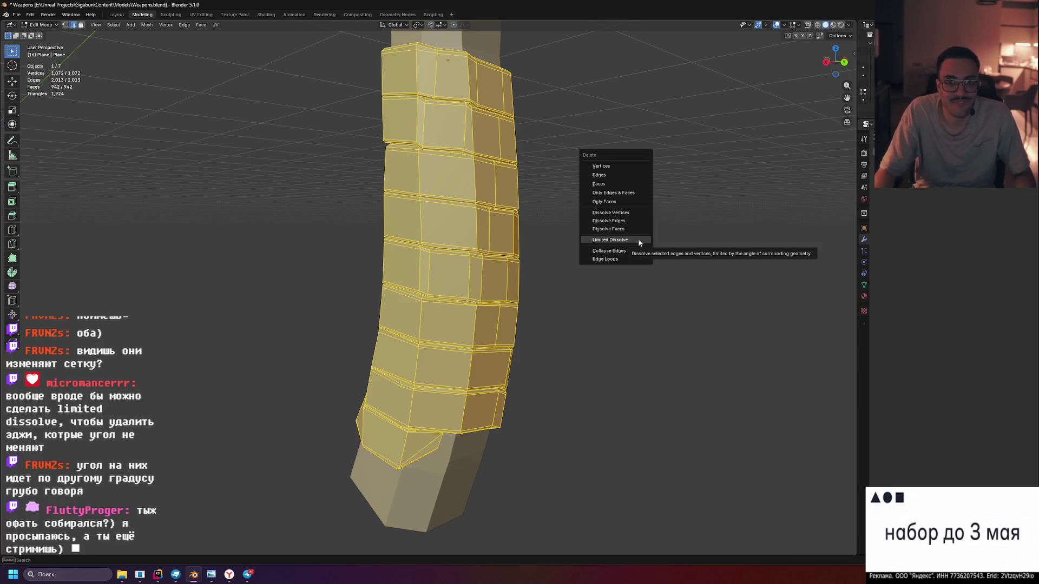
{"action": "left_click", "coordinate": [639, 242]}
{"action": "key", "text": "alt+a"}
{"action": "left_click_drag", "start_coordinate": [638, 240], "coordinate": [446, 244]}
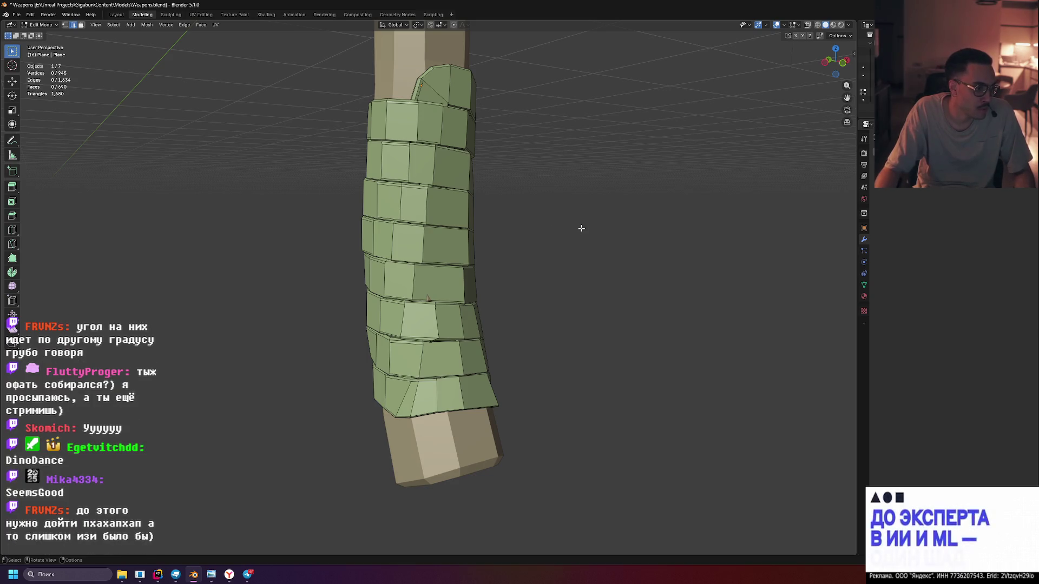
Undo the limited dissolve, stepping back three times to restore the grip's edges
{"action": "key", "text": "ctrl+z"}
{"action": "key", "text": "ctrl+z"}
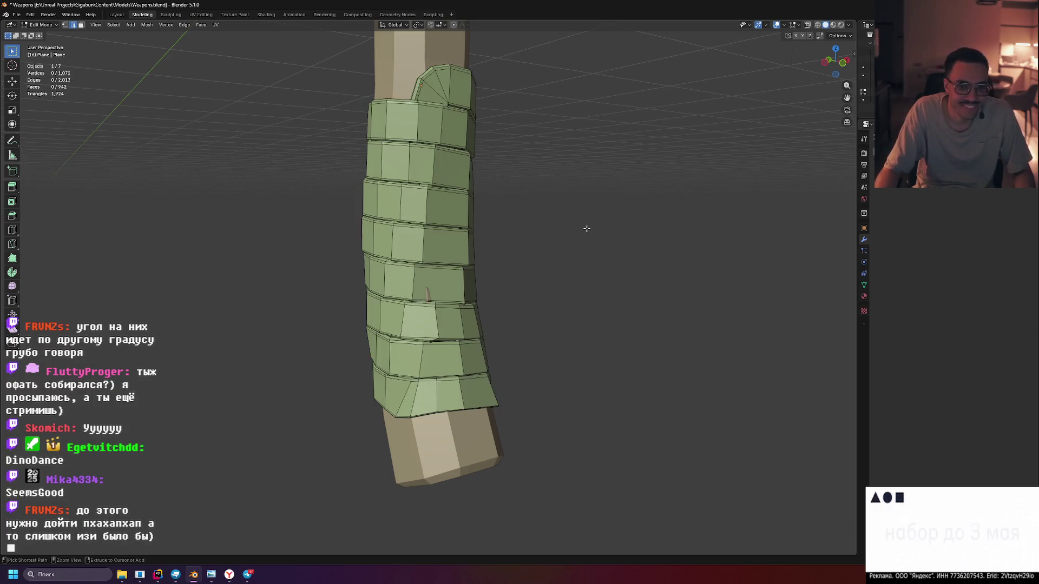
{"action": "left_click_drag", "start_coordinate": [587, 228], "coordinate": [644, 263]}
{"action": "key", "text": "ctrl+z"}
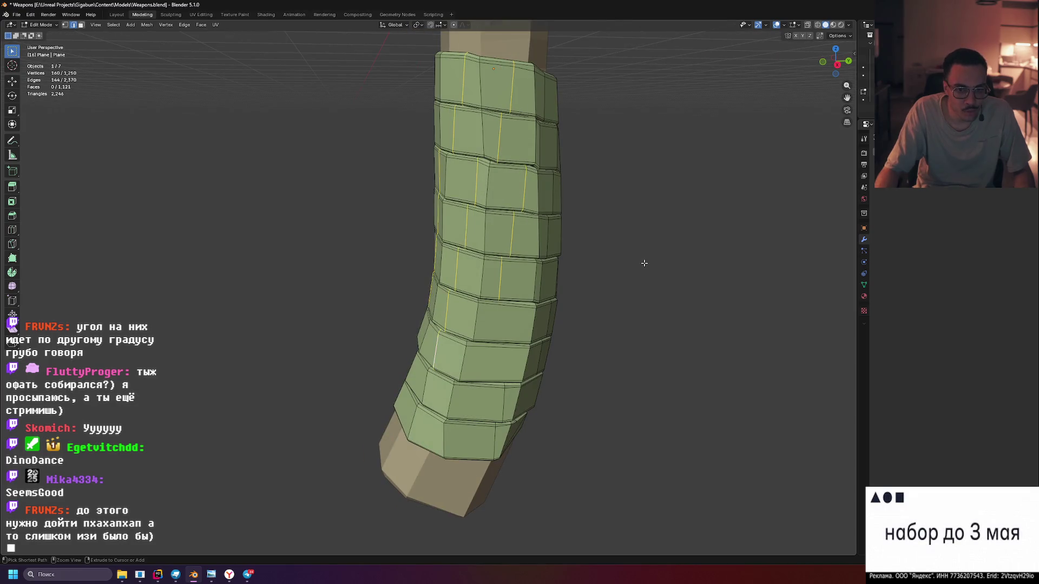
{"action": "key", "text": "ctrl+z"}
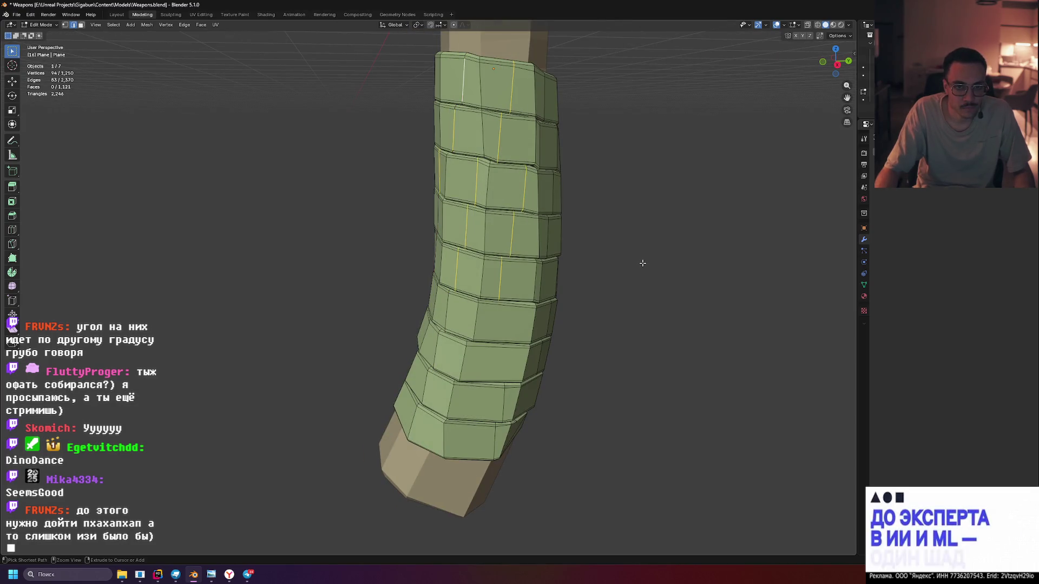
{"action": "left_click_drag", "start_coordinate": [642, 263], "coordinate": [668, 255]}
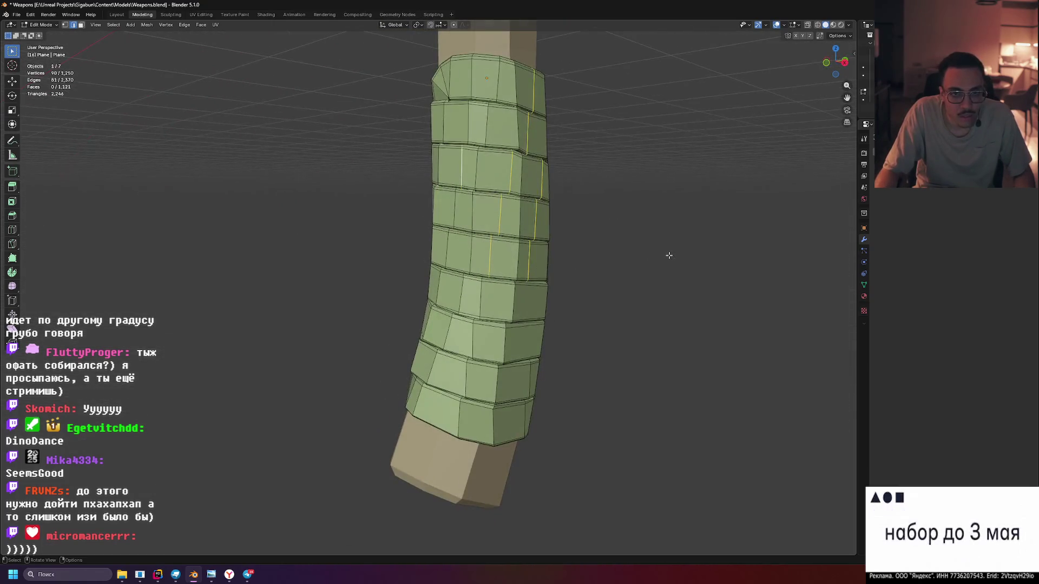
Reapply Limited Dissolve to the whole grip and inspect it with the blade and pommel visible
{"action": "key", "text": "a"}
{"action": "key", "text": "x"}
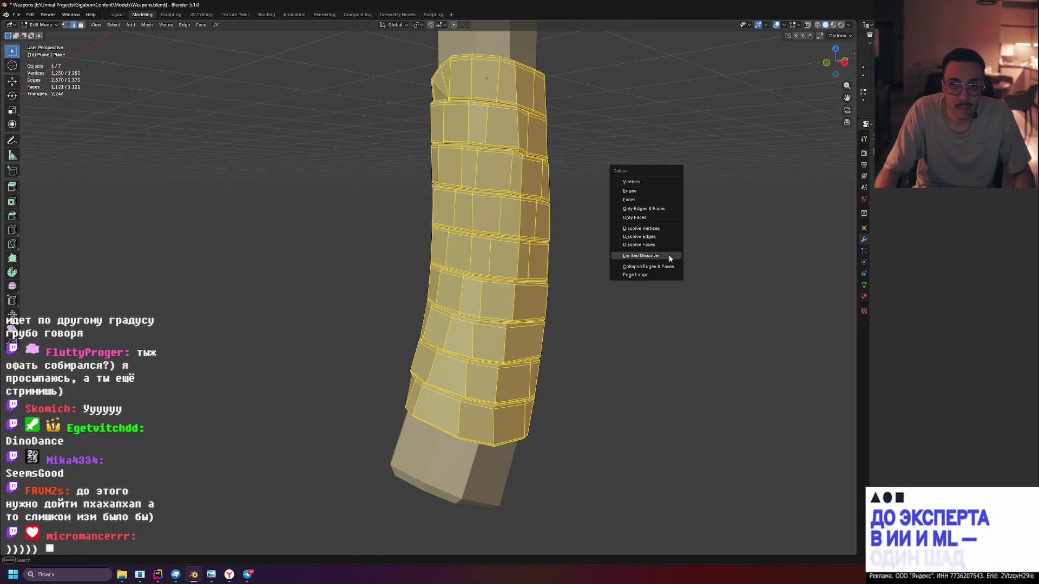
{"action": "left_click", "coordinate": [667, 254]}
{"action": "left_click", "coordinate": [647, 265]}
{"action": "left_click_drag", "start_coordinate": [570, 255], "coordinate": [624, 270]}
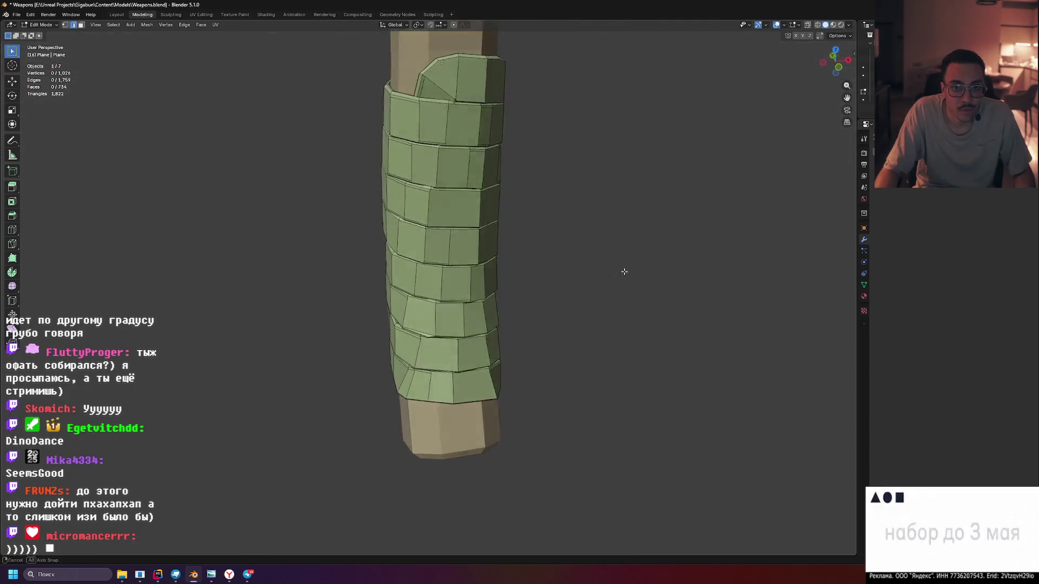
{"action": "left_click_drag", "start_coordinate": [607, 308], "coordinate": [567, 261]}
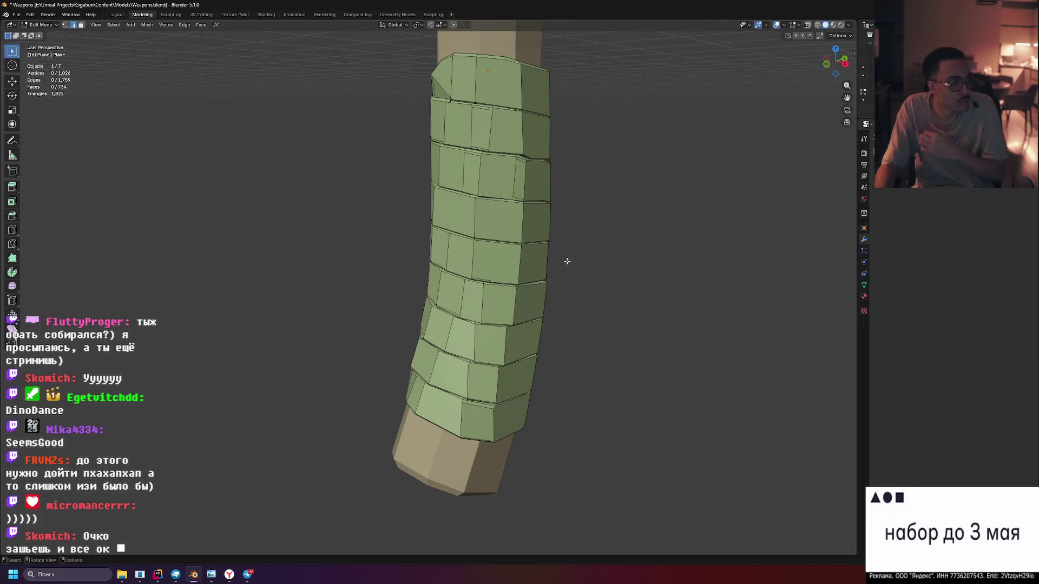
{"action": "left_click_drag", "start_coordinate": [571, 257], "coordinate": [602, 191]}
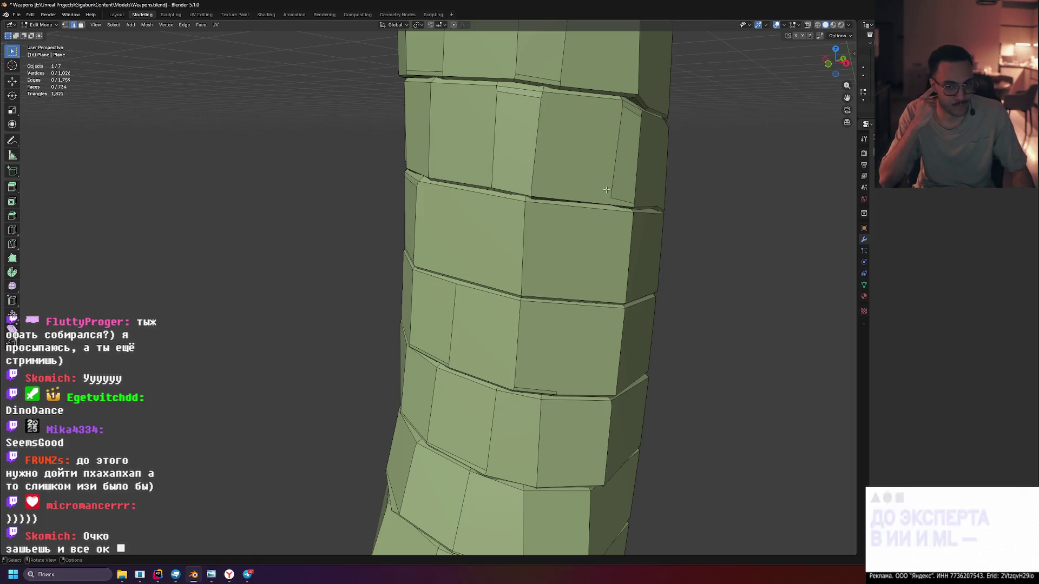
Undo that dissolve to restore the vertical loops, then select the fan of edges at the grip's top
{"action": "key", "text": "a"}
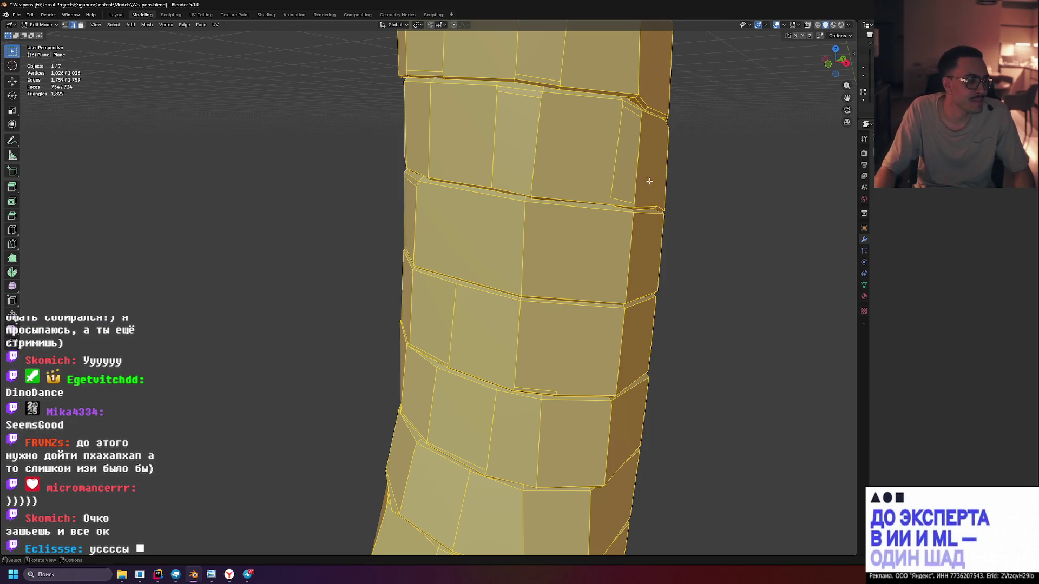
{"action": "key", "text": "ctrl+z"}
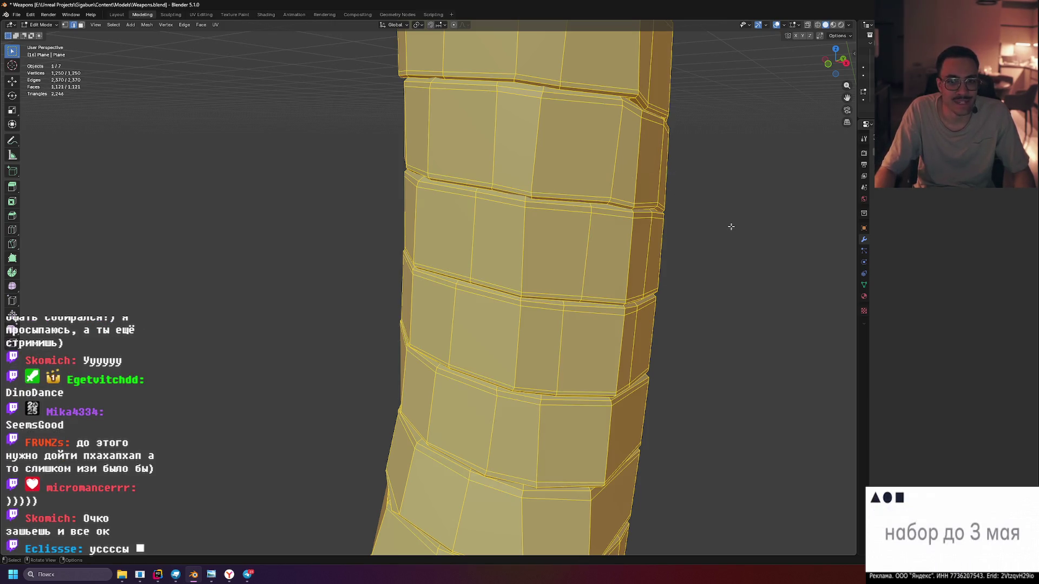
{"action": "key", "text": "KP_Decimal"}
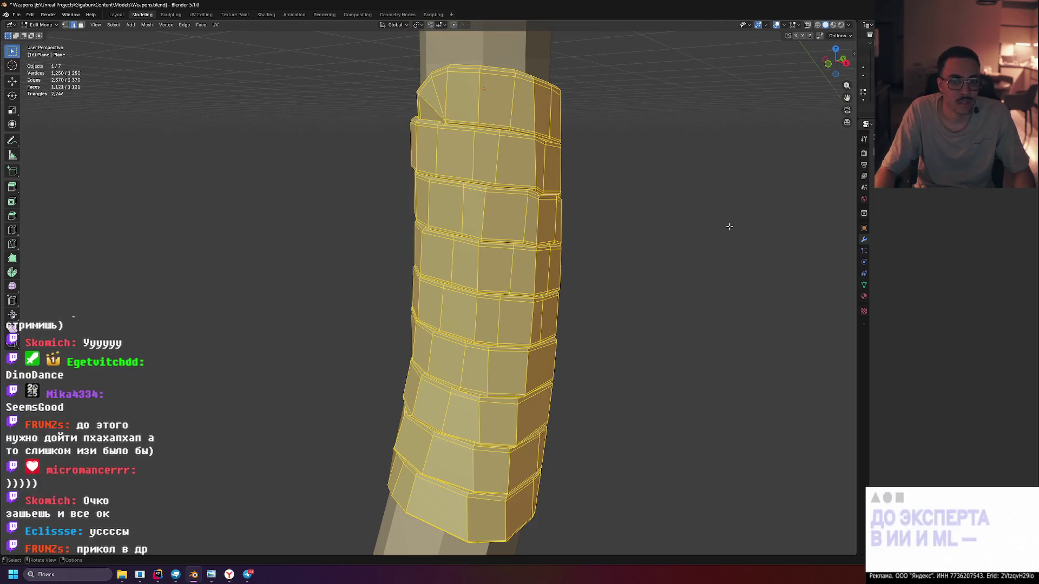
{"action": "left_click_drag", "start_coordinate": [726, 226], "coordinate": [757, 236]}
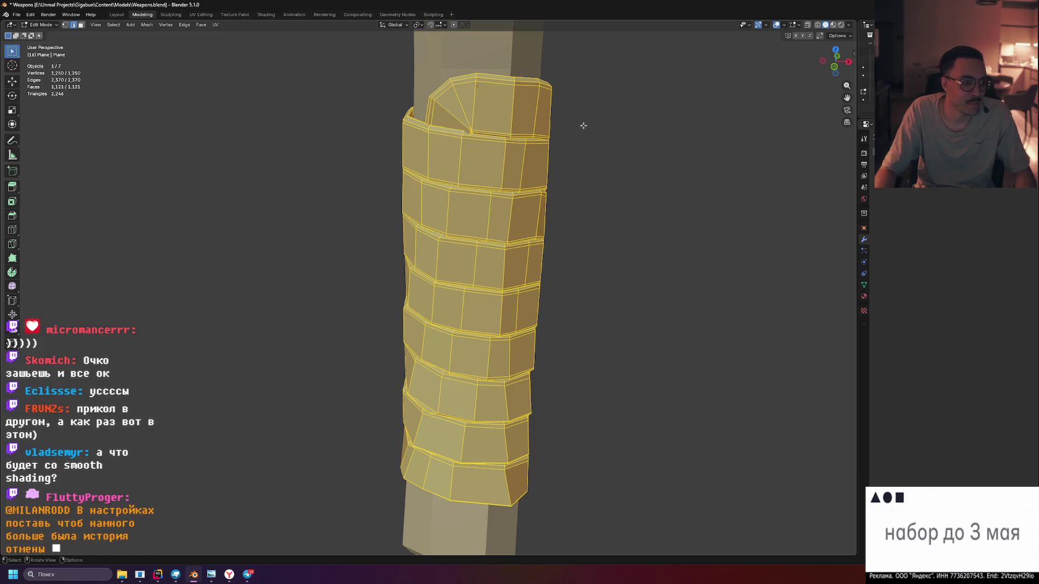
{"action": "left_click", "coordinate": [476, 101]}
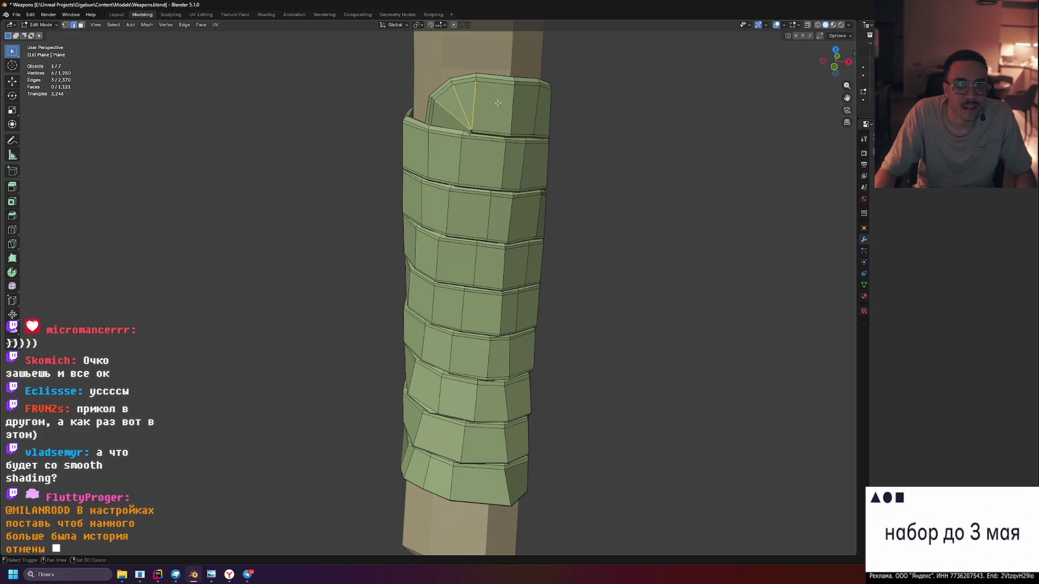
Add the top rim edges and the vertical band edges on each side of the grip to the selection
{"action": "left_click_drag", "start_coordinate": [614, 123], "coordinate": [396, 140]}
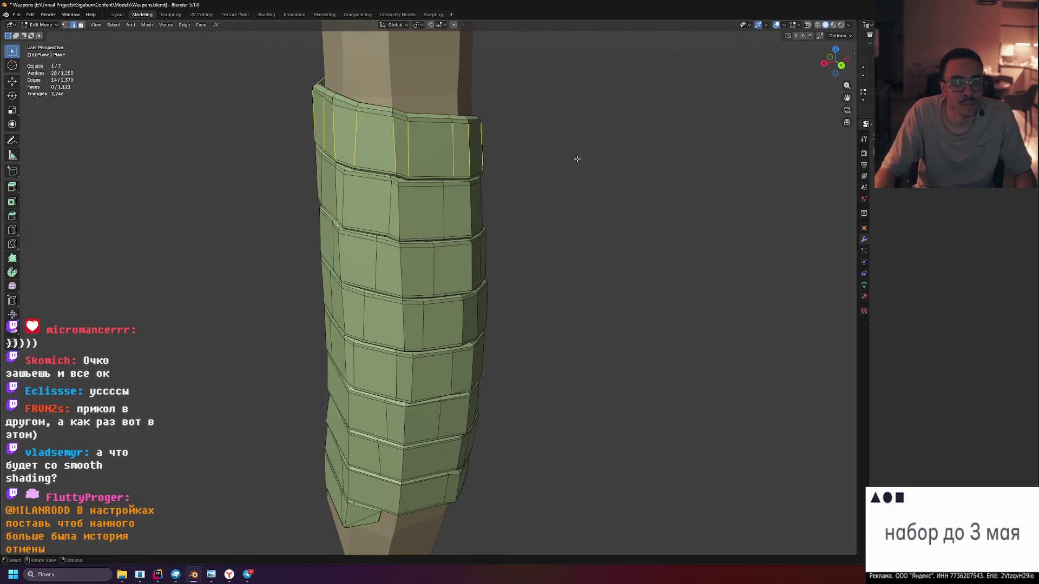
{"action": "left_click_drag", "start_coordinate": [578, 159], "coordinate": [447, 153]}
{"action": "left_click_drag", "start_coordinate": [510, 155], "coordinate": [446, 182]}
{"action": "left_click_drag", "start_coordinate": [431, 188], "coordinate": [438, 191]}
{"action": "left_click_drag", "start_coordinate": [519, 197], "coordinate": [388, 193]}
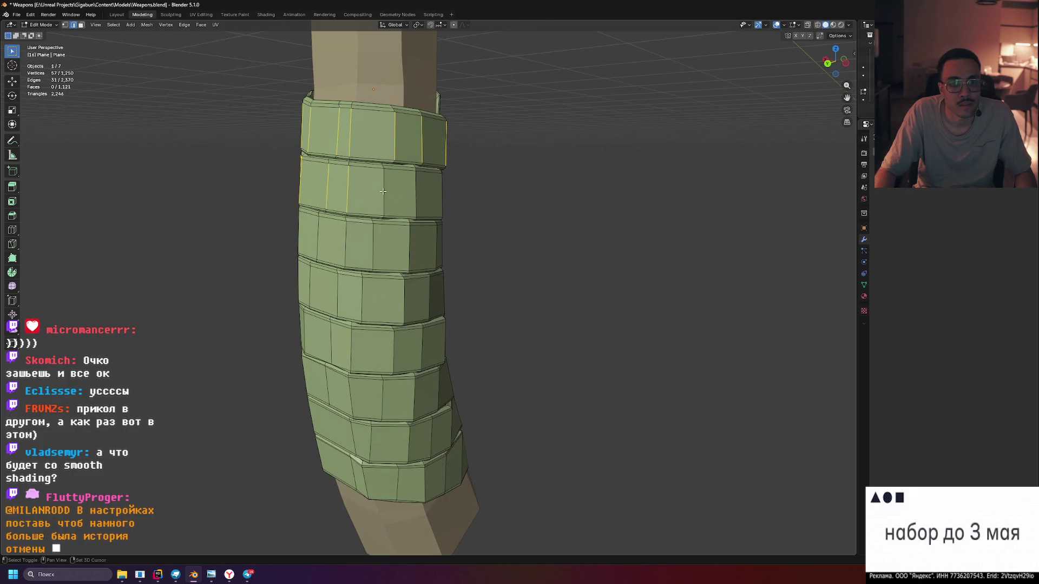
{"action": "left_click_drag", "start_coordinate": [468, 197], "coordinate": [468, 189]}
{"action": "left_click_drag", "start_coordinate": [468, 184], "coordinate": [499, 223]}
{"action": "left_click_drag", "start_coordinate": [499, 222], "coordinate": [471, 205]}
{"action": "left_click_drag", "start_coordinate": [471, 206], "coordinate": [603, 225]}
{"action": "left_click_drag", "start_coordinate": [603, 225], "coordinate": [381, 237]}
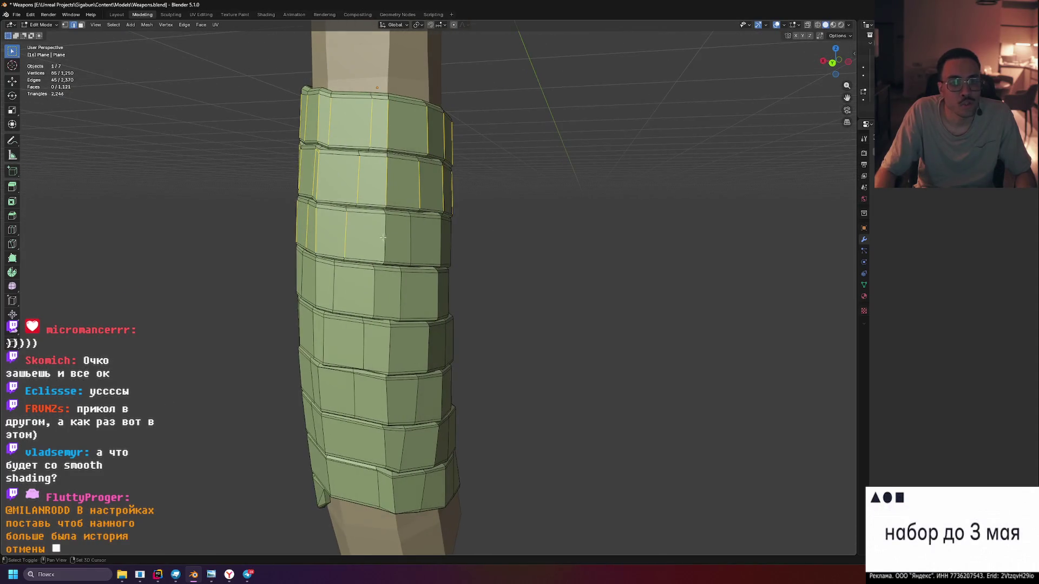
{"action": "left_click_drag", "start_coordinate": [493, 248], "coordinate": [498, 246]}
{"action": "left_click_drag", "start_coordinate": [476, 238], "coordinate": [498, 246]}
{"action": "left_click_drag", "start_coordinate": [498, 245], "coordinate": [541, 266]}
{"action": "left_click_drag", "start_coordinate": [649, 274], "coordinate": [543, 280]}
{"action": "left_click_drag", "start_coordinate": [400, 247], "coordinate": [520, 286]}
{"action": "left_click_drag", "start_coordinate": [520, 286], "coordinate": [490, 292]}
{"action": "left_click_drag", "start_coordinate": [410, 293], "coordinate": [513, 294]}
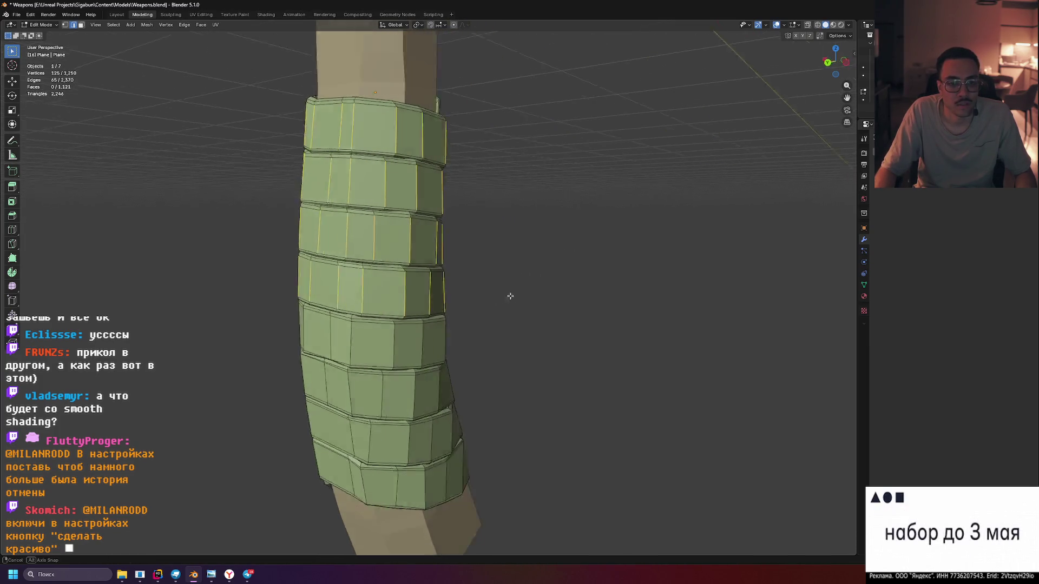
{"action": "left_click_drag", "start_coordinate": [512, 294], "coordinate": [452, 292]}
{"action": "left_click_drag", "start_coordinate": [452, 292], "coordinate": [505, 295]}
{"action": "left_click_drag", "start_coordinate": [506, 295], "coordinate": [494, 313]}
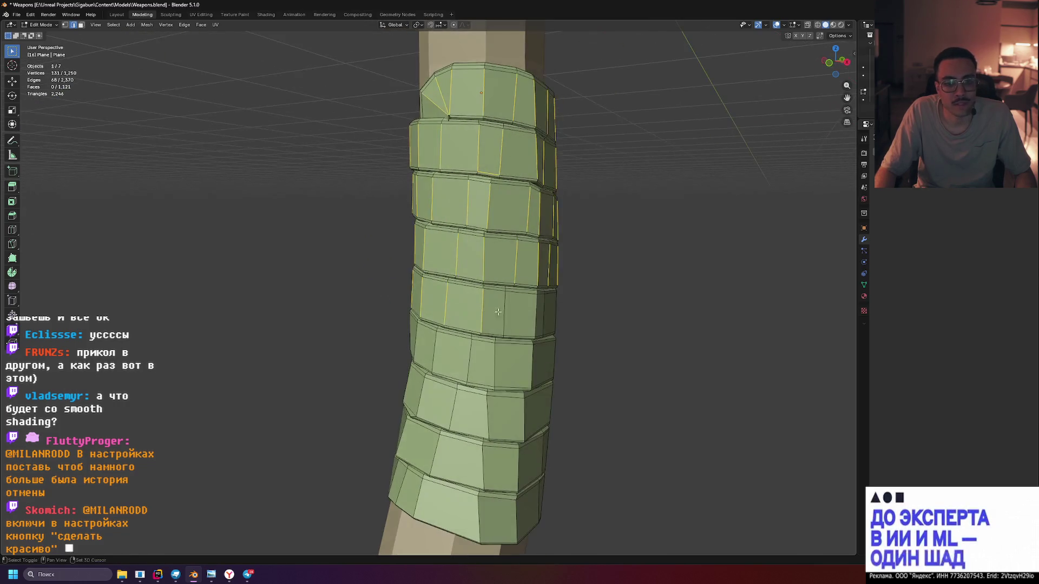
Add the remaining band edges and wrap vertices on the grip's far sides to the selection
{"action": "left_click_drag", "start_coordinate": [583, 313], "coordinate": [466, 335]}
{"action": "left_click_drag", "start_coordinate": [549, 338], "coordinate": [409, 355]}
{"action": "left_click_drag", "start_coordinate": [441, 339], "coordinate": [442, 340]}
{"action": "left_click_drag", "start_coordinate": [498, 343], "coordinate": [505, 357]}
{"action": "left_click_drag", "start_coordinate": [504, 357], "coordinate": [535, 360]}
{"action": "left_click_drag", "start_coordinate": [594, 363], "coordinate": [483, 364]}
{"action": "left_click_drag", "start_coordinate": [484, 364], "coordinate": [531, 385]}
{"action": "left_click_drag", "start_coordinate": [530, 385], "coordinate": [488, 382]}
{"action": "left_click_drag", "start_coordinate": [487, 382], "coordinate": [405, 384]}
{"action": "left_click_drag", "start_coordinate": [404, 384], "coordinate": [426, 388]}
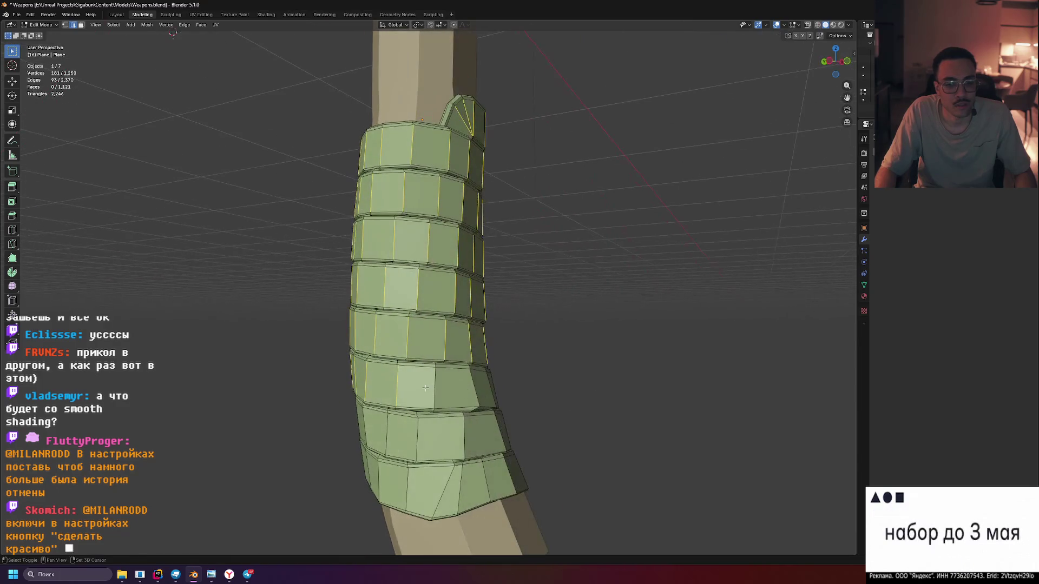
{"action": "left_click_drag", "start_coordinate": [570, 384], "coordinate": [500, 388]}
{"action": "left_click_drag", "start_coordinate": [560, 403], "coordinate": [559, 403]}
{"action": "left_click_drag", "start_coordinate": [560, 404], "coordinate": [476, 411]}
{"action": "left_click_drag", "start_coordinate": [621, 412], "coordinate": [387, 432]}
{"action": "left_click_drag", "start_coordinate": [482, 441], "coordinate": [485, 471]}
{"action": "left_click_drag", "start_coordinate": [484, 470], "coordinate": [521, 471]}
{"action": "left_click_drag", "start_coordinate": [625, 442], "coordinate": [524, 357]}
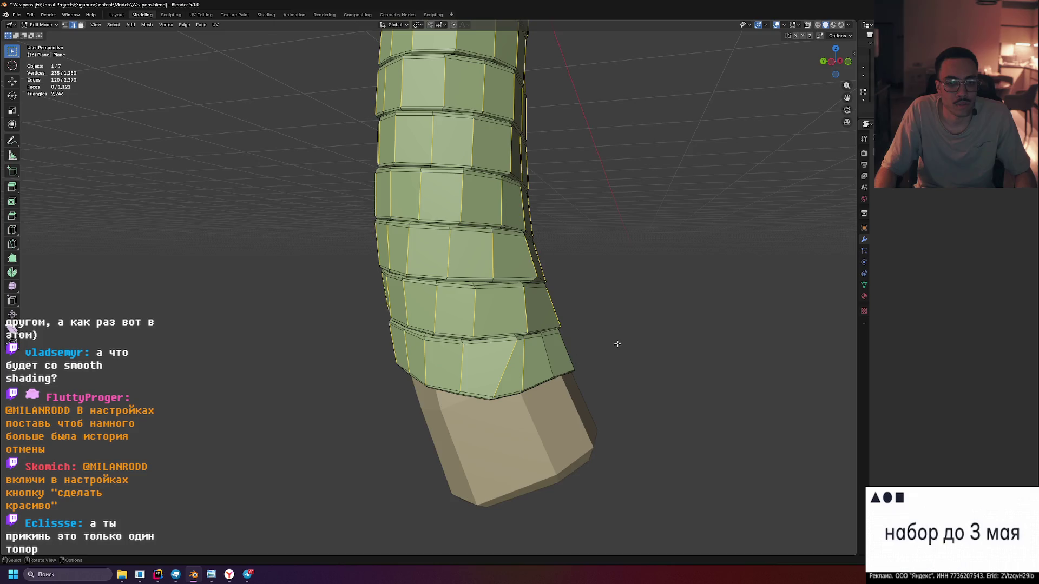
Add the leftover vertices near the bottom wrap band, then zoom and orbit to check coverage
{"action": "left_click_drag", "start_coordinate": [608, 348], "coordinate": [576, 352]}
{"action": "left_click_drag", "start_coordinate": [493, 389], "coordinate": [494, 389]}
{"action": "left_click_drag", "start_coordinate": [493, 390], "coordinate": [422, 401]}
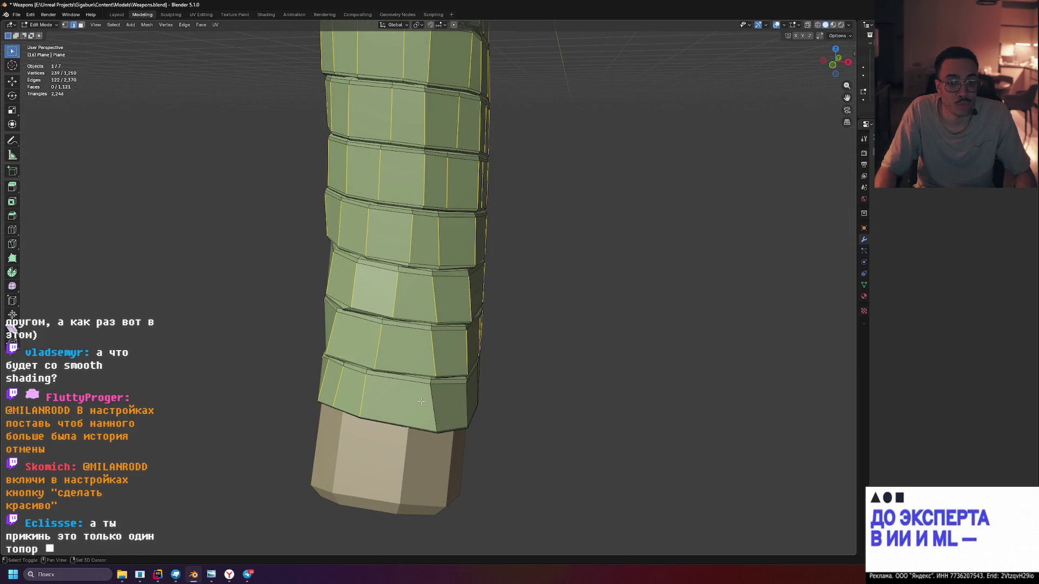
{"action": "left_click_drag", "start_coordinate": [531, 391], "coordinate": [361, 364]}
{"action": "left_click_drag", "start_coordinate": [360, 365], "coordinate": [400, 368]}
{"action": "left_click_drag", "start_coordinate": [482, 348], "coordinate": [526, 342]}
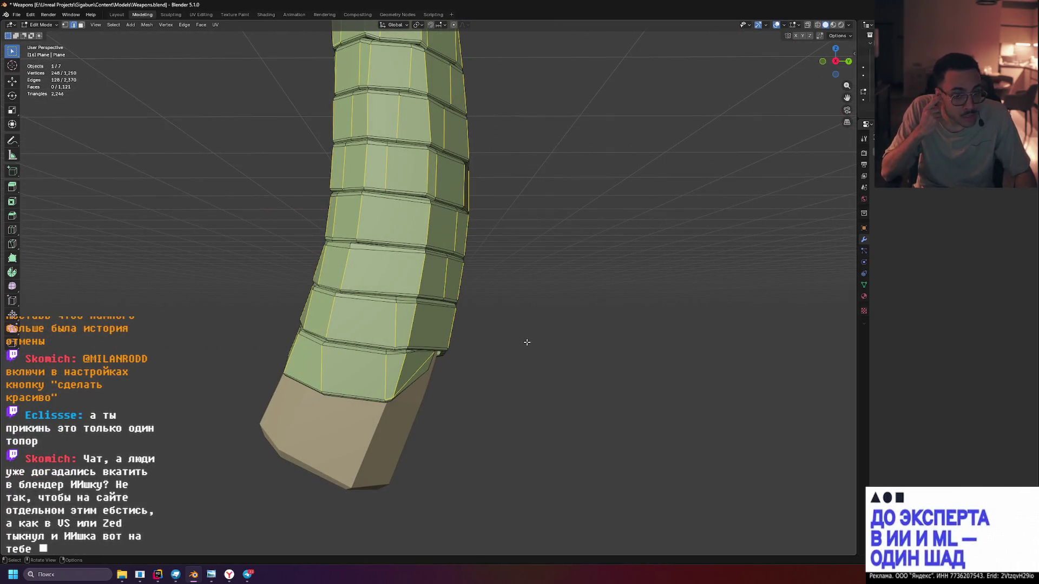
{"action": "scroll", "scroll_direction": "up", "scroll_amount": 3}
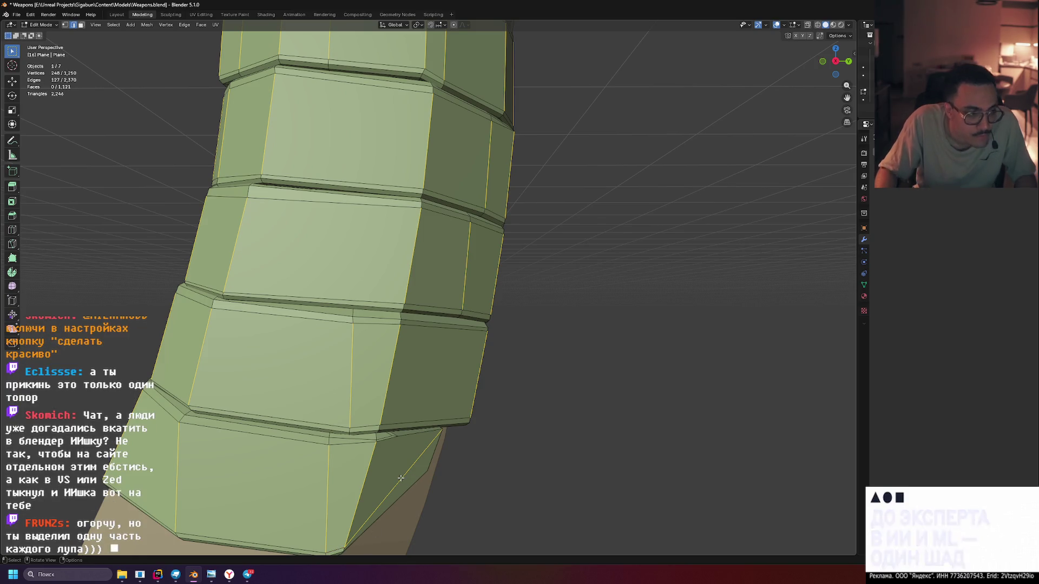
{"action": "scroll", "scroll_direction": "down", "scroll_amount": 3}
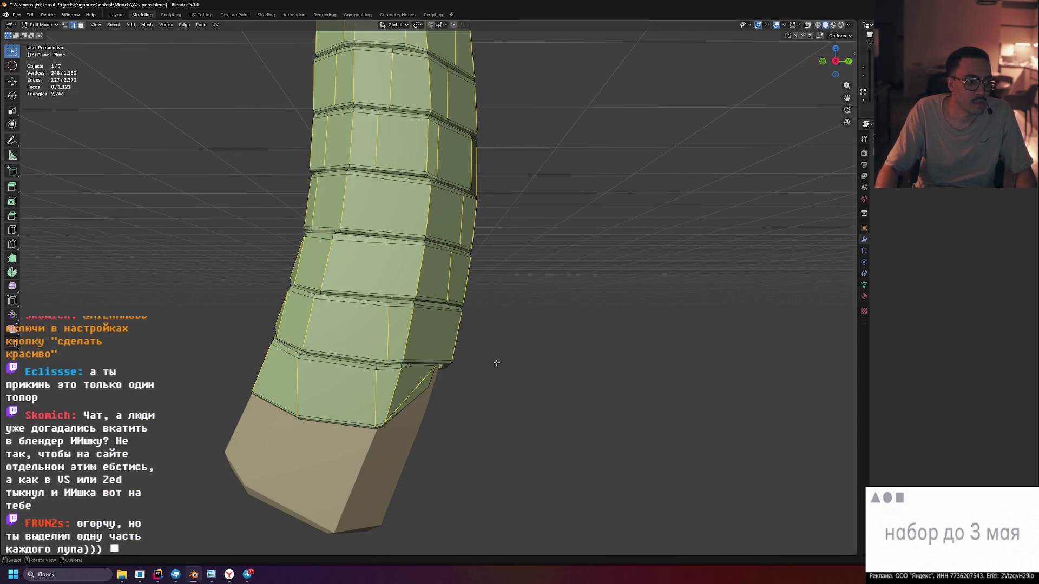
{"action": "left_click_drag", "start_coordinate": [496, 368], "coordinate": [553, 395]}
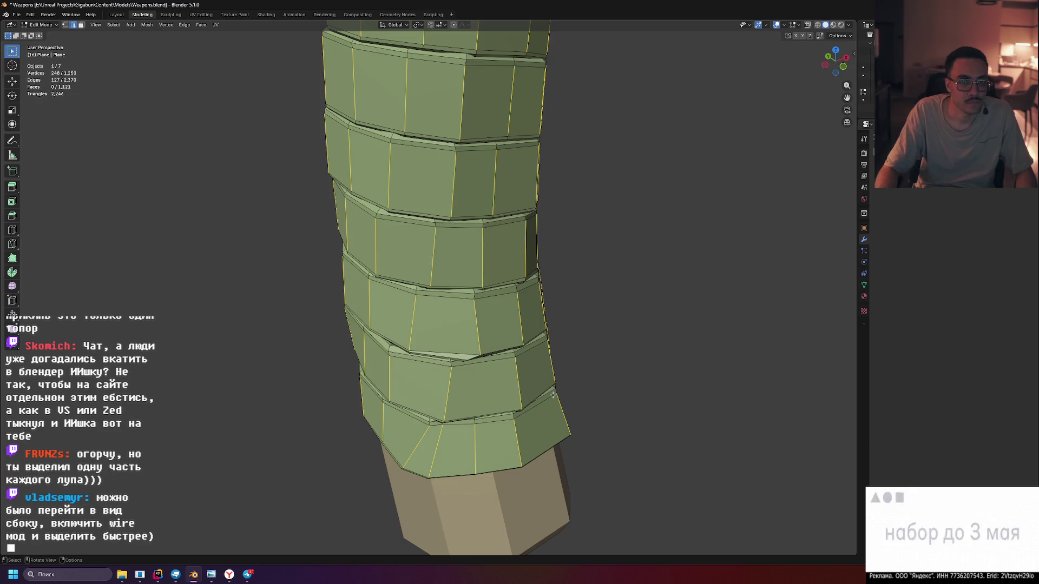
{"action": "scroll", "scroll_direction": "down", "scroll_amount": 3}
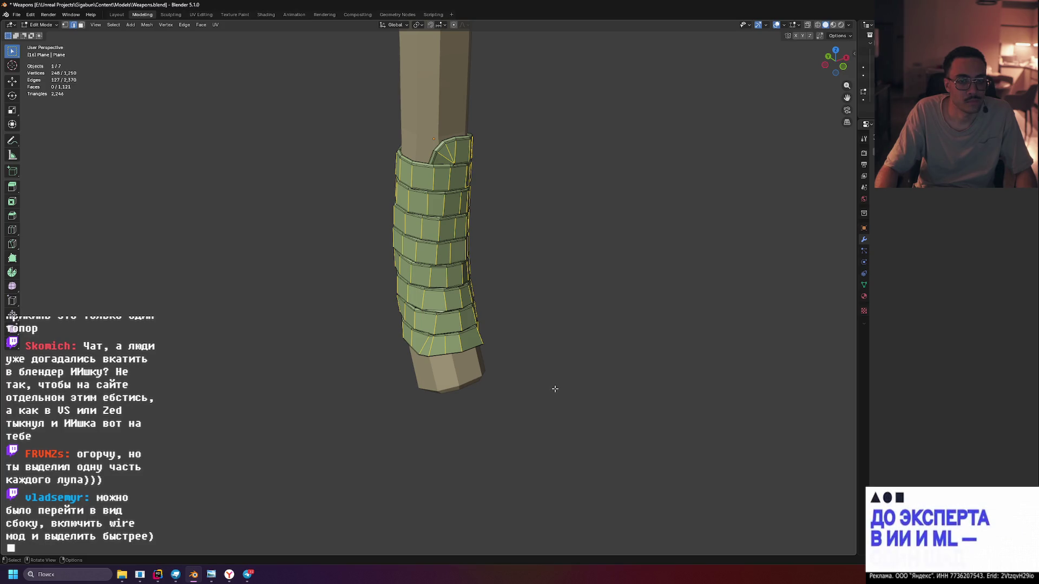
{"action": "scroll", "scroll_direction": "up", "scroll_amount": 3}
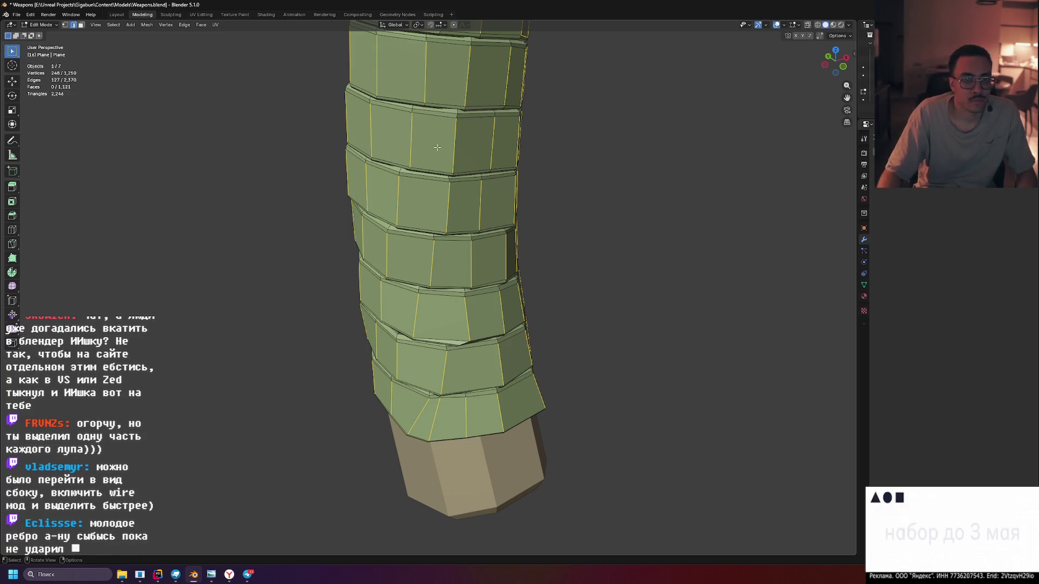
Deselect everything, isolate the wrap in local view, and view it from the right in wireframe
{"action": "key", "text": "alt+a"}
{"action": "key", "text": "KP_Divide"}
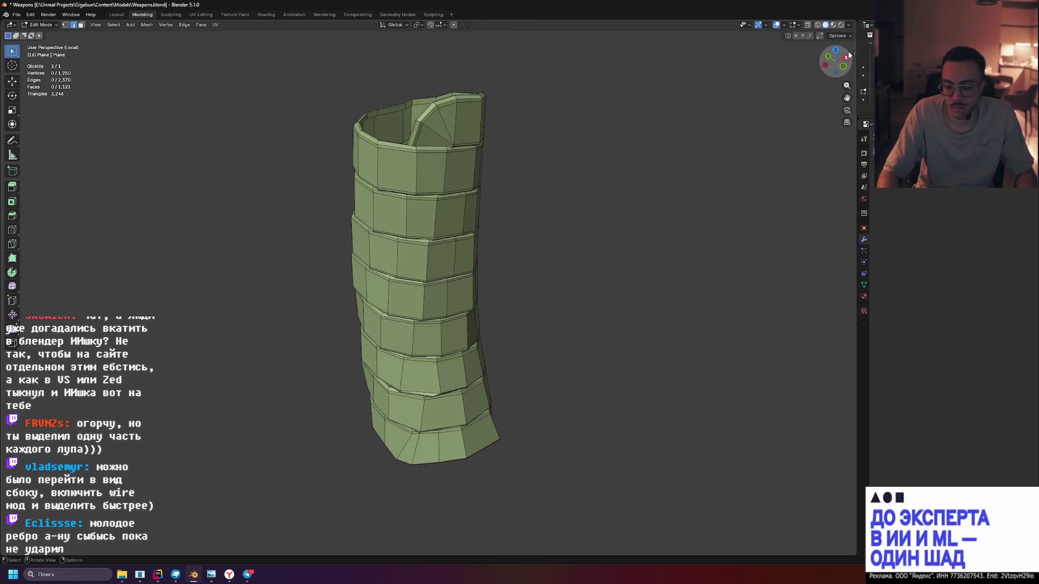
{"action": "left_click", "coordinate": [848, 55]}
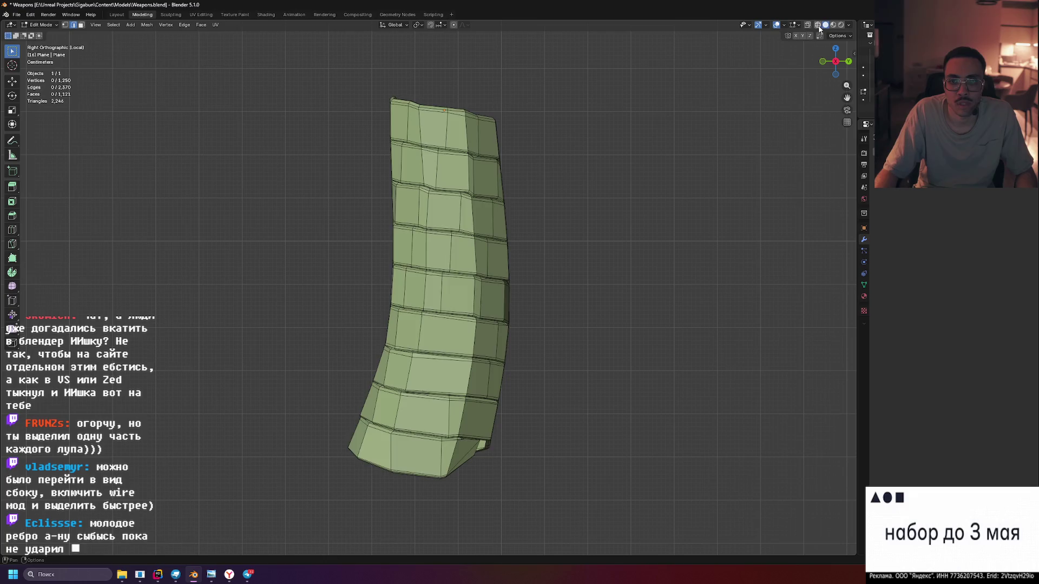
{"action": "left_click", "coordinate": [817, 25]}
Orbit back to a perspective view of the wrap and return to solid shading
{"action": "scroll", "scroll_direction": "up", "scroll_amount": 3}
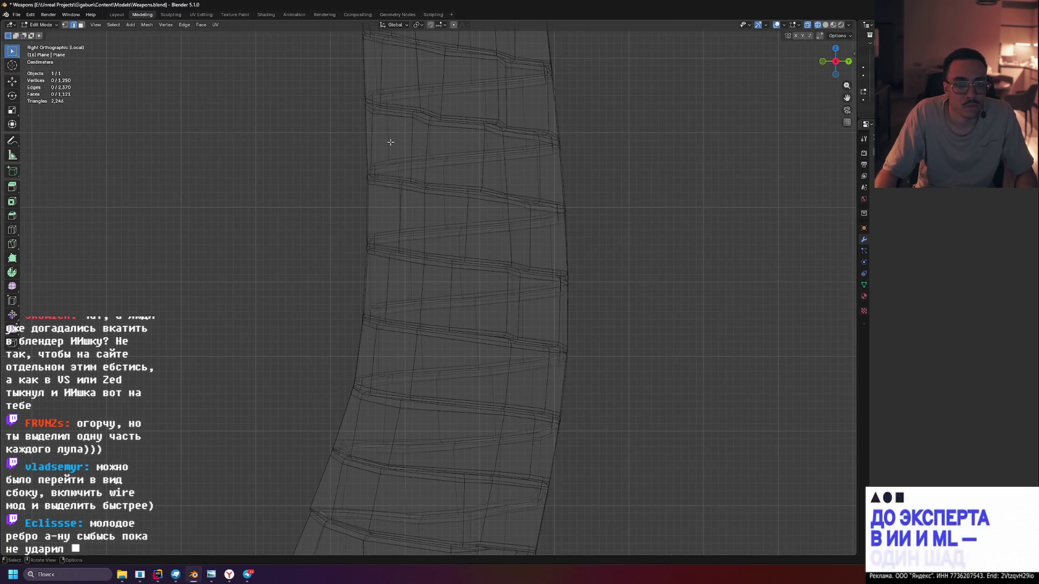
{"action": "scroll", "scroll_direction": "down", "scroll_amount": 3}
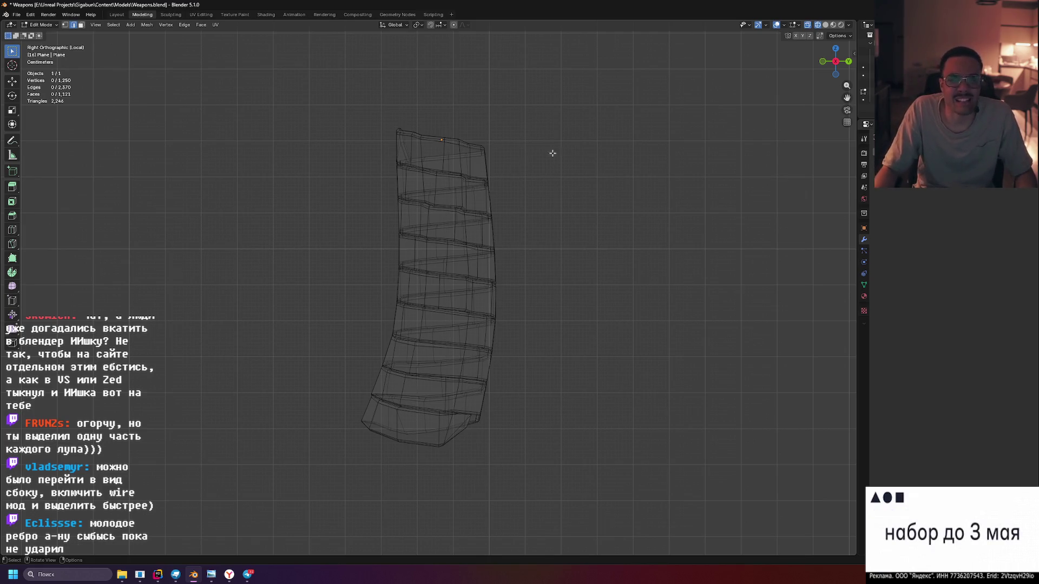
{"action": "left_click_drag", "start_coordinate": [550, 167], "coordinate": [474, 169]}
{"action": "key", "text": "shift+z"}
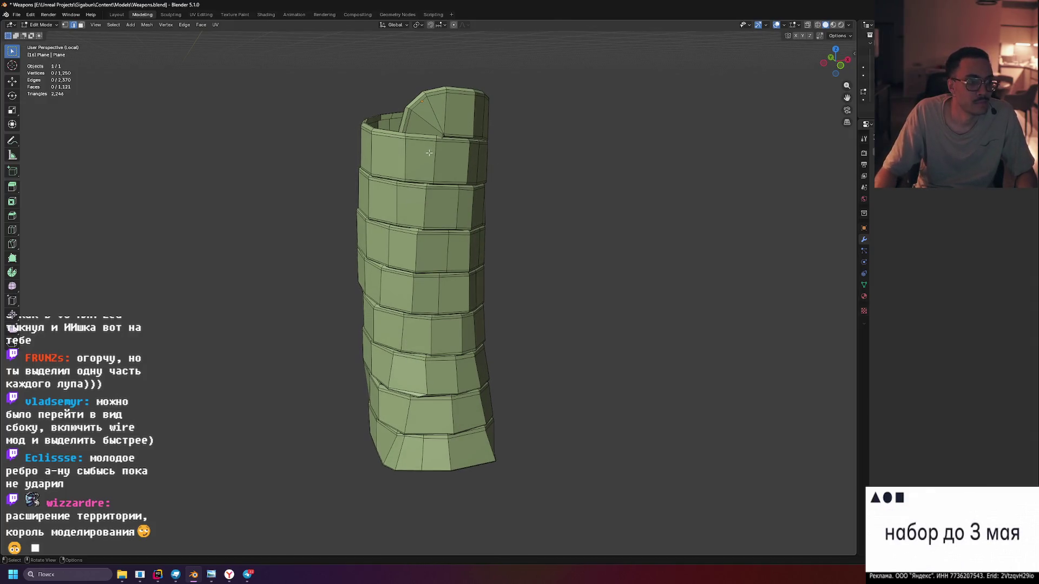
Loop-select one vertical edge on the cloth wrap's top band, then add three more vertical loops
{"action": "scroll", "scroll_direction": "up", "scroll_amount": 3}
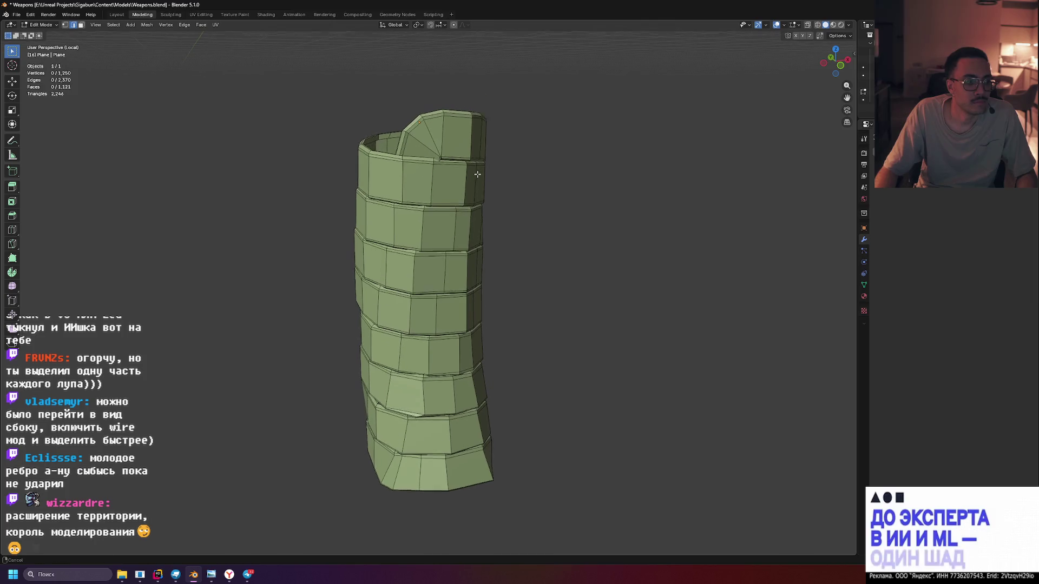
{"action": "left_click_drag", "start_coordinate": [456, 119], "coordinate": [468, 152]}
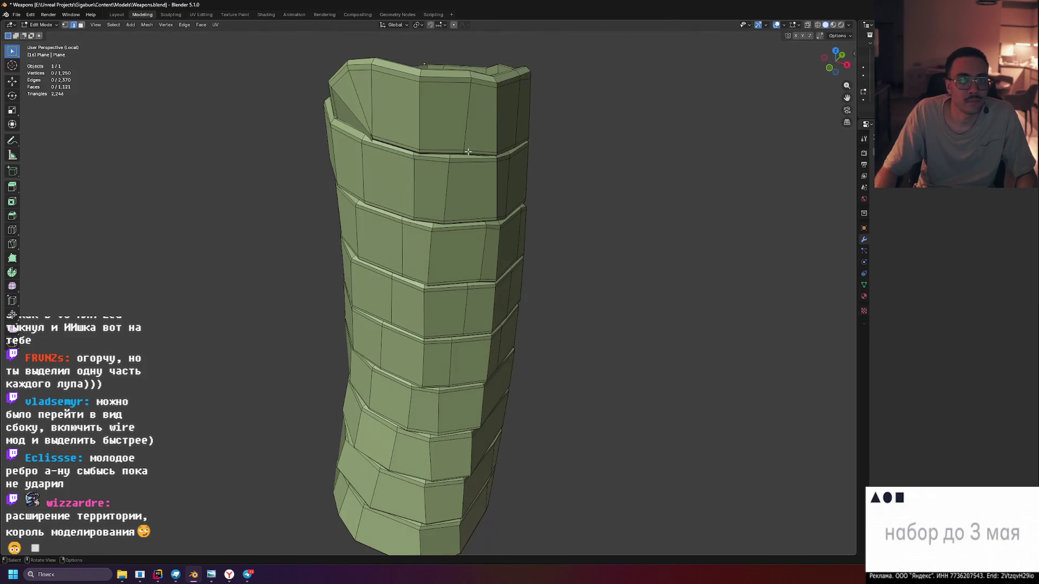
{"action": "left_click_drag", "start_coordinate": [383, 109], "coordinate": [399, 97]}
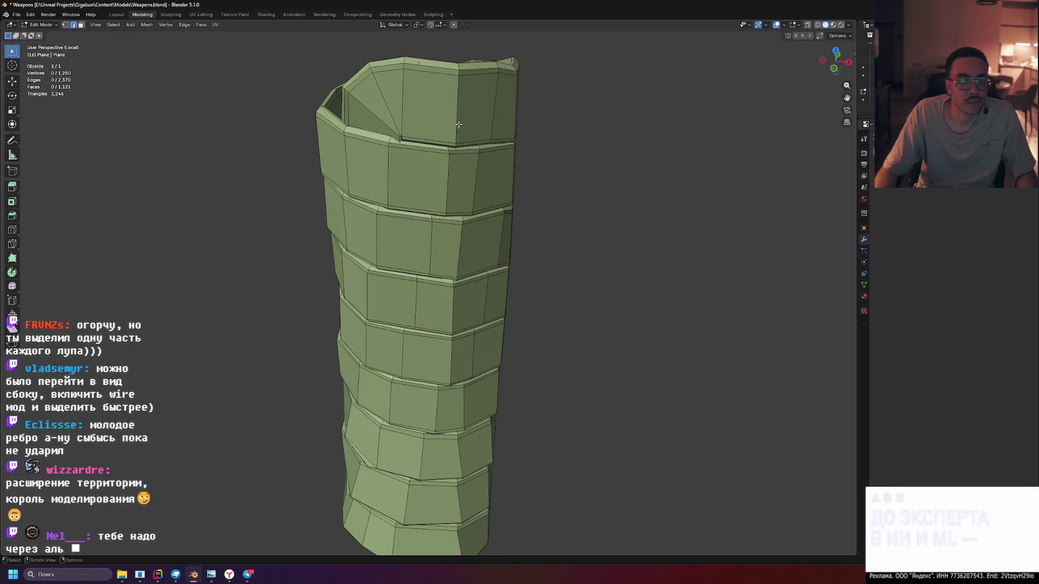
{"action": "left_click", "coordinate": [458, 106]}
{"action": "left_click", "coordinate": [401, 104]}
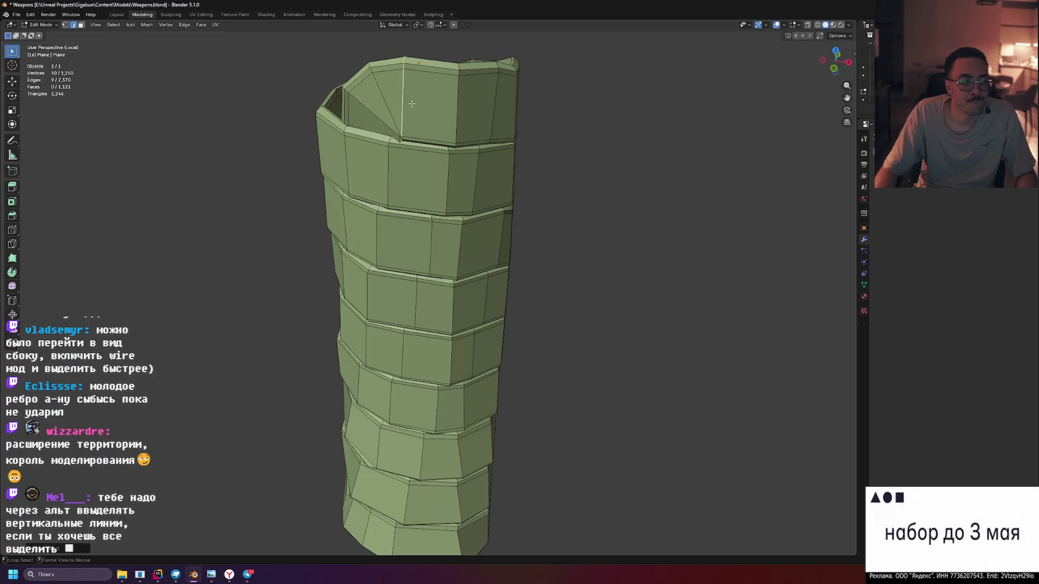
{"action": "scroll", "scroll_direction": "down", "scroll_amount": 3}
{"action": "left_click_drag", "start_coordinate": [438, 106], "coordinate": [455, 145]}
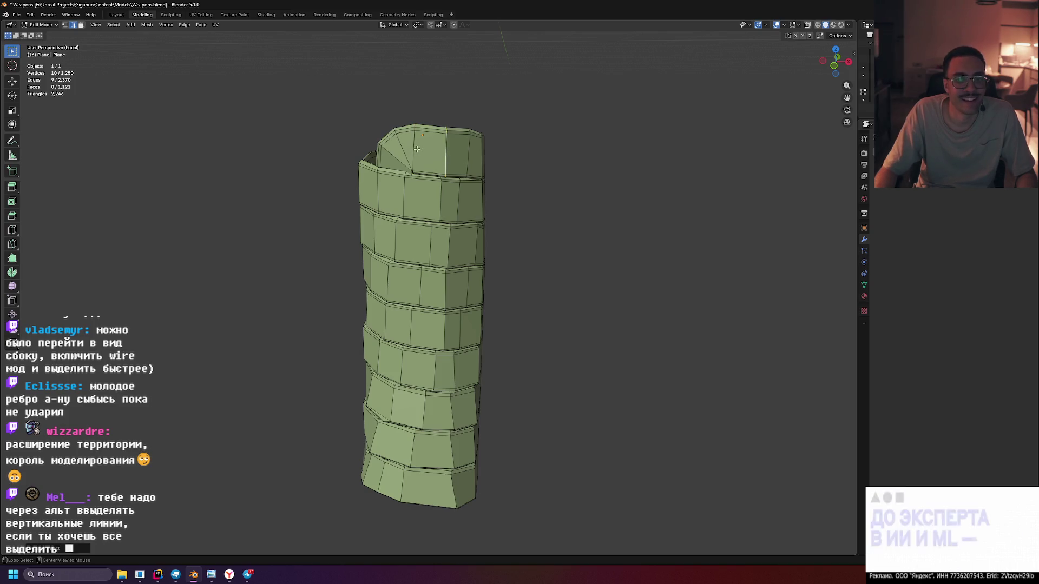
{"action": "left_click", "coordinate": [464, 154]}
{"action": "left_click_drag", "start_coordinate": [465, 153], "coordinate": [418, 176]}
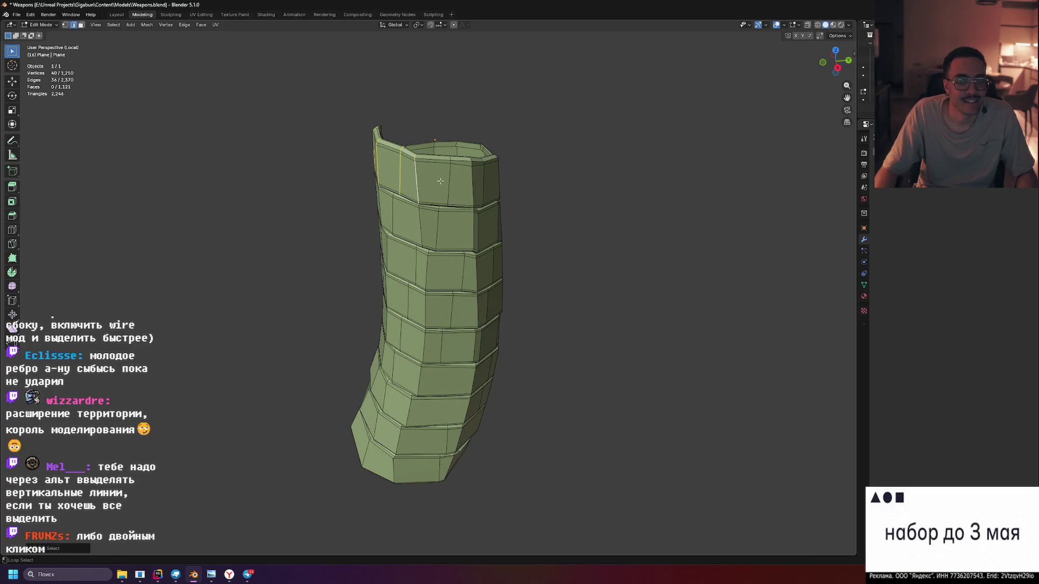
{"action": "left_click", "coordinate": [483, 181]}
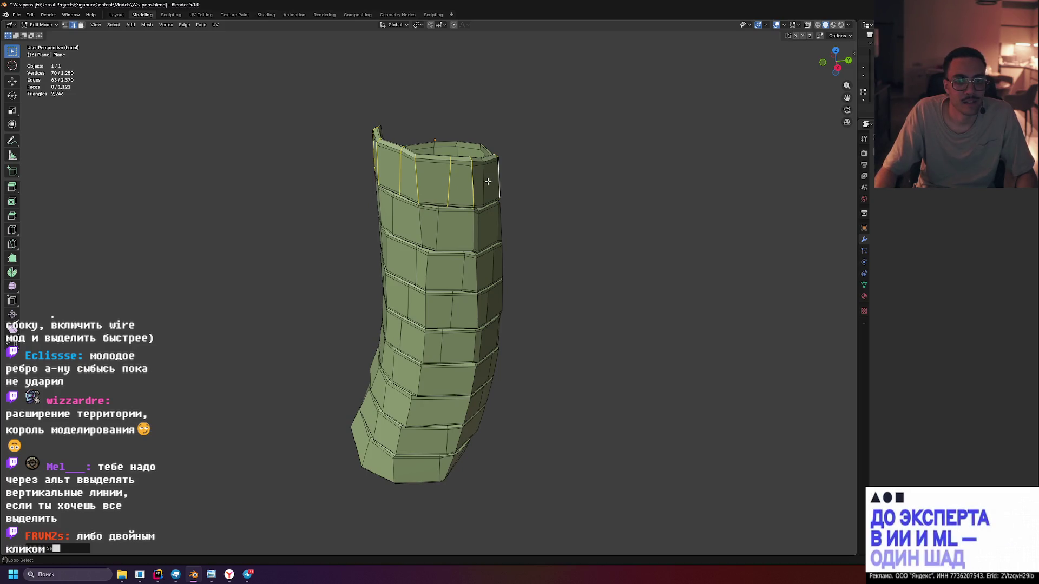
{"action": "left_click_drag", "start_coordinate": [534, 181], "coordinate": [402, 184]}
{"action": "left_click", "coordinate": [403, 184]}
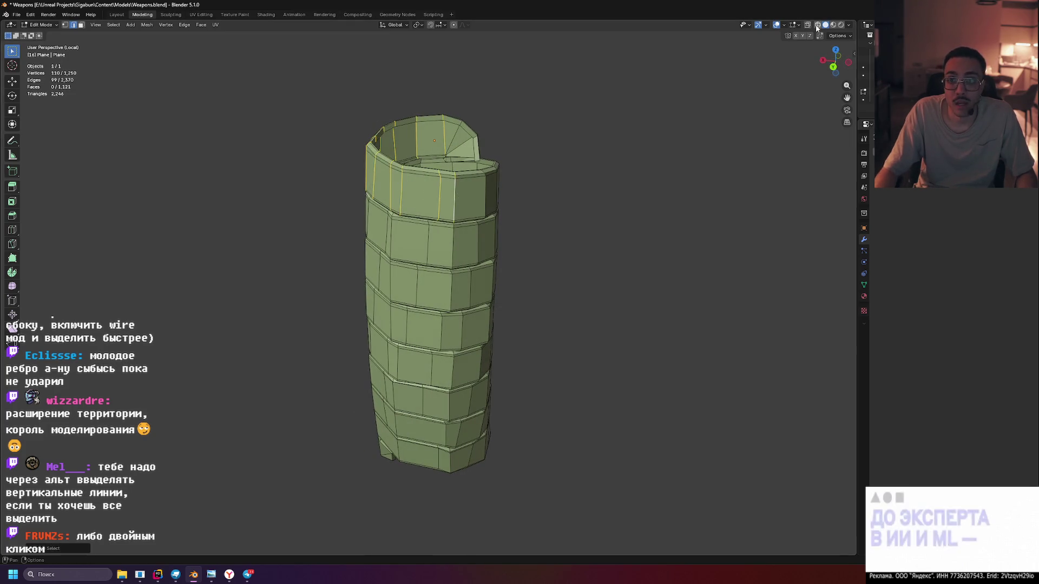
Turn on X-ray and add five more top-band vertical loops, including one at the back
{"action": "key", "text": "shift+z"}
{"action": "key", "text": "g"}
{"action": "key", "text": "y"}
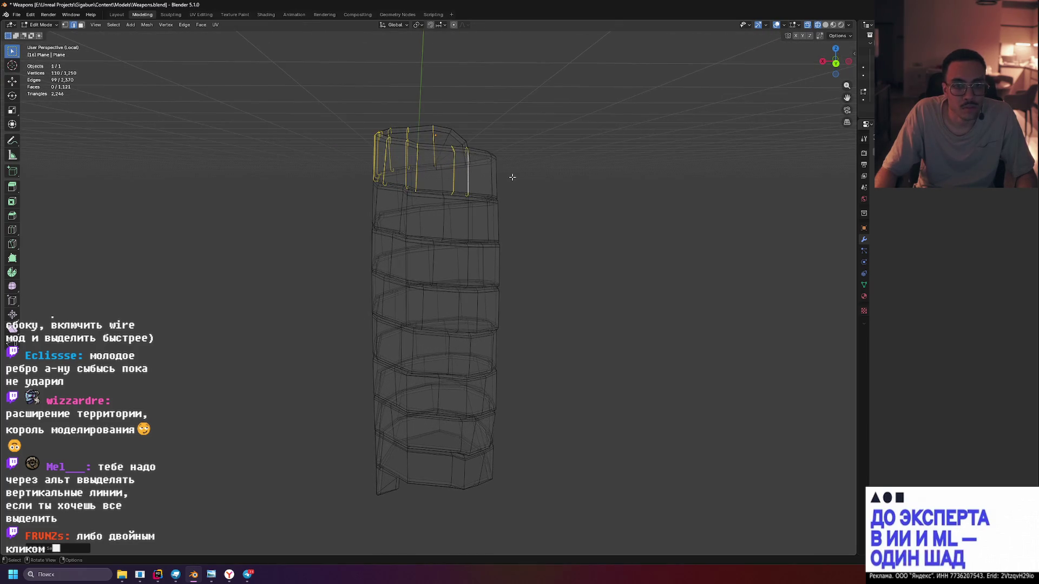
{"action": "scroll", "scroll_direction": "up", "scroll_amount": 3}
{"action": "left_click_drag", "start_coordinate": [499, 200], "coordinate": [525, 248]}
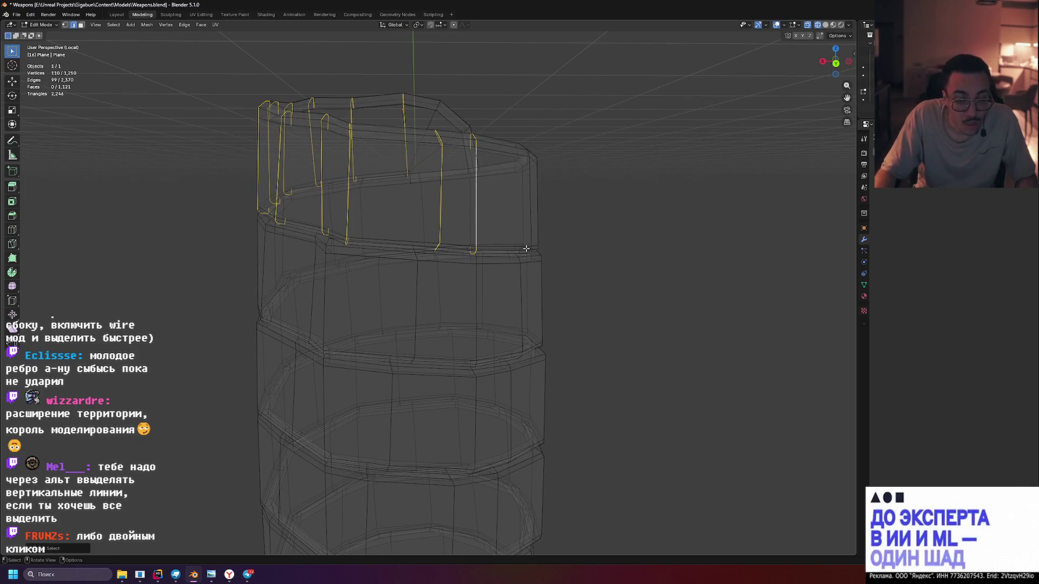
{"action": "left_click", "coordinate": [531, 207]}
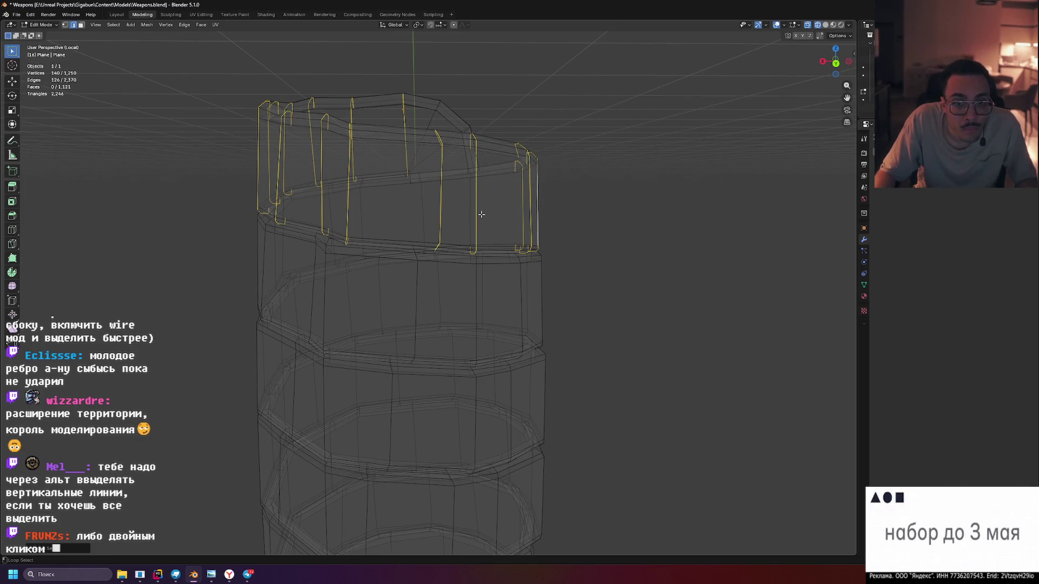
{"action": "left_click", "coordinate": [421, 213]}
{"action": "left_click", "coordinate": [360, 228]}
{"action": "left_click", "coordinate": [329, 211]}
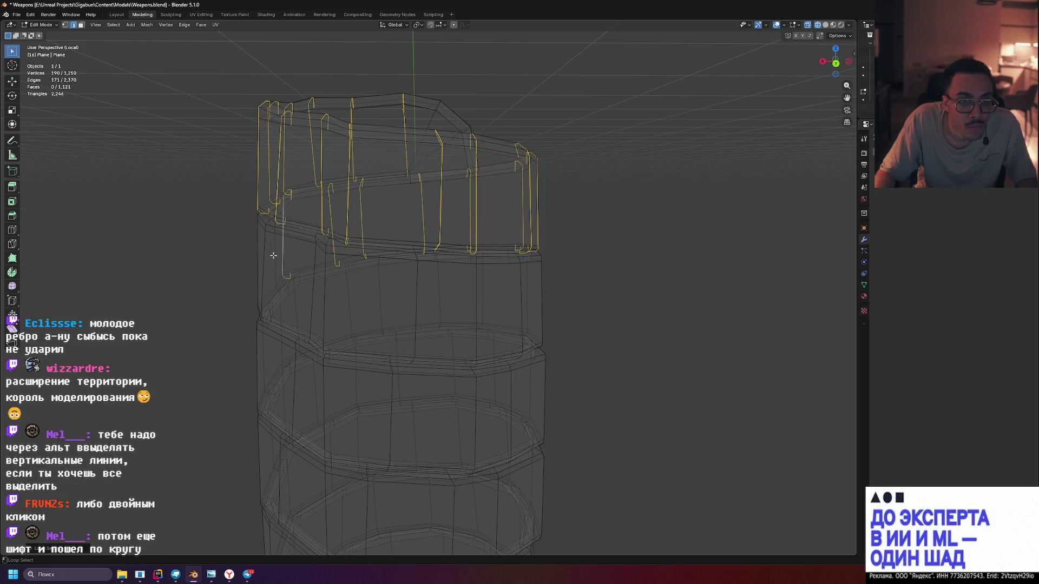
{"action": "left_click", "coordinate": [274, 254]}
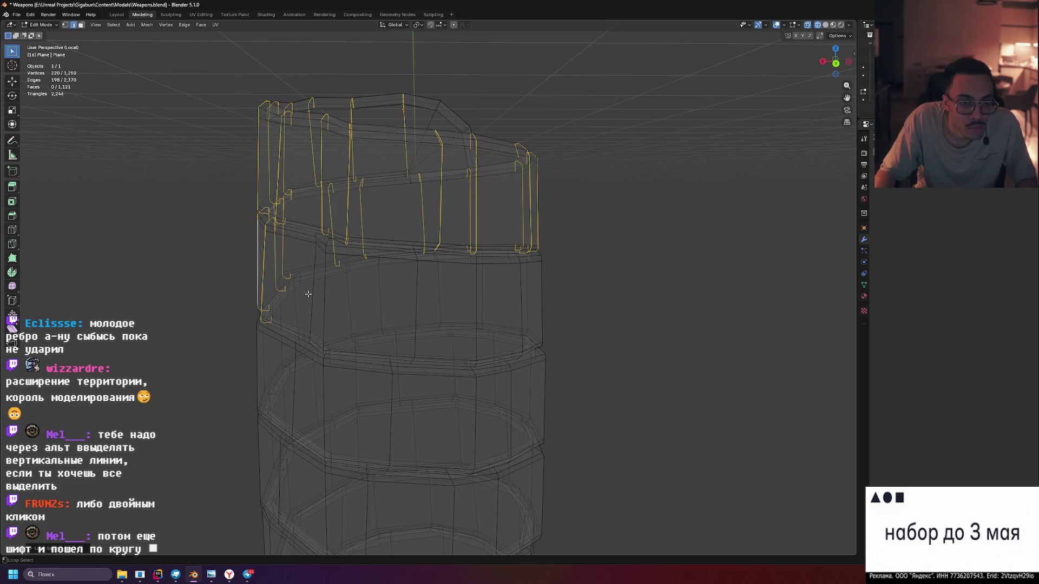
Add six vertical edge loops around the second band of the wrap
{"action": "left_click", "coordinate": [326, 292]}
{"action": "left_click", "coordinate": [352, 294]}
{"action": "left_click", "coordinate": [381, 294]}
{"action": "left_click", "coordinate": [415, 292]}
{"action": "left_click", "coordinate": [438, 290]}
{"action": "left_click", "coordinate": [521, 289]}
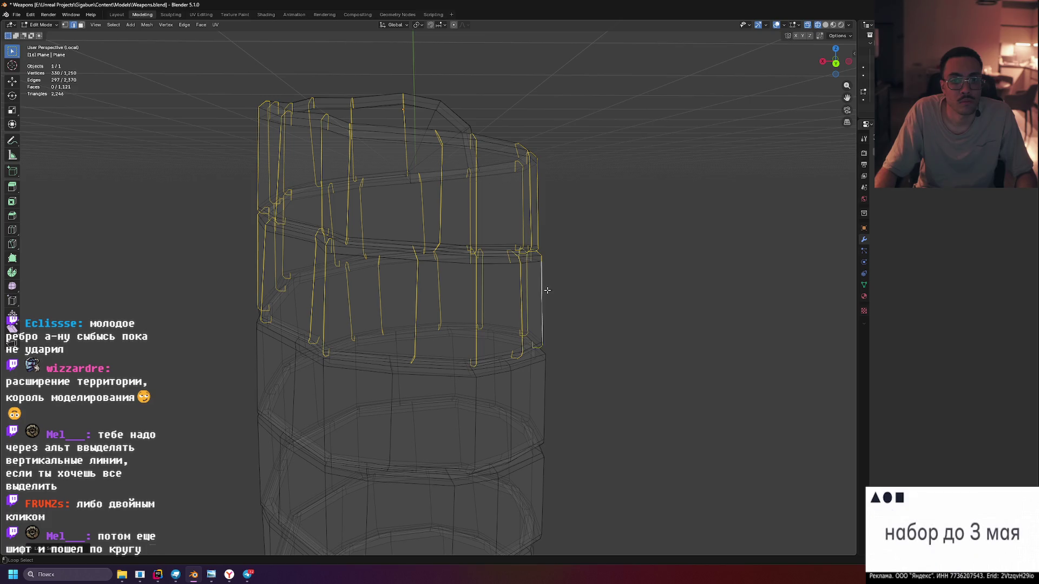
{"action": "scroll", "scroll_direction": "down", "scroll_amount": 3}
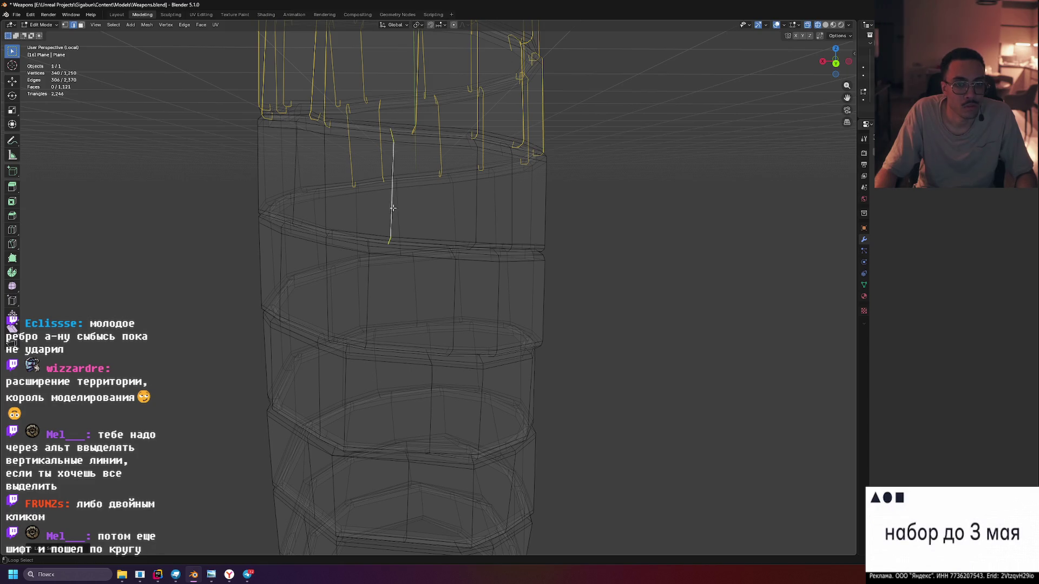
Add more vertical grip loops on both sides, deselecting a spiral loop picked by mistake
{"action": "left_click", "coordinate": [312, 197]}
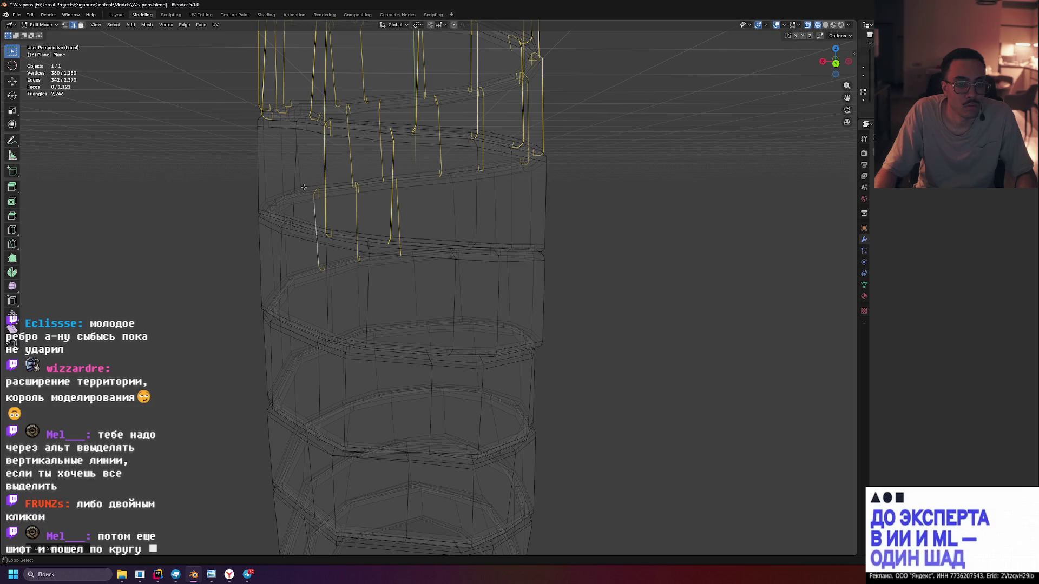
{"action": "left_click", "coordinate": [269, 164]}
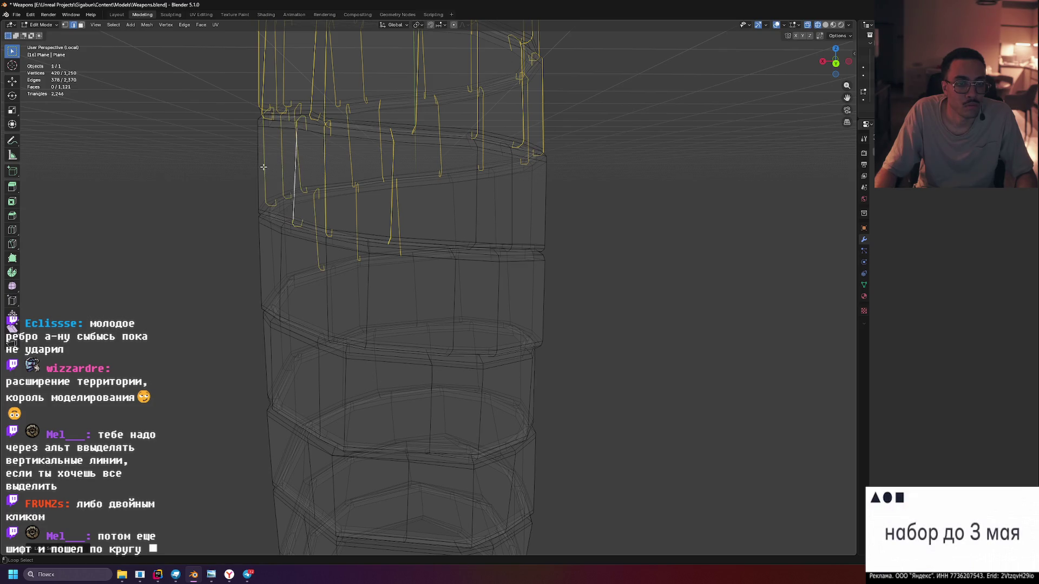
{"action": "left_click", "coordinate": [478, 181]}
{"action": "left_click", "coordinate": [455, 198]}
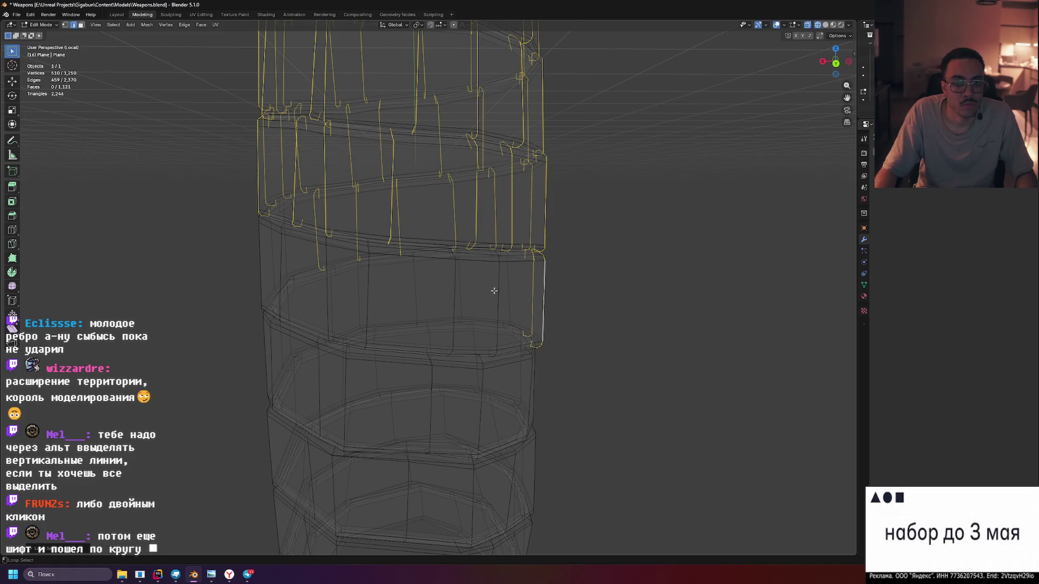
{"action": "left_click", "coordinate": [507, 287]}
{"action": "left_click", "coordinate": [453, 292]}
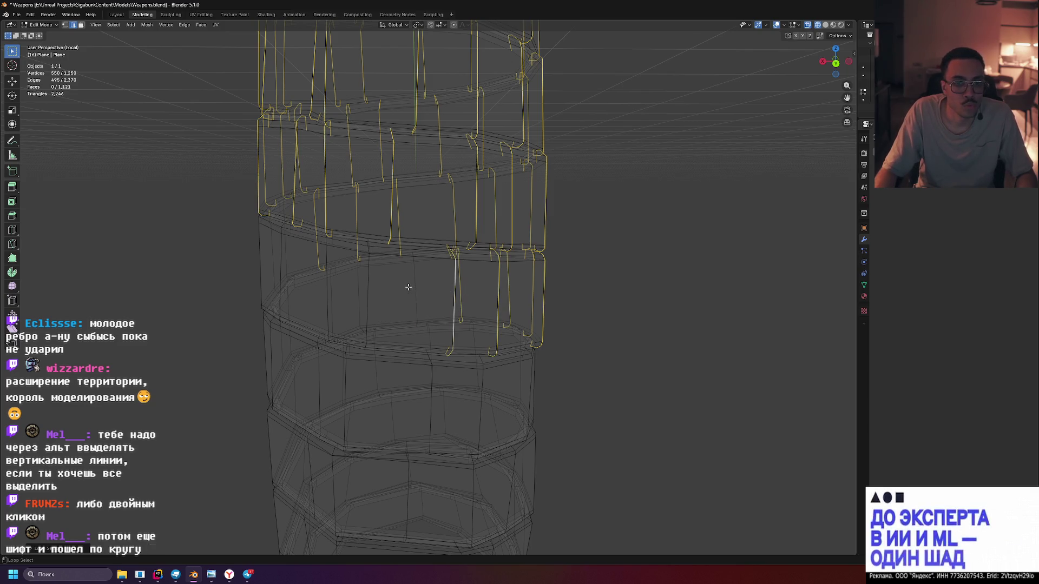
{"action": "left_click", "coordinate": [331, 301]}
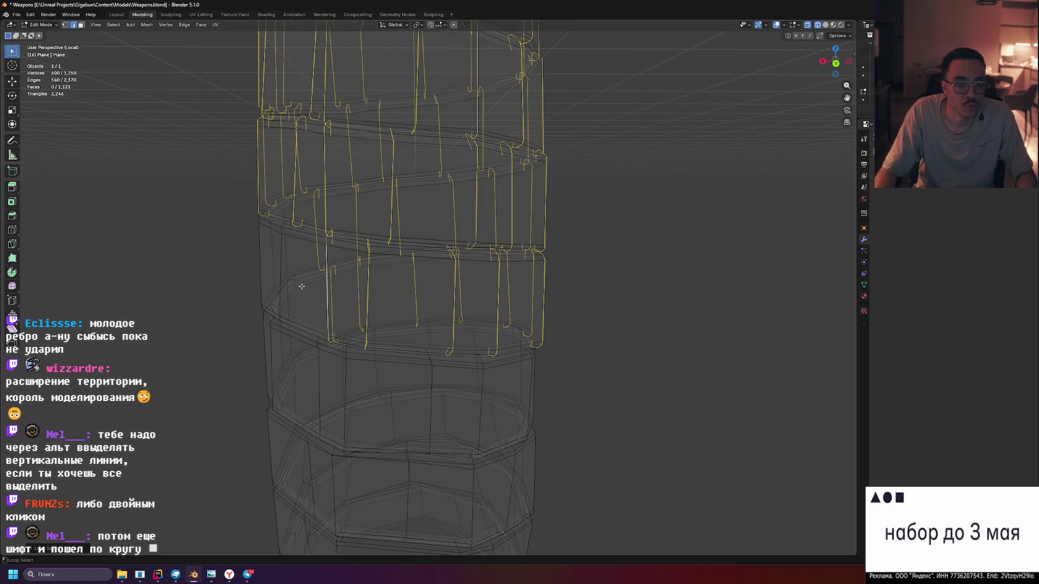
{"action": "left_click", "coordinate": [301, 322]}
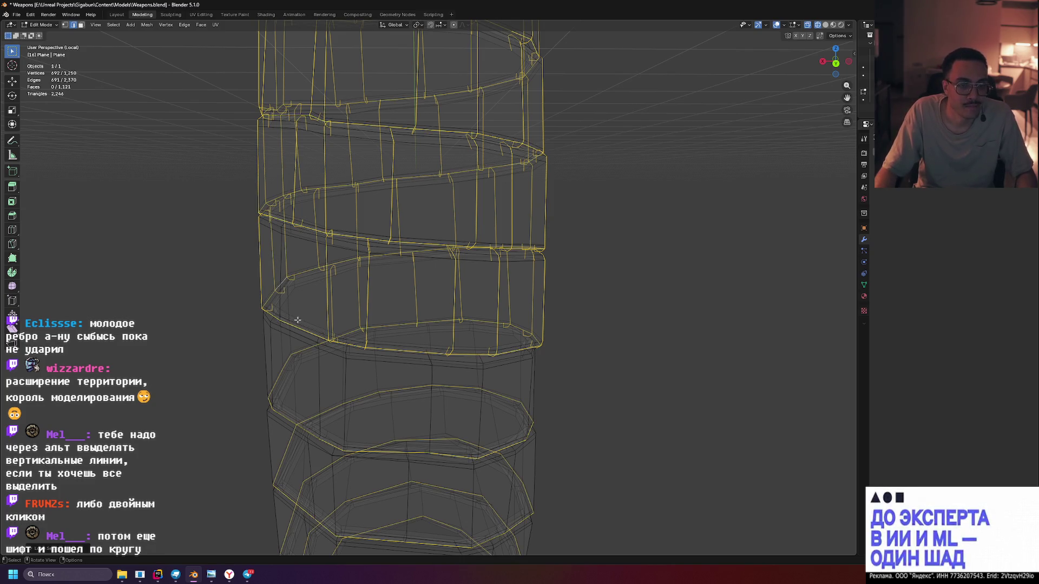
{"action": "left_click", "coordinate": [301, 318]}
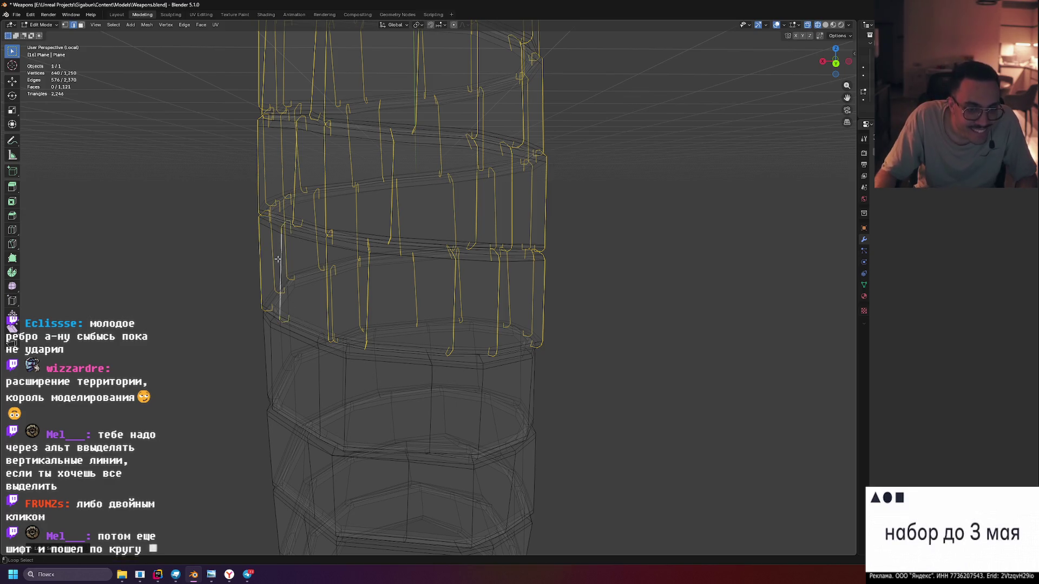
In the right orthographic view, add vertical loops and drop an accidental spiral loop
{"action": "left_click_drag", "start_coordinate": [297, 346], "coordinate": [524, 232]}
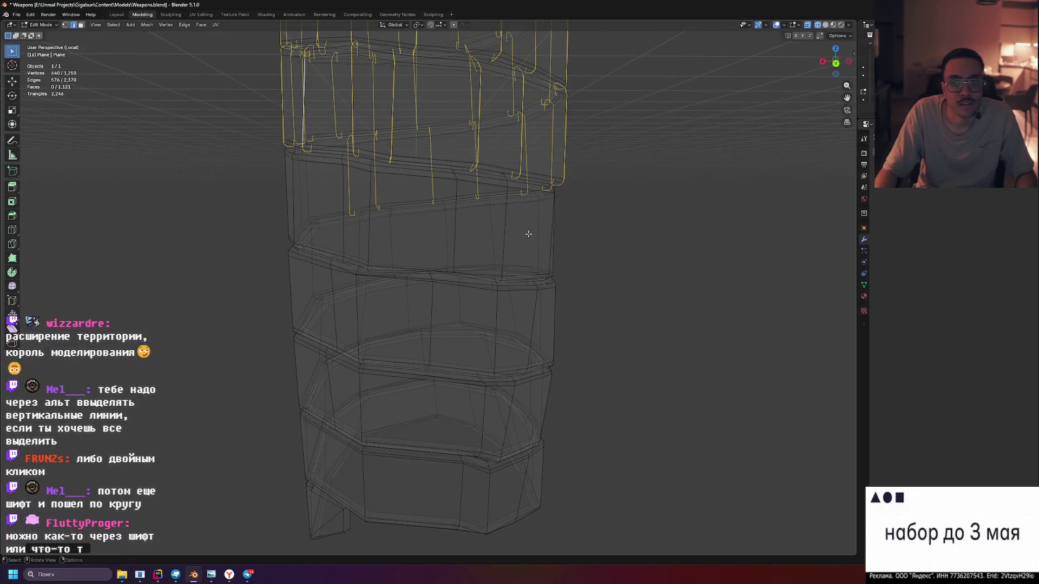
{"action": "key", "text": "KP_3"}
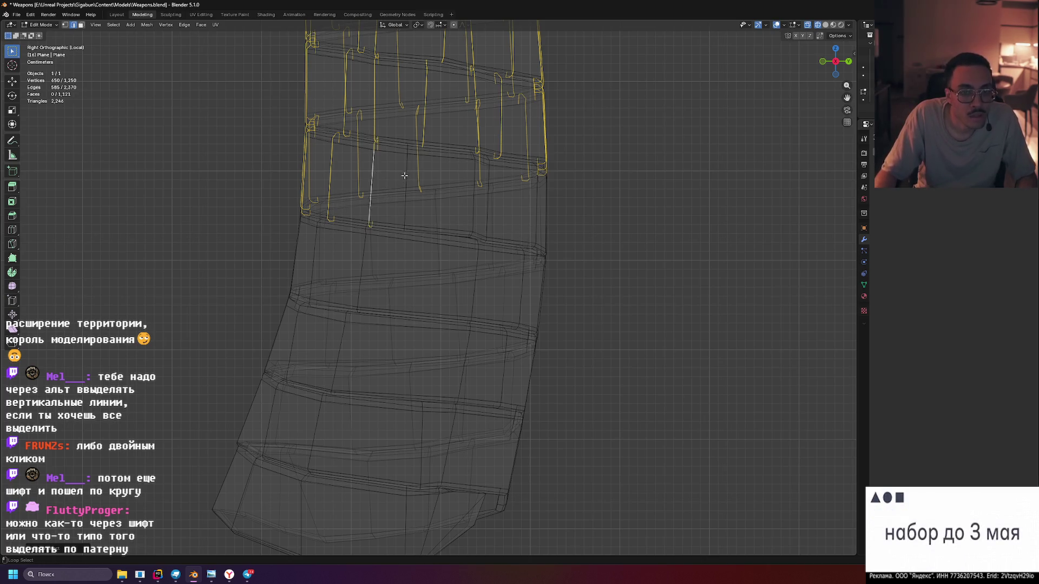
{"action": "left_click", "coordinate": [437, 213]}
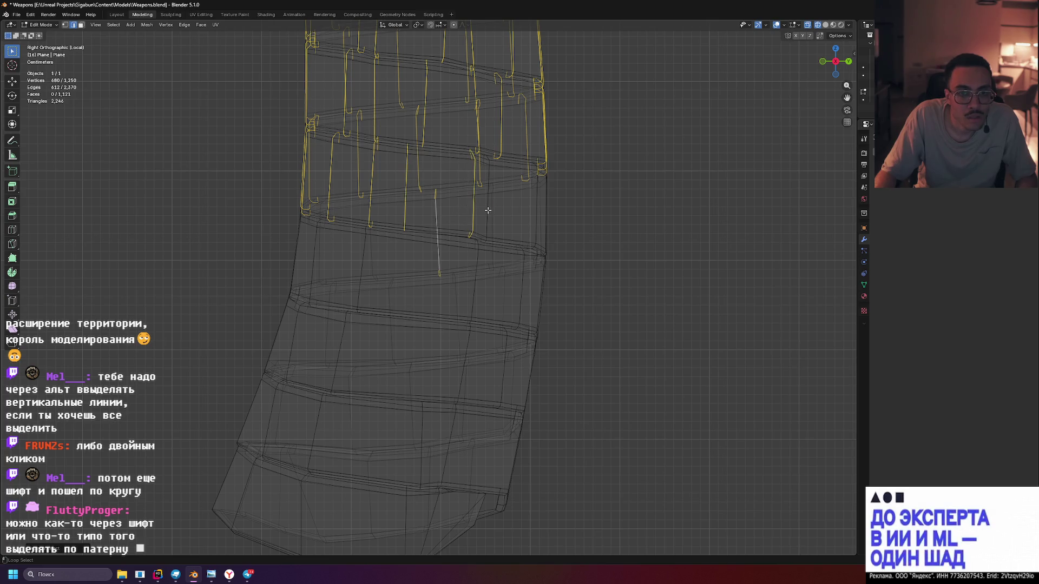
{"action": "left_click", "coordinate": [541, 211]}
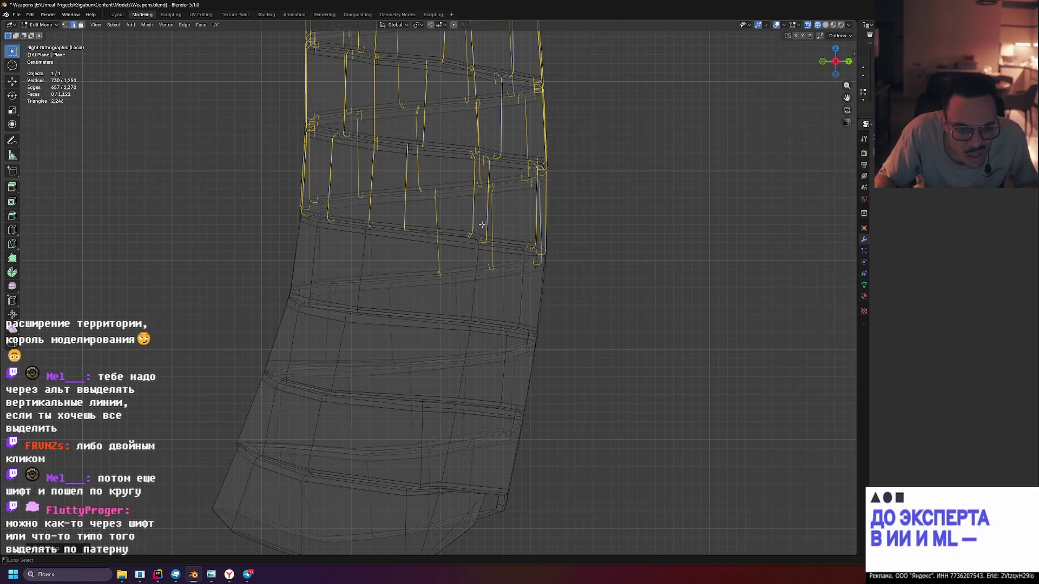
{"action": "left_click", "coordinate": [378, 249]}
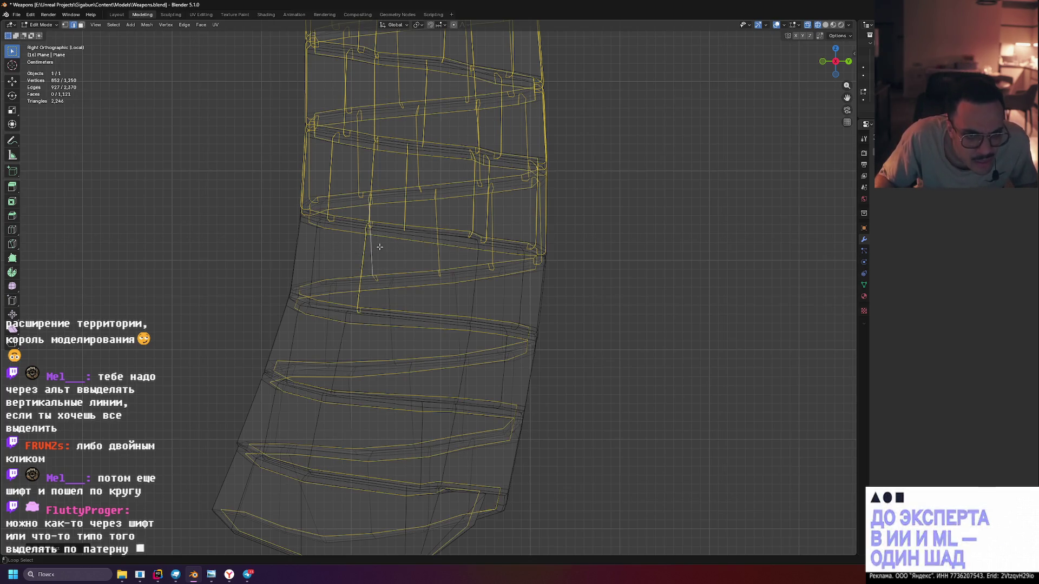
{"action": "left_click", "coordinate": [380, 247]}
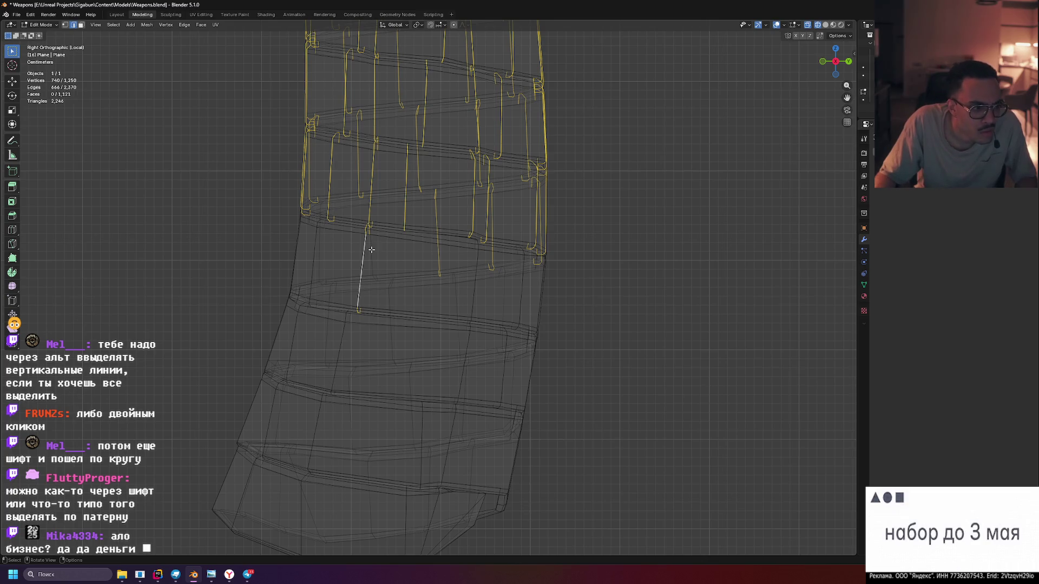
{"action": "left_click", "coordinate": [372, 249]}
Add two vertical loops on the left side and four on the right of the grip
{"action": "scroll", "scroll_direction": "up", "scroll_amount": 3}
{"action": "left_click", "coordinate": [189, 219]}
{"action": "left_click", "coordinate": [153, 208]}
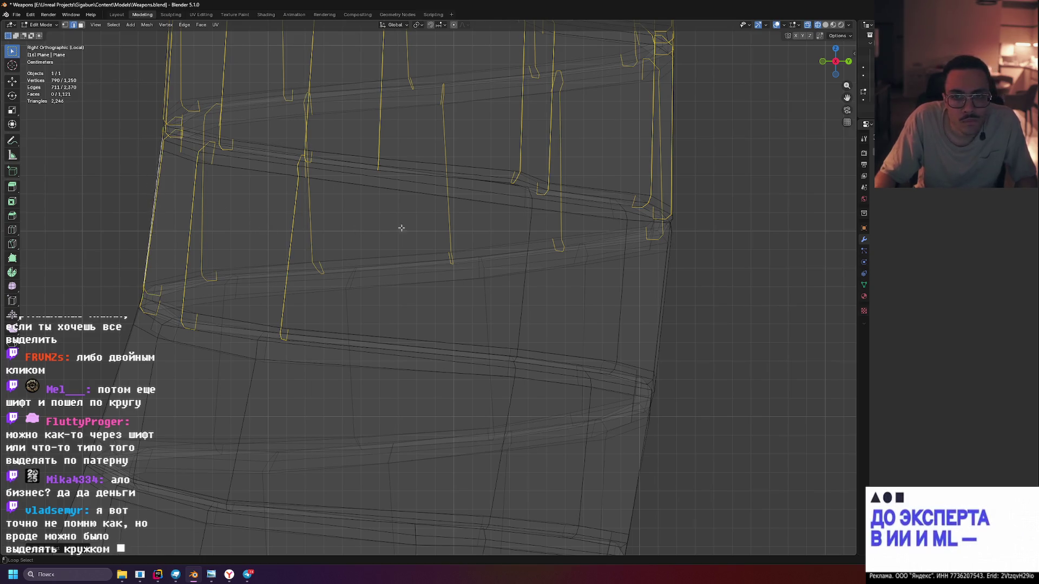
{"action": "left_click", "coordinate": [623, 279]}
{"action": "left_click", "coordinate": [584, 295]}
{"action": "left_click", "coordinate": [479, 306]}
{"action": "left_click", "coordinate": [517, 295]}
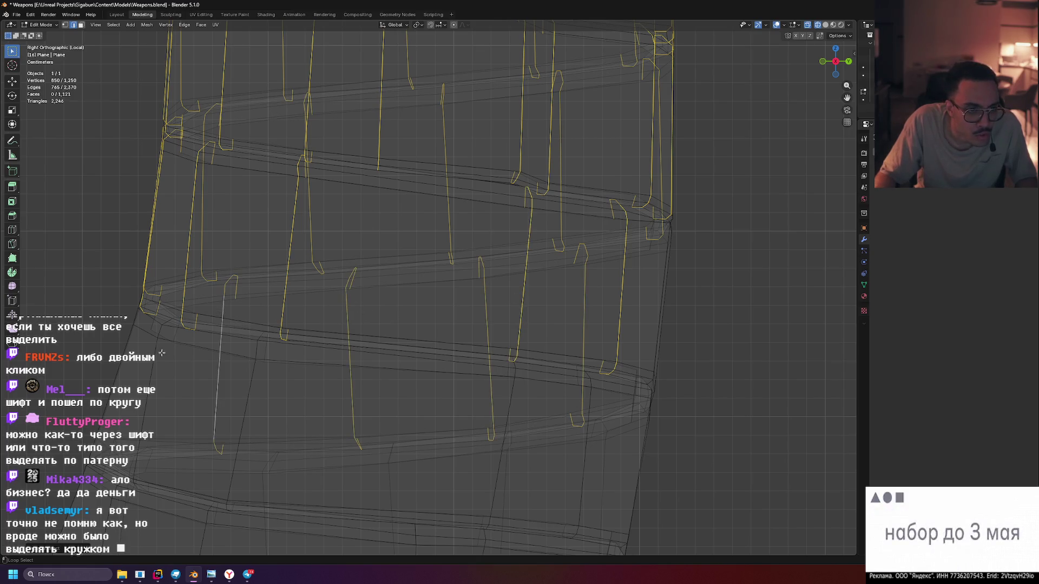
Add six vertical loops across the wrap, ending with the rightmost one
{"action": "left_click", "coordinate": [244, 421]}
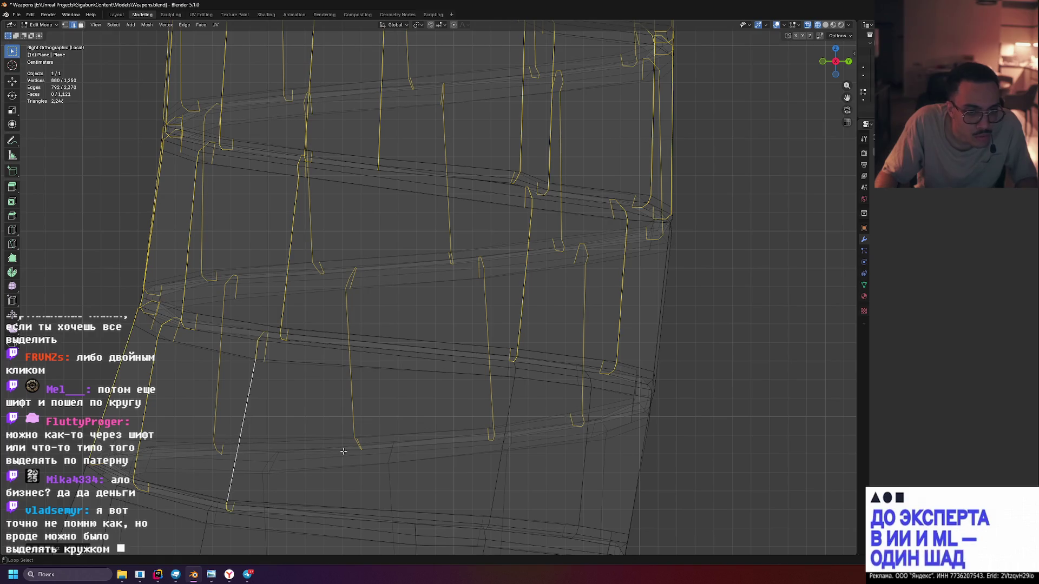
{"action": "left_click", "coordinate": [268, 485]}
{"action": "left_click", "coordinate": [390, 486]}
{"action": "left_click", "coordinate": [505, 466]}
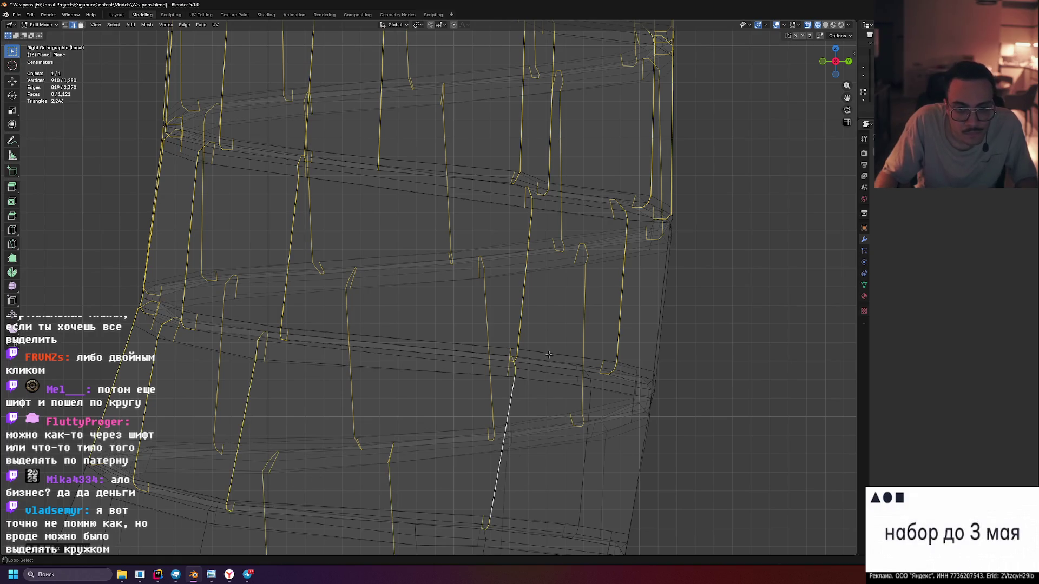
{"action": "left_click", "coordinate": [606, 460]}
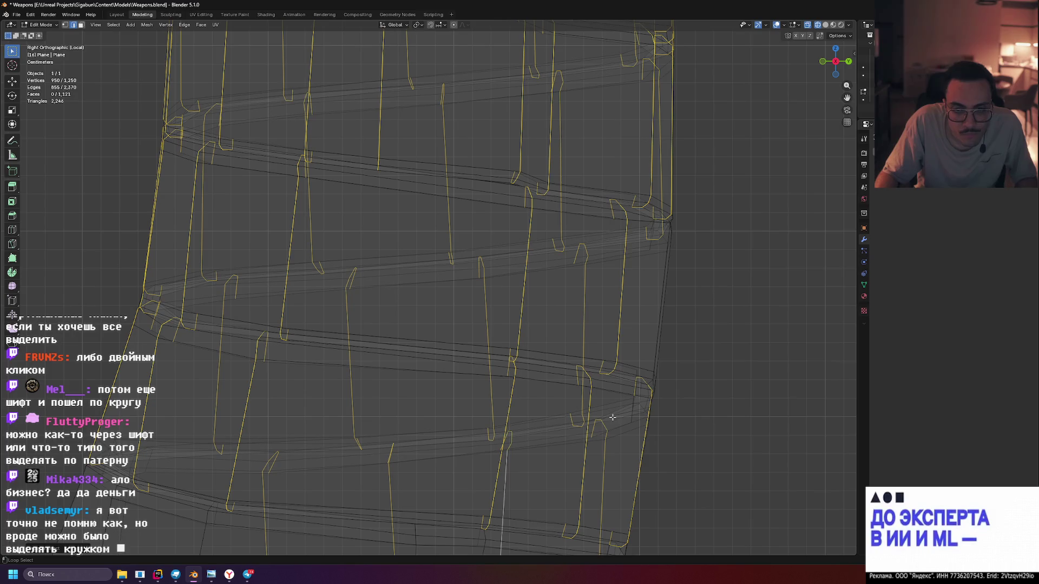
{"action": "left_click", "coordinate": [663, 287]}
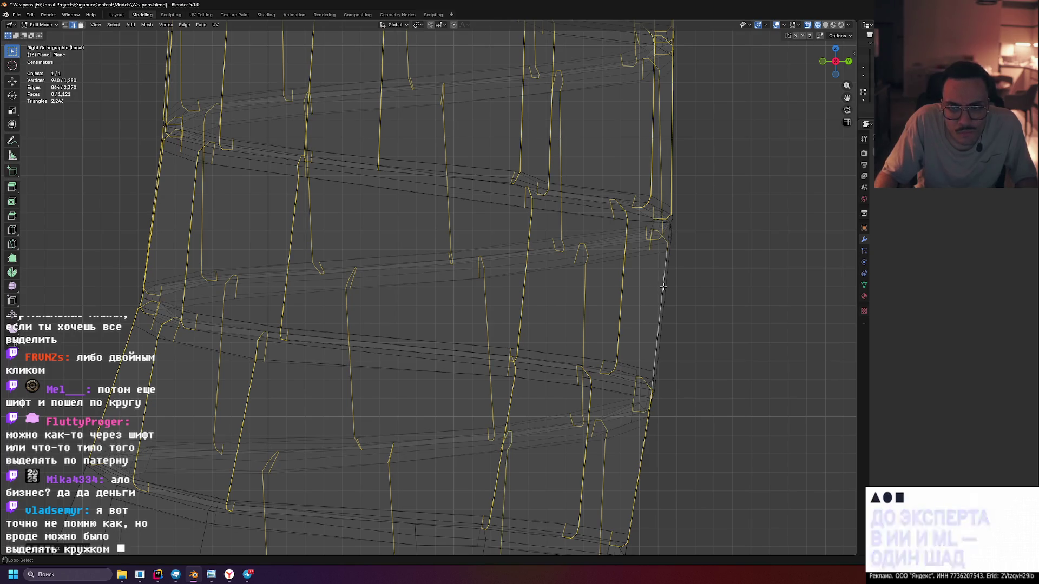
Add six vertical loops in the lower part of the cloth wrap
{"action": "left_click_drag", "start_coordinate": [707, 384], "coordinate": [698, 201]}
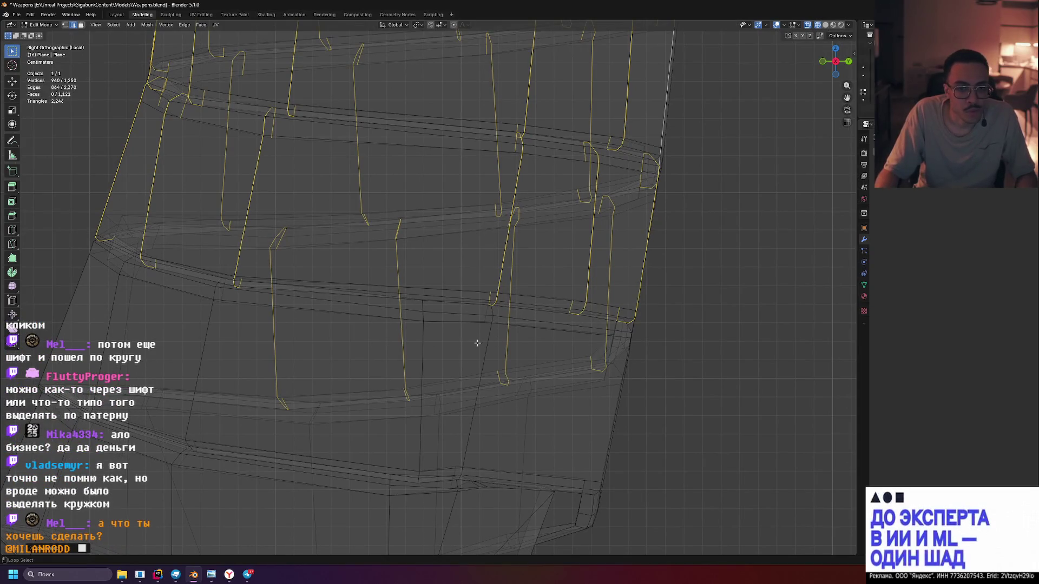
{"action": "left_click", "coordinate": [212, 320]}
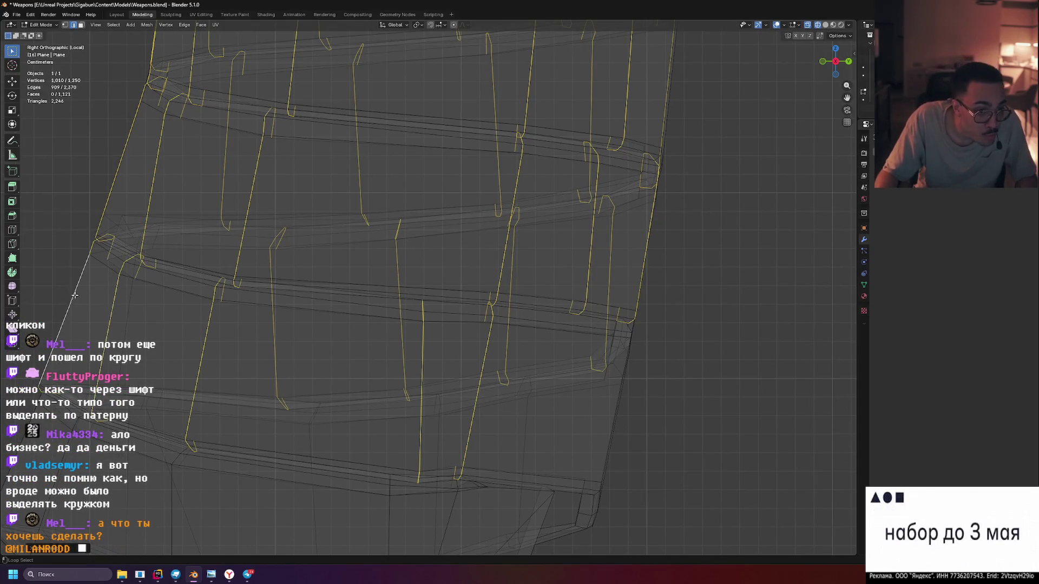
{"action": "left_click", "coordinate": [128, 321]}
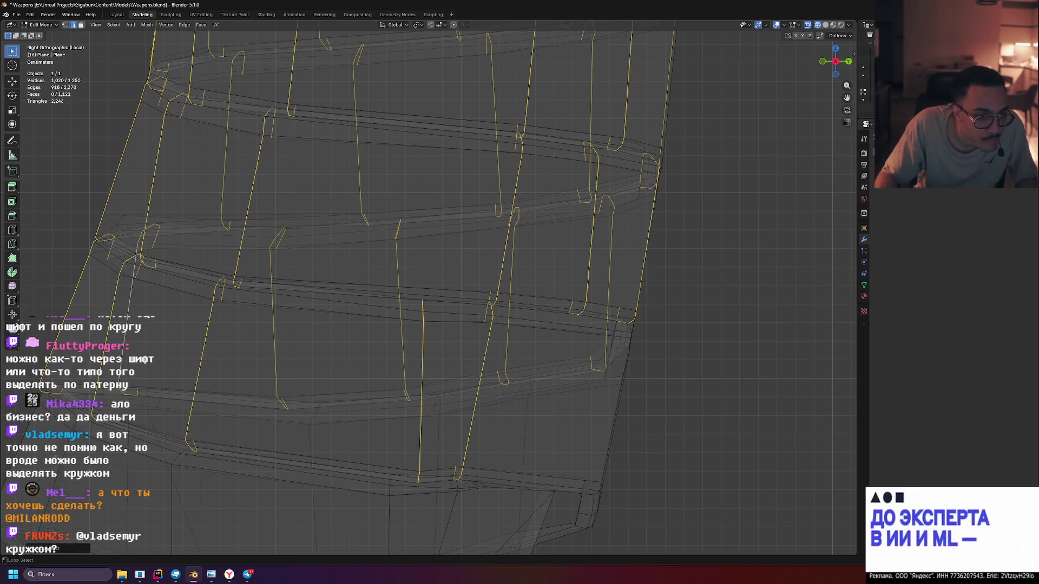
{"action": "left_click", "coordinate": [59, 465]}
{"action": "left_click", "coordinate": [130, 480]}
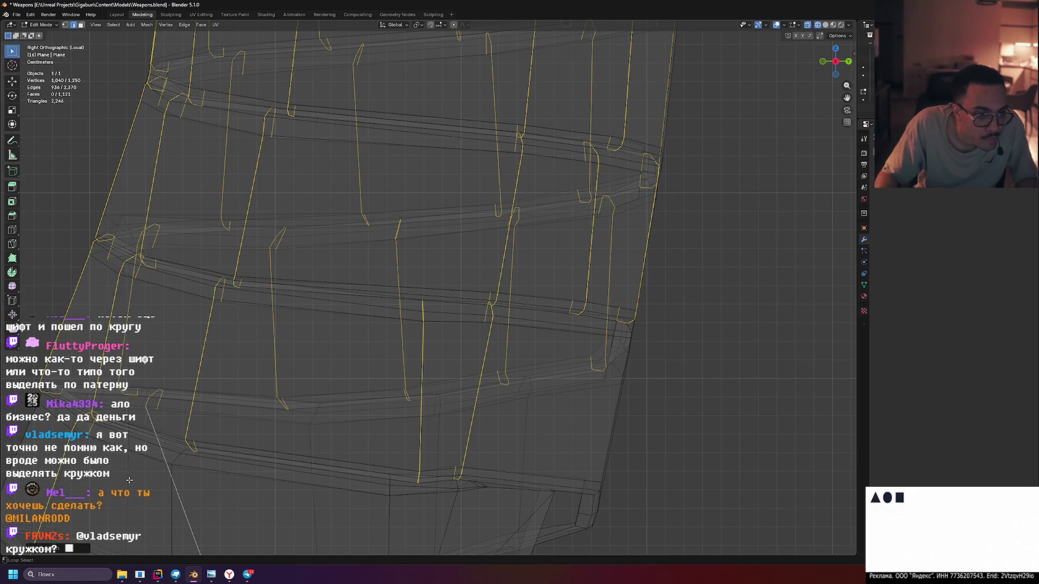
{"action": "left_click", "coordinate": [390, 514]}
{"action": "left_click", "coordinate": [439, 519]}
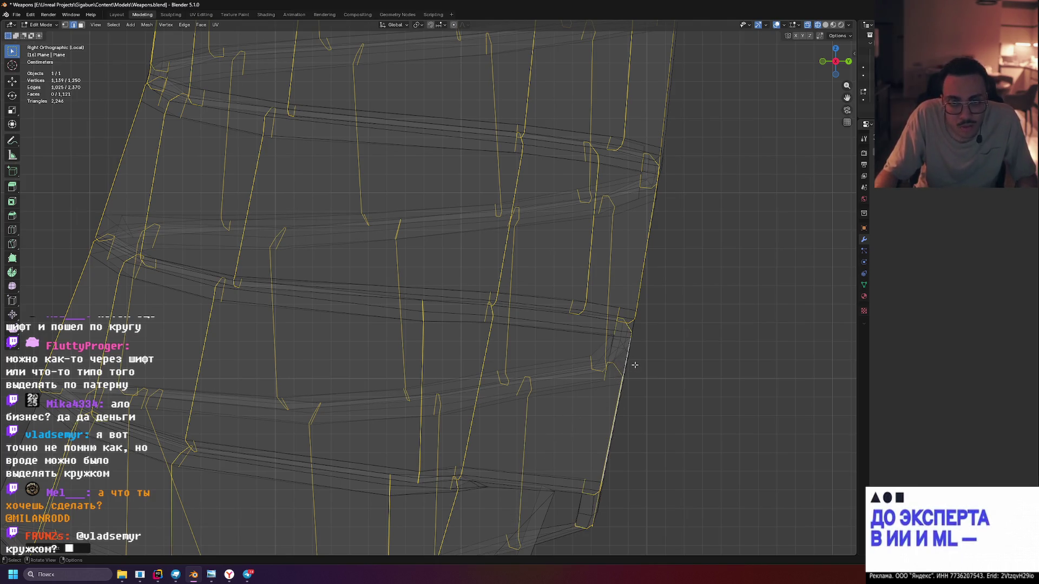
{"action": "key", "text": "KP_1"}
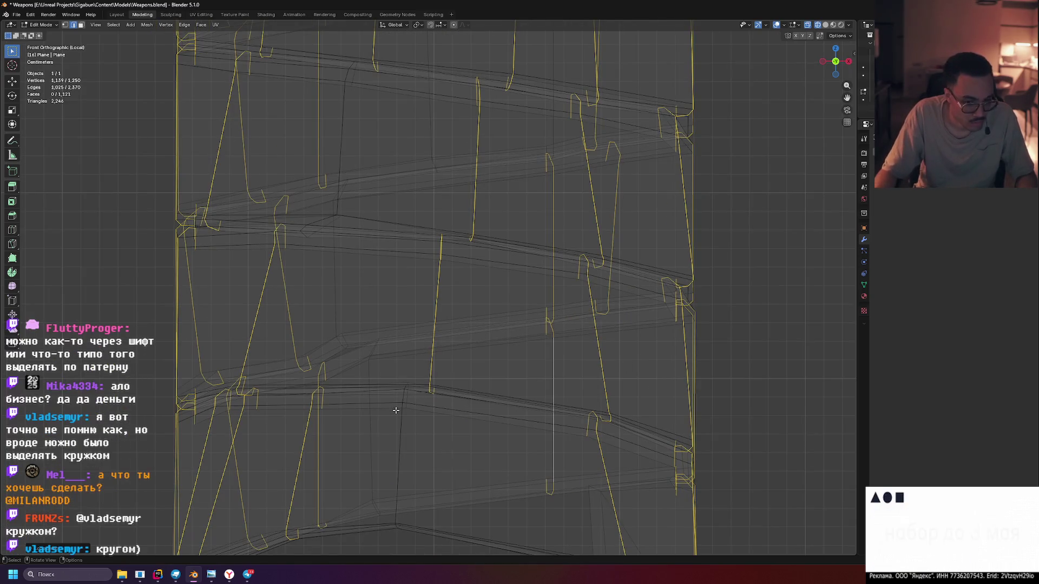
Add four more vertical edge loops on the front of the grip to the selection
{"action": "scroll", "scroll_direction": "down", "scroll_amount": 3}
{"action": "left_click", "coordinate": [406, 427]}
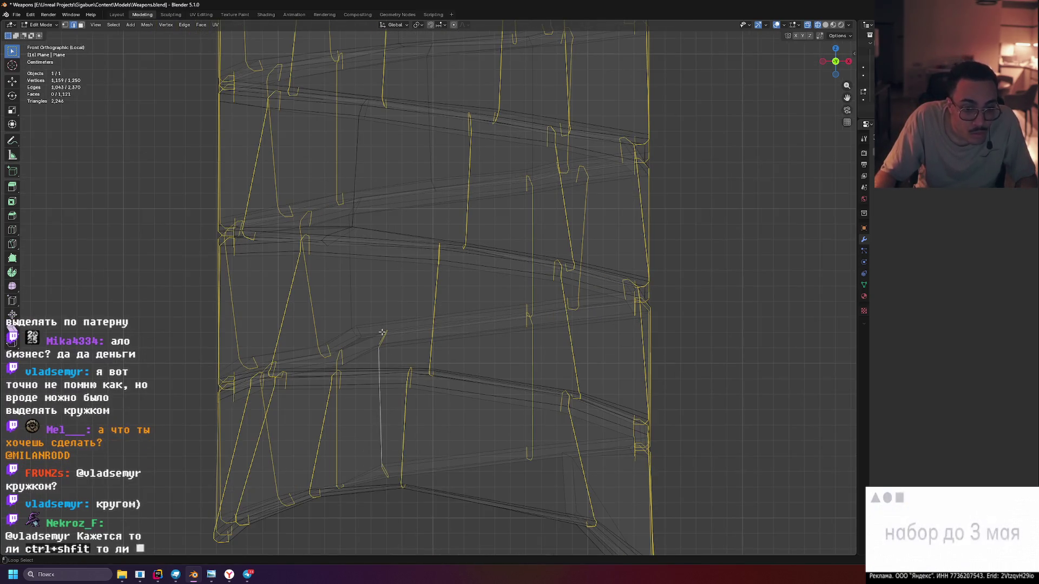
{"action": "left_click", "coordinate": [350, 273]}
{"action": "left_click", "coordinate": [352, 181]}
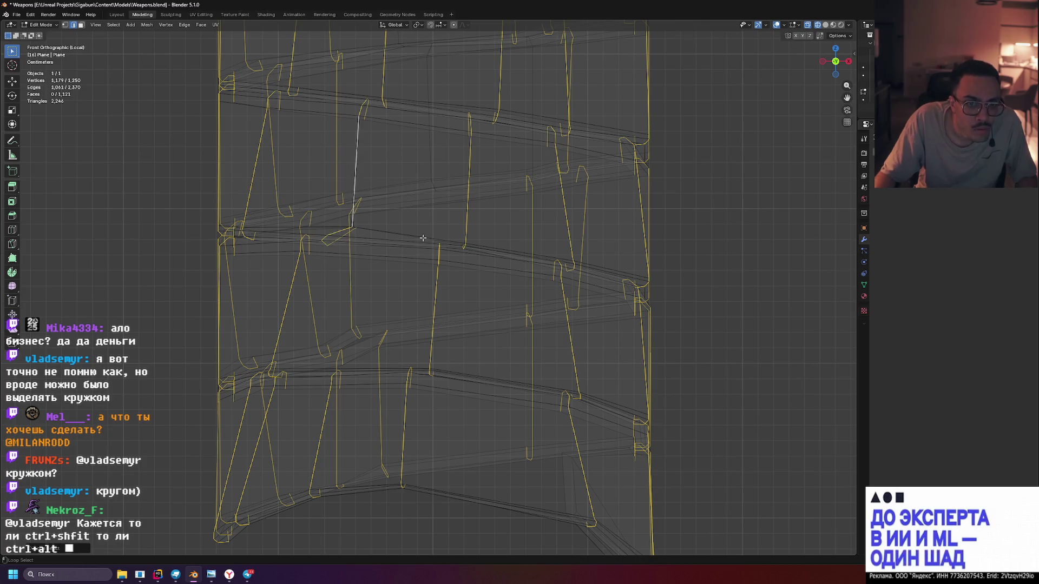
{"action": "left_click_drag", "start_coordinate": [515, 350], "coordinate": [585, 290]}
{"action": "left_click", "coordinate": [424, 278]}
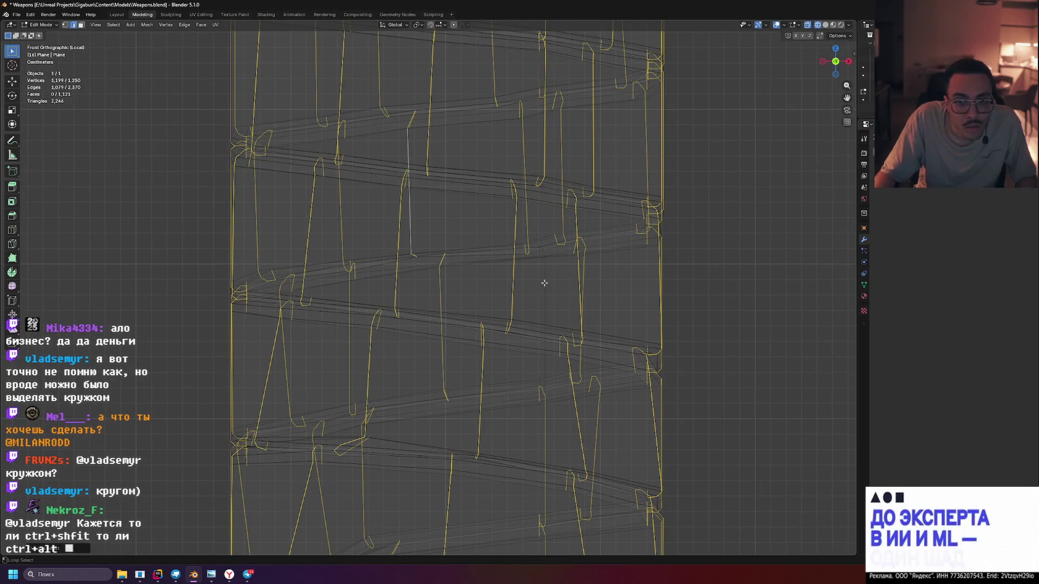
{"action": "left_click_drag", "start_coordinate": [465, 178], "coordinate": [431, 308]}
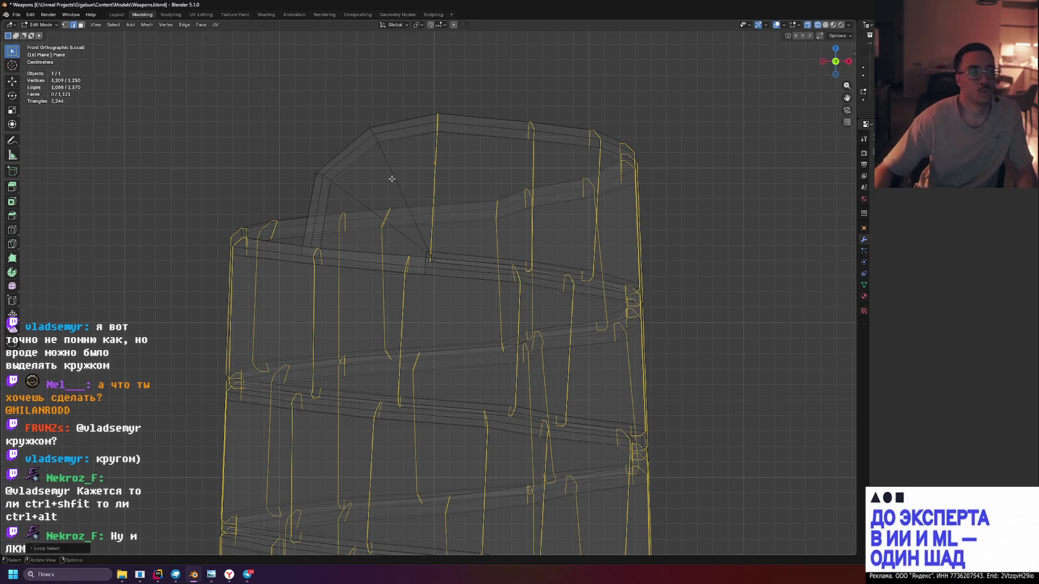
{"action": "key", "text": "x"}
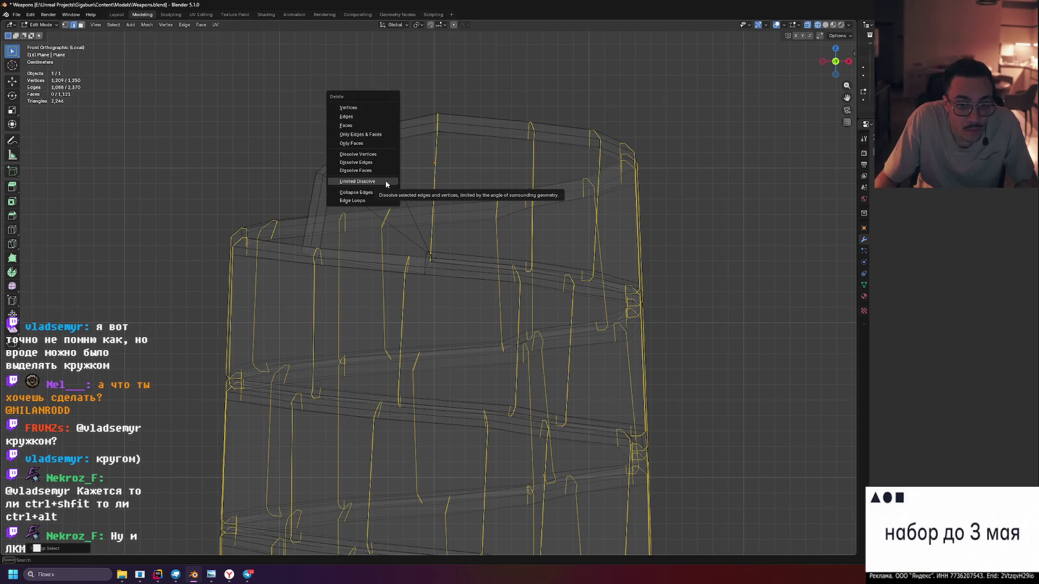
Cancel the Delete menu and switch the viewport to Solid shading to view the grip
{"action": "scroll", "scroll_direction": "up", "scroll_amount": 3}
{"action": "scroll", "scroll_direction": "down", "scroll_amount": 3}
{"action": "key", "text": "Escape"}
{"action": "scroll", "scroll_direction": "down", "scroll_amount": 3}
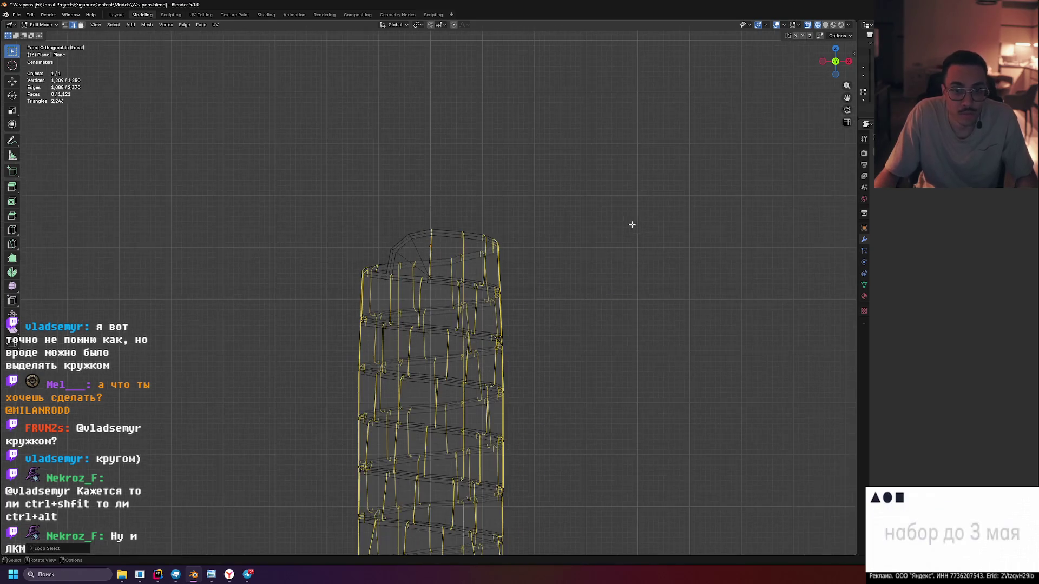
{"action": "left_click", "coordinate": [826, 25]}
{"action": "left_click_drag", "start_coordinate": [623, 411], "coordinate": [494, 371]}
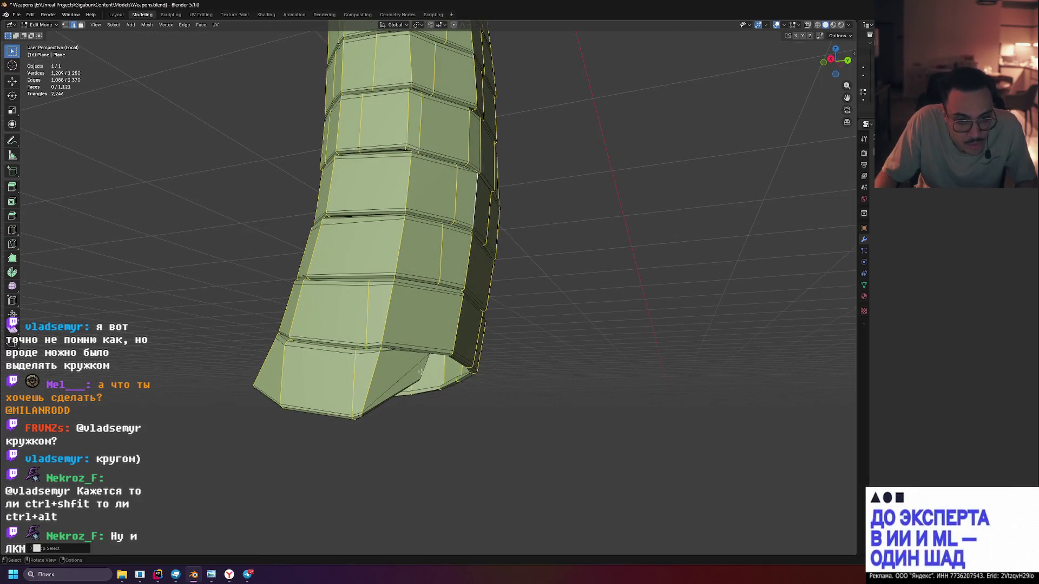
Zoom in and orbit to inspect the selected grip loops from the front and top
{"action": "scroll", "scroll_direction": "up", "scroll_amount": 3}
{"action": "scroll", "scroll_direction": "up", "scroll_amount": 3}
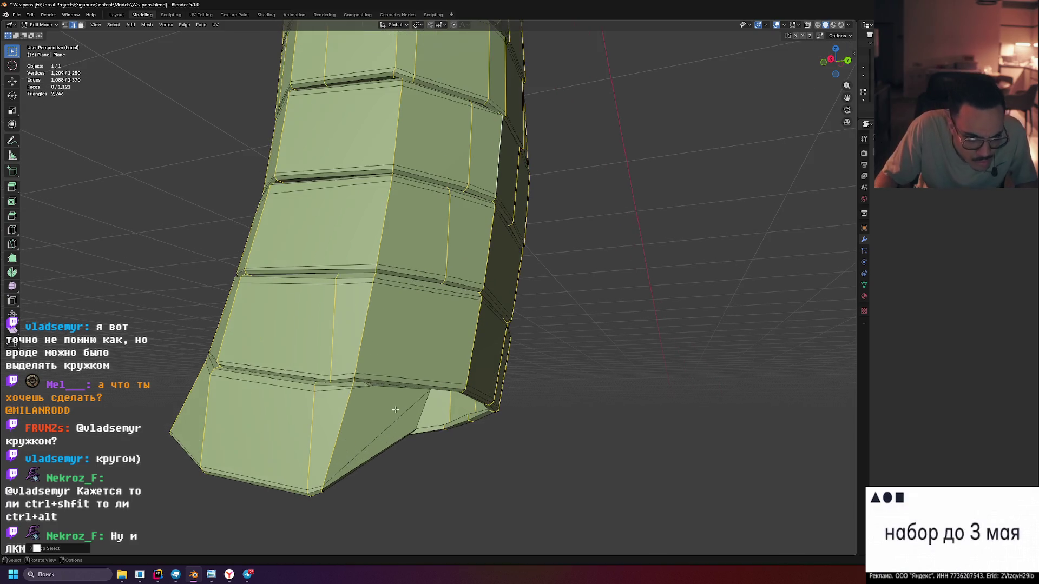
{"action": "scroll", "scroll_direction": "up", "scroll_amount": 3}
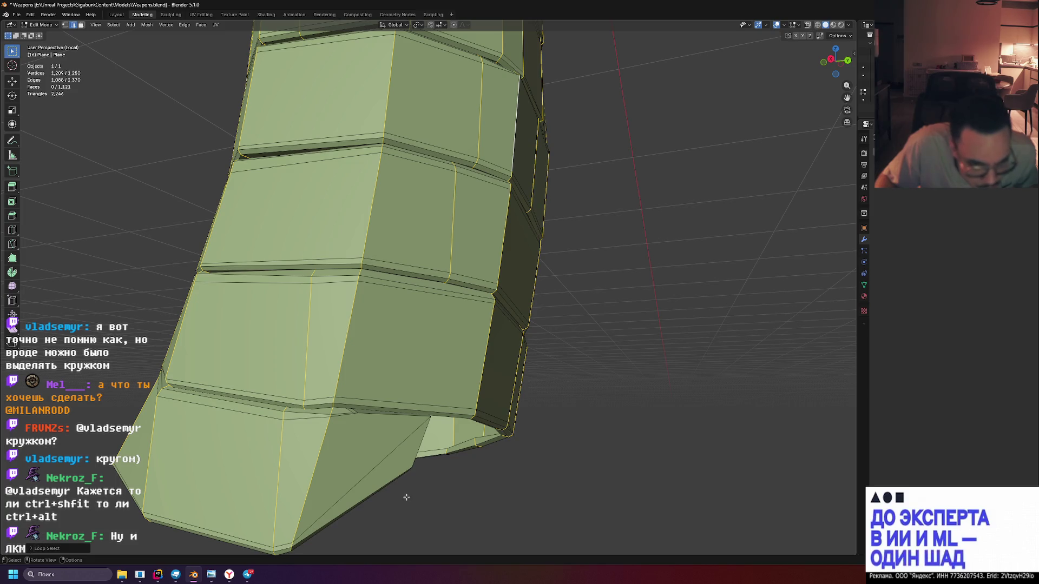
{"action": "left_click_drag", "start_coordinate": [404, 498], "coordinate": [335, 411]}
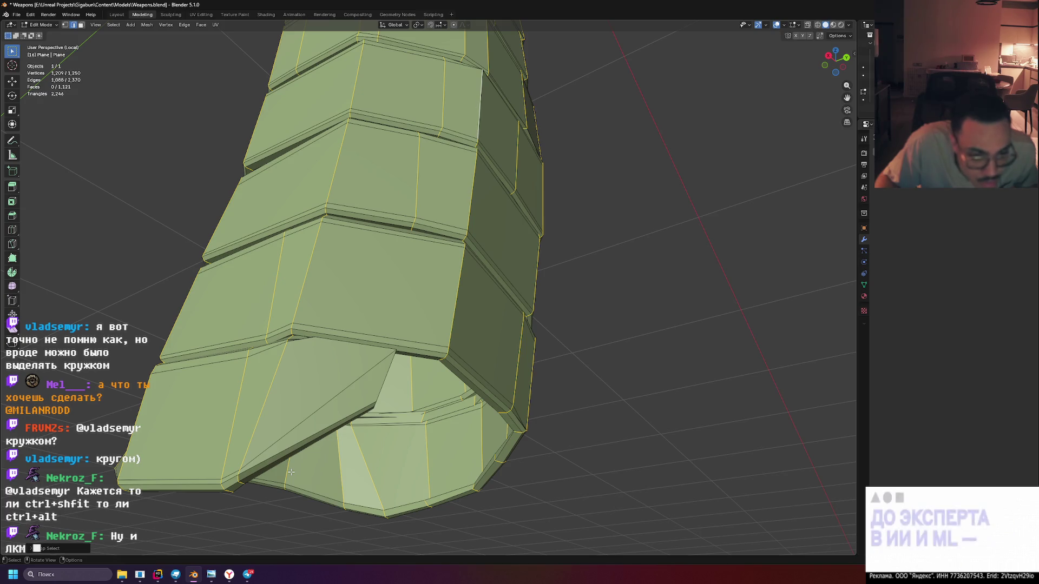
{"action": "left_click_drag", "start_coordinate": [291, 472], "coordinate": [292, 465]}
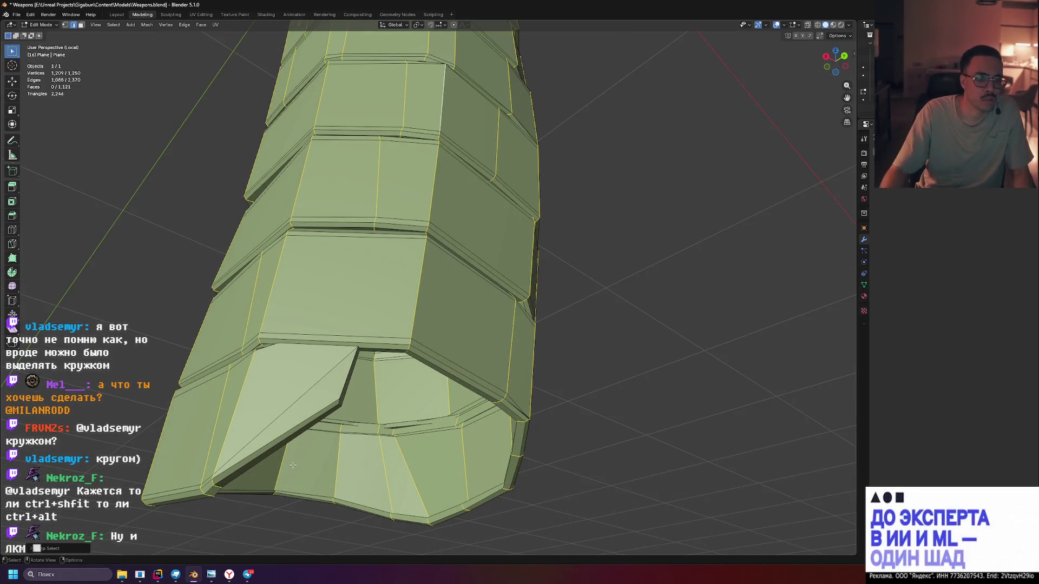
{"action": "left_click_drag", "start_coordinate": [292, 465], "coordinate": [356, 473]}
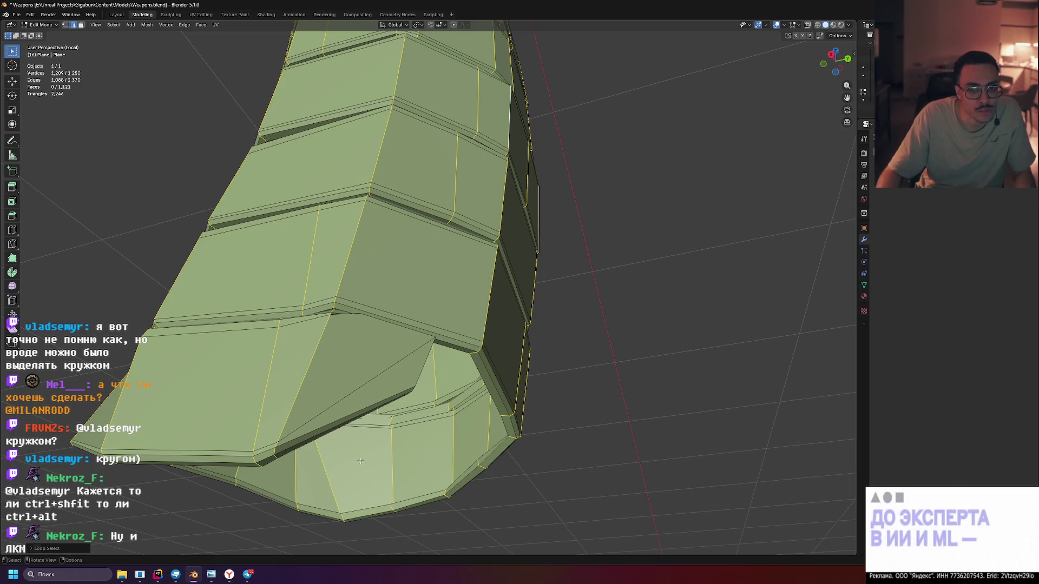
{"action": "left_click_drag", "start_coordinate": [356, 472], "coordinate": [403, 459]}
{"action": "scroll", "scroll_direction": "down", "scroll_amount": 3}
{"action": "left_click_drag", "start_coordinate": [466, 338], "coordinate": [456, 411]}
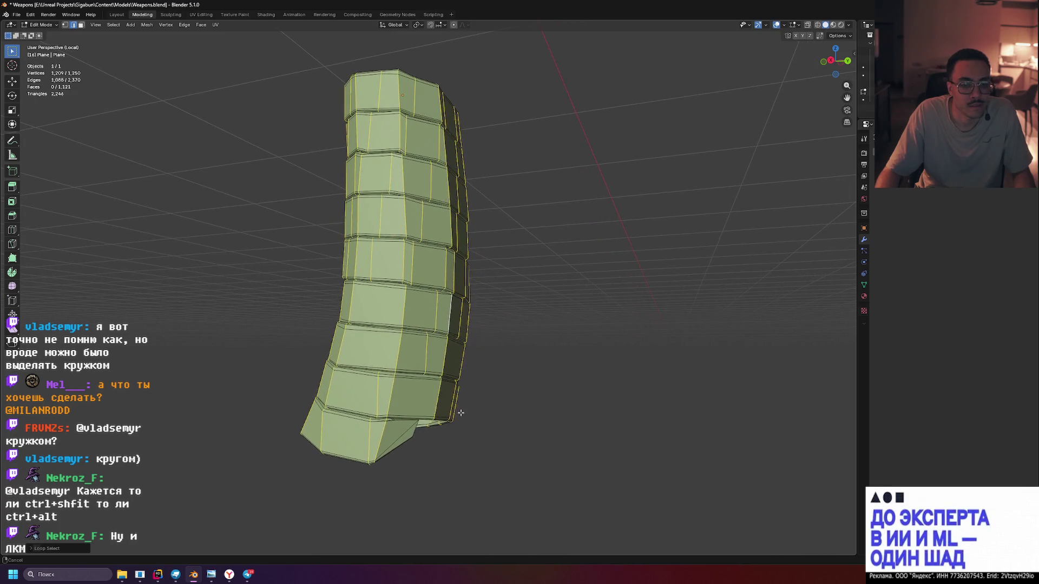
{"action": "left_click_drag", "start_coordinate": [476, 369], "coordinate": [487, 393]}
Limited Dissolve the selected loops, reducing the wrap to 875 faces, then clear the selection
{"action": "key", "text": "x"}
{"action": "left_click", "coordinate": [487, 393]}
{"action": "left_click_drag", "start_coordinate": [583, 382], "coordinate": [681, 218]}
{"action": "scroll", "scroll_direction": "down", "scroll_amount": 3}
{"action": "left_click", "coordinate": [643, 317]}
Leave Local View to show the whole axe, return to Object Mode, and select the grip
{"action": "key", "text": "KP_Divide"}
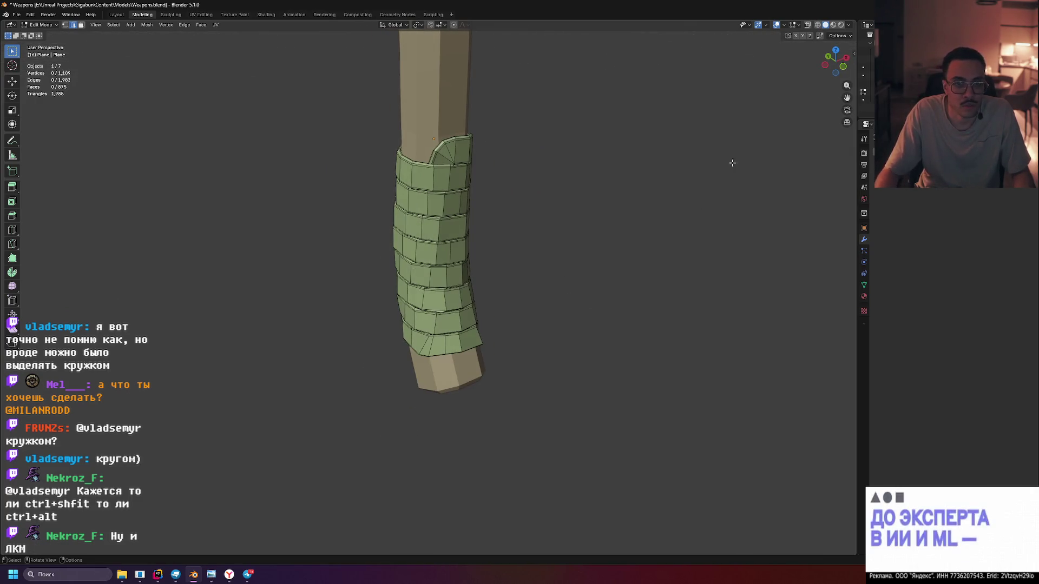
{"action": "left_click_drag", "start_coordinate": [605, 213], "coordinate": [533, 202]}
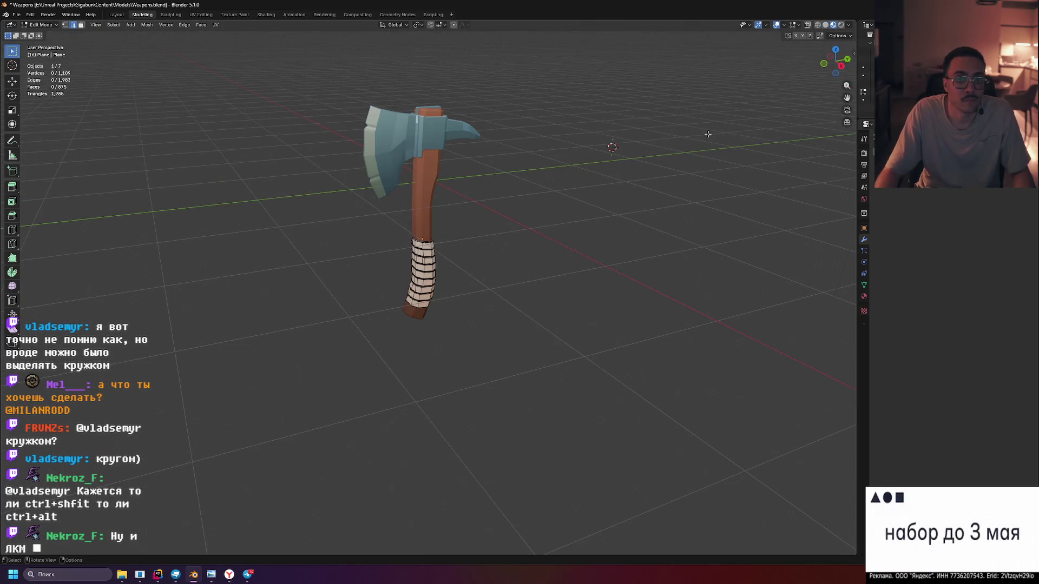
{"action": "key", "text": "Tab"}
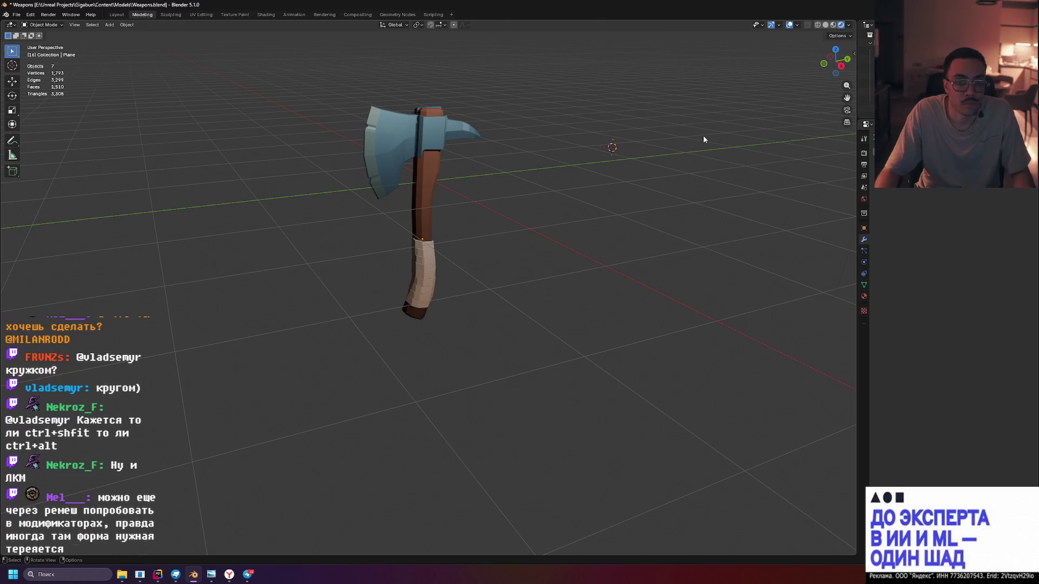
{"action": "scroll", "scroll_direction": "up", "scroll_amount": 3}
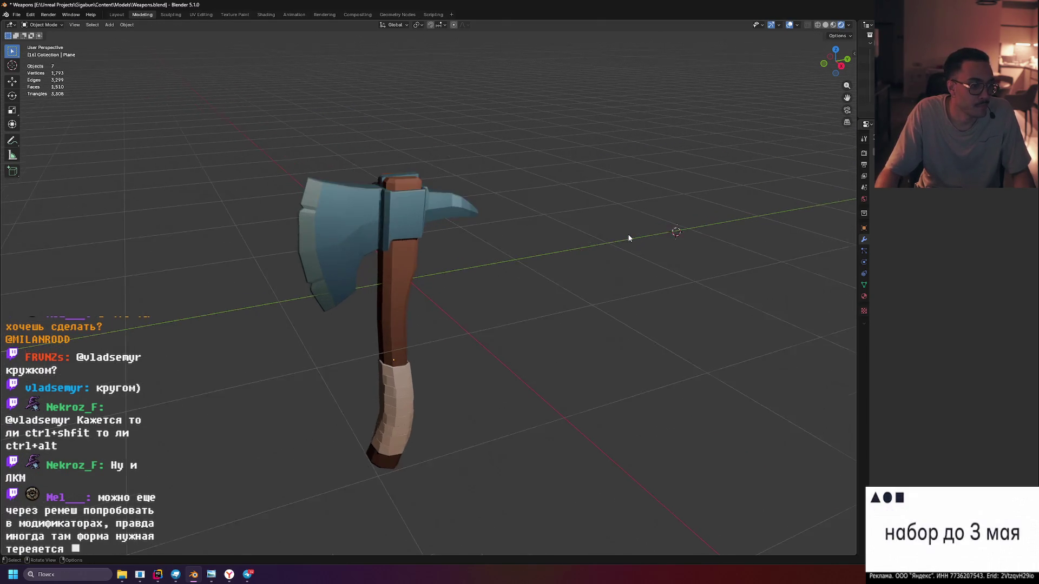
{"action": "left_click_drag", "start_coordinate": [611, 297], "coordinate": [641, 232]}
{"action": "scroll", "scroll_direction": "up", "scroll_amount": 3}
{"action": "scroll", "scroll_direction": "down", "scroll_amount": 3}
{"action": "scroll", "scroll_direction": "up", "scroll_amount": 3}
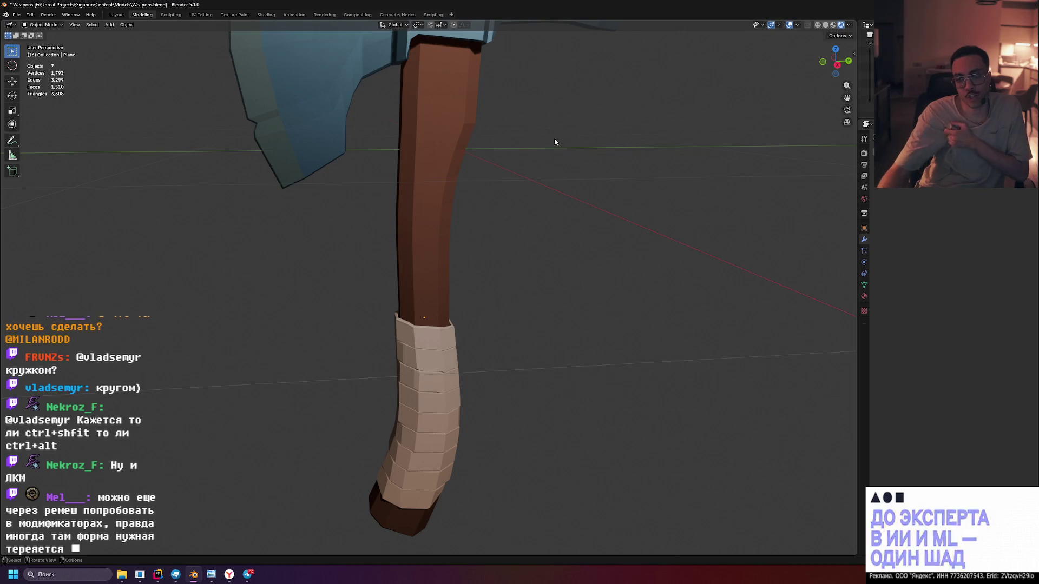
{"action": "scroll", "scroll_direction": "down", "scroll_amount": 3}
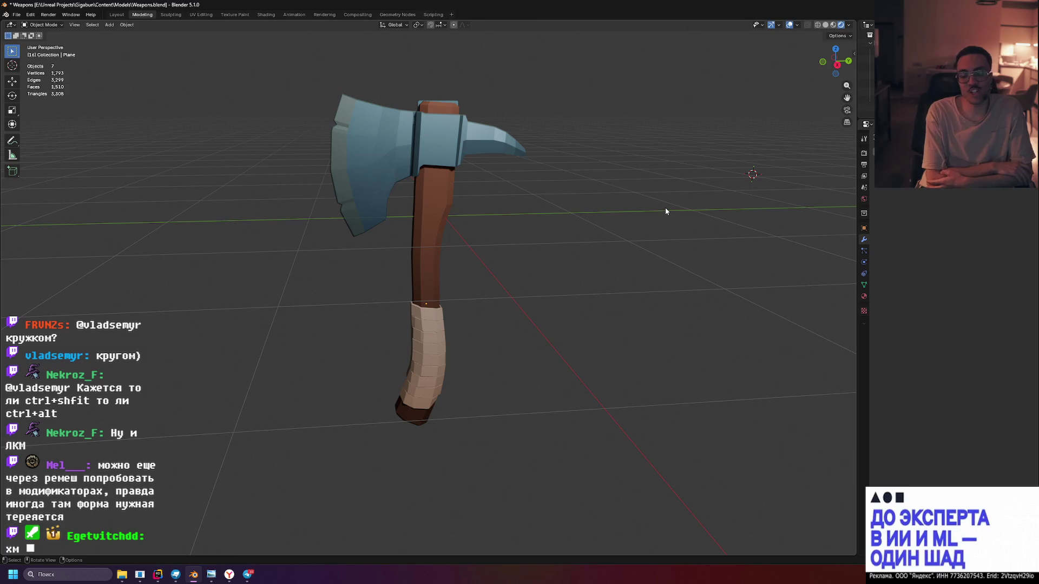
{"action": "left_click", "coordinate": [432, 361]}
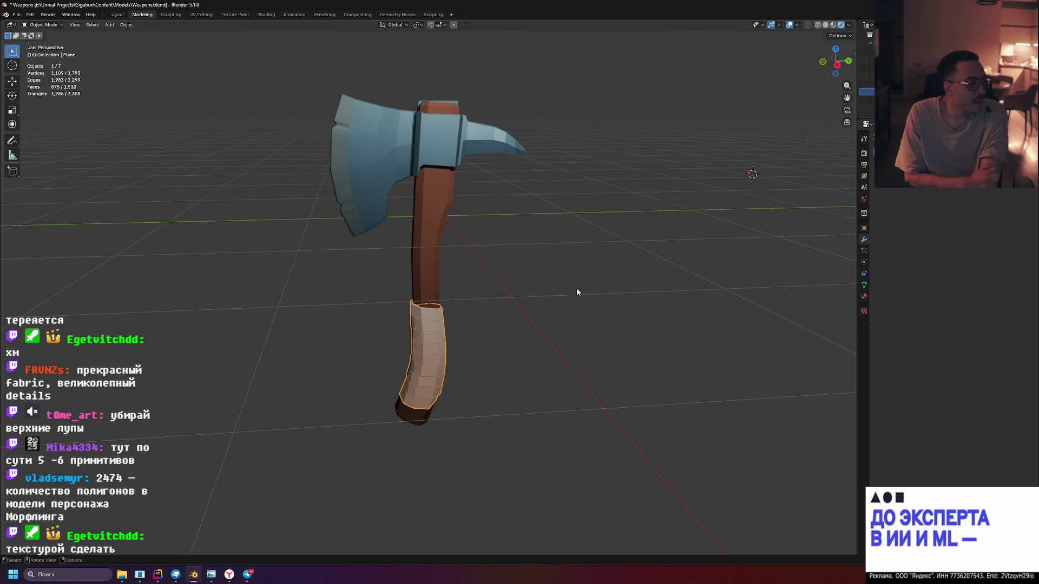
Bring up the grip's object context menu and orbit to look into its open top
{"action": "right_click", "coordinate": [576, 289]}
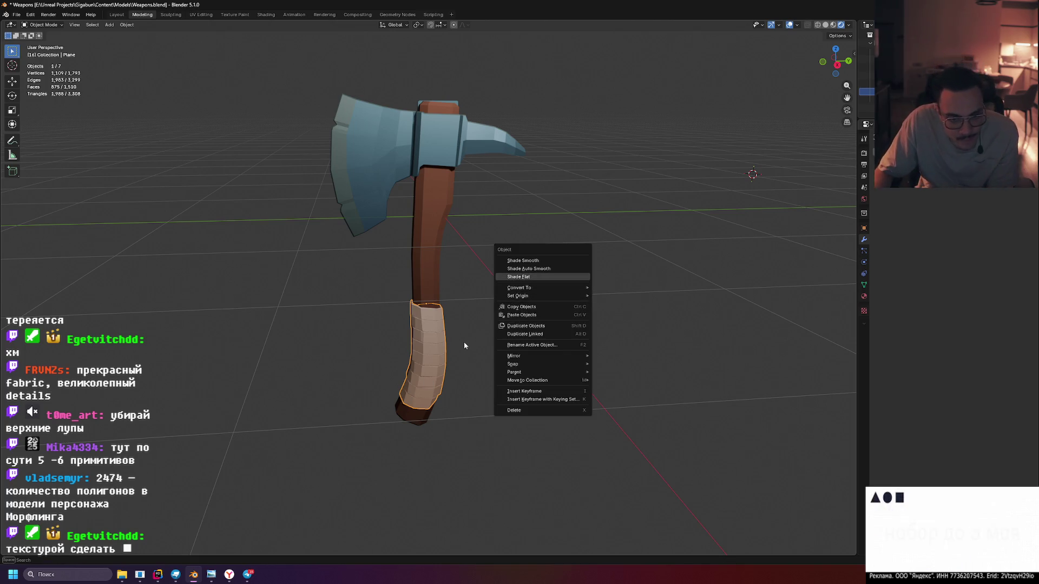
{"action": "scroll", "scroll_direction": "up", "scroll_amount": 3}
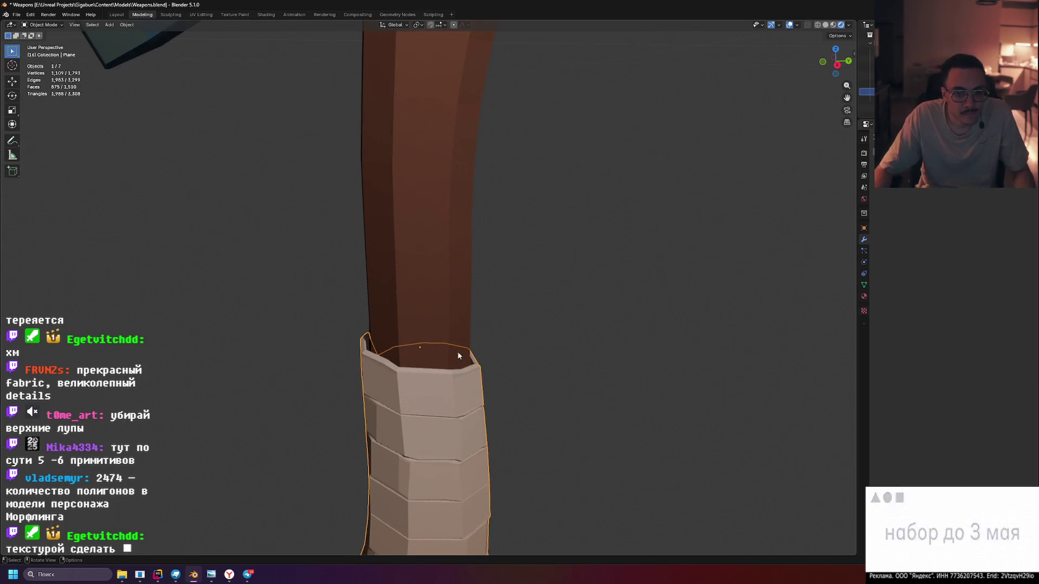
{"action": "left_click_drag", "start_coordinate": [555, 292], "coordinate": [574, 352]}
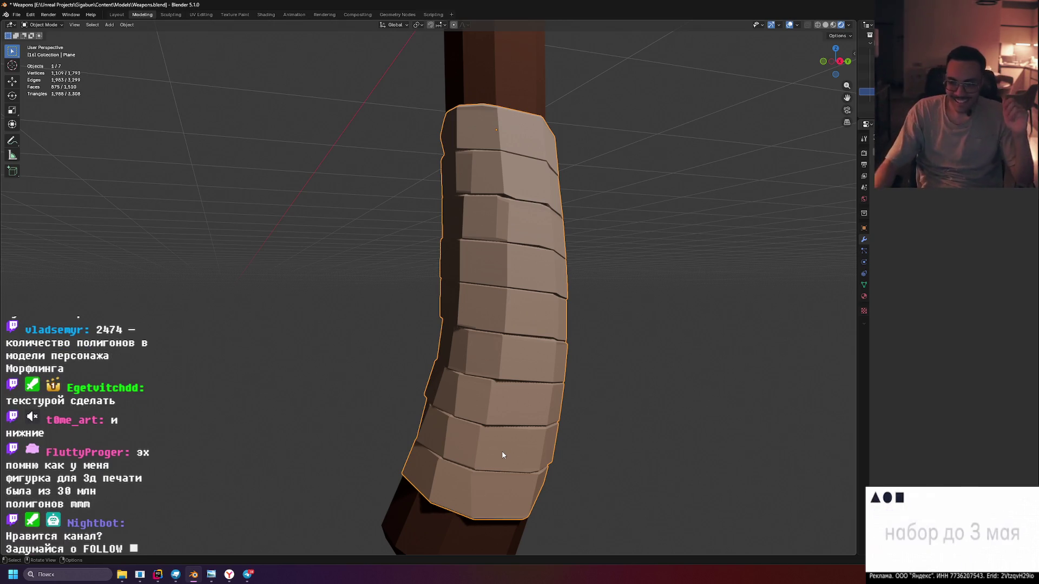
{"action": "scroll", "scroll_direction": "down", "scroll_amount": 3}
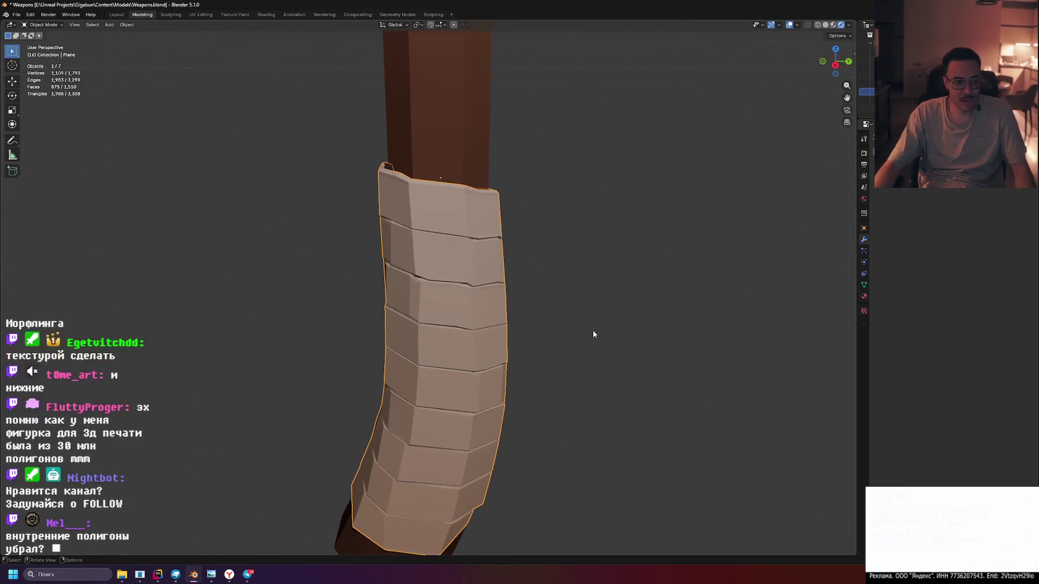
{"action": "left_click_drag", "start_coordinate": [577, 341], "coordinate": [405, 311]}
{"action": "scroll", "scroll_direction": "up", "scroll_amount": 3}
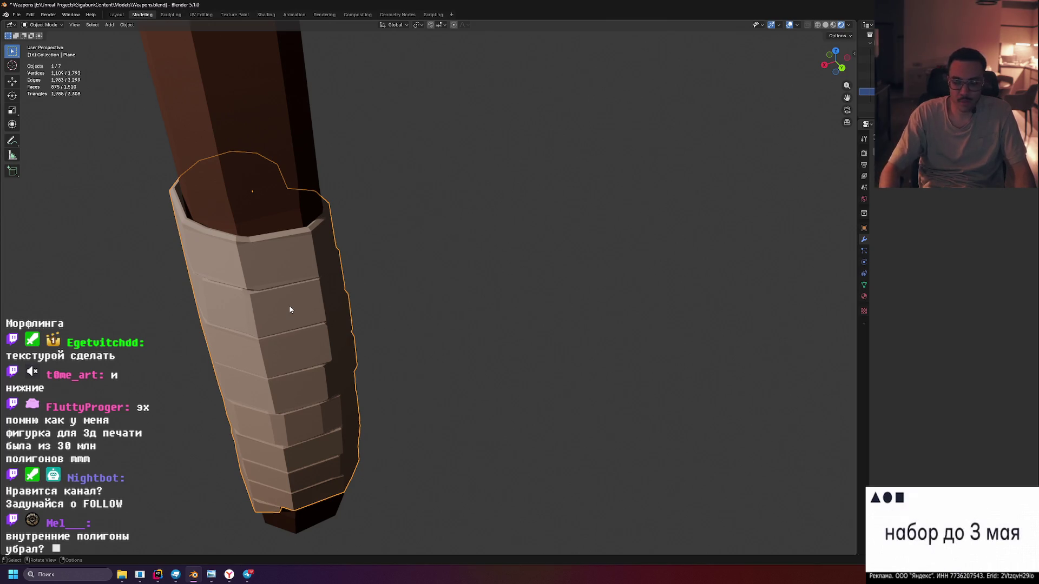
Isolate the grip in Local View with Solid shading and look down inside its tube
{"action": "key", "text": "KP_Divide"}
{"action": "left_click", "coordinate": [826, 25]}
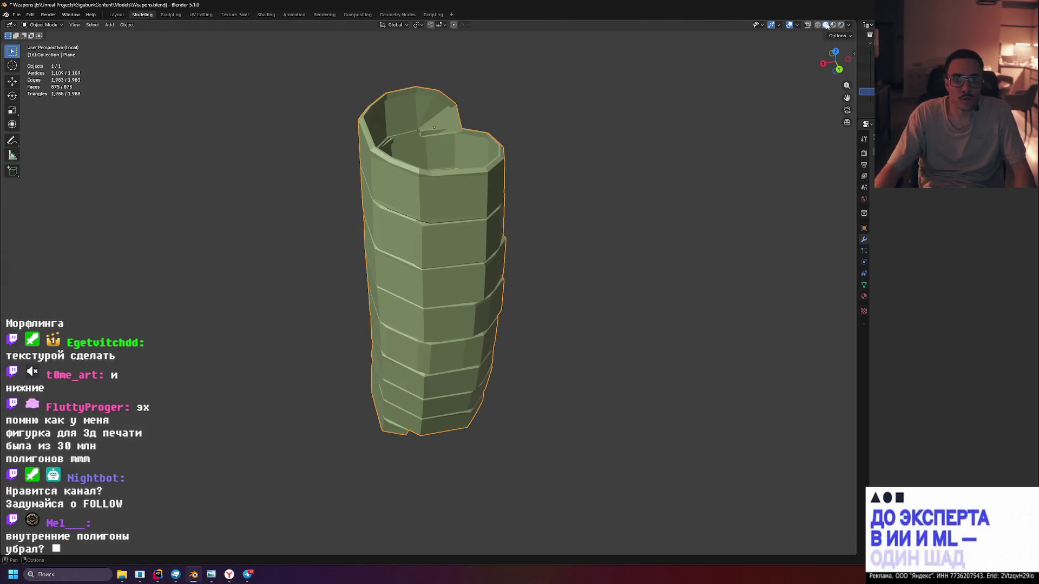
{"action": "left_click_drag", "start_coordinate": [560, 167], "coordinate": [302, 260]}
{"action": "scroll", "scroll_direction": "up", "scroll_amount": 3}
{"action": "left_click_drag", "start_coordinate": [186, 181], "coordinate": [162, 181]}
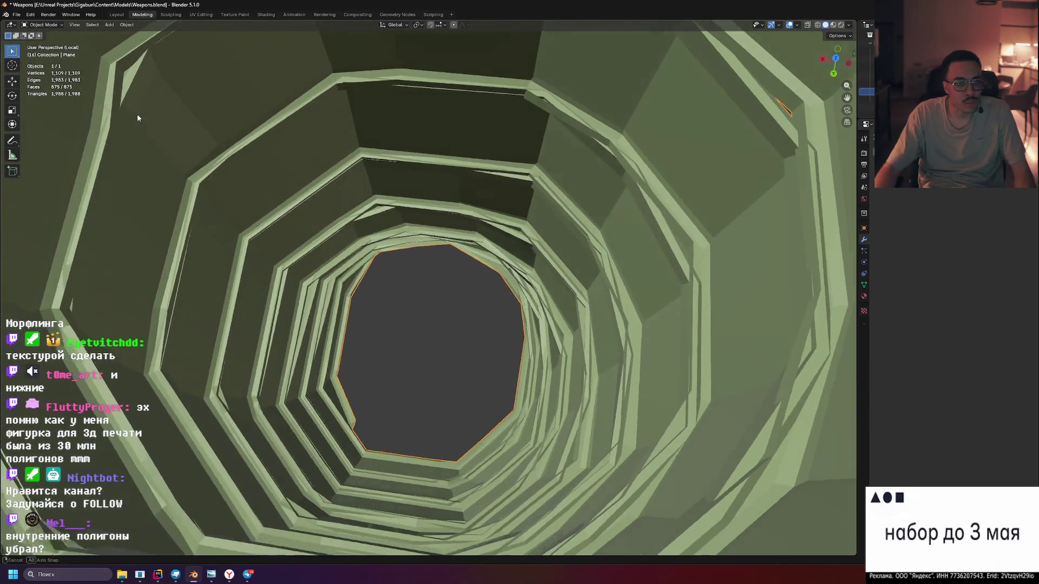
{"action": "left_click_drag", "start_coordinate": [135, 117], "coordinate": [150, 156]}
{"action": "scroll", "scroll_direction": "down", "scroll_amount": 3}
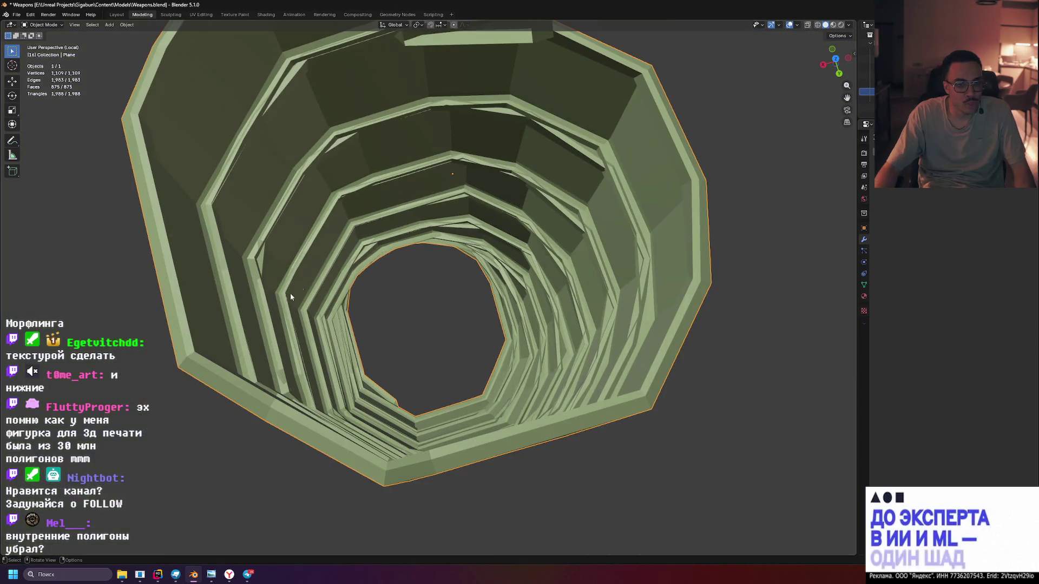
Enter Edit Mode on the grip and switch to Face select mode
{"action": "key", "text": "Tab"}
{"action": "left_click_drag", "start_coordinate": [261, 108], "coordinate": [493, 108]}
{"action": "scroll", "scroll_direction": "up", "scroll_amount": 3}
{"action": "left_click", "coordinate": [81, 25]}
{"action": "left_click_drag", "start_coordinate": [573, 160], "coordinate": [481, 256]}
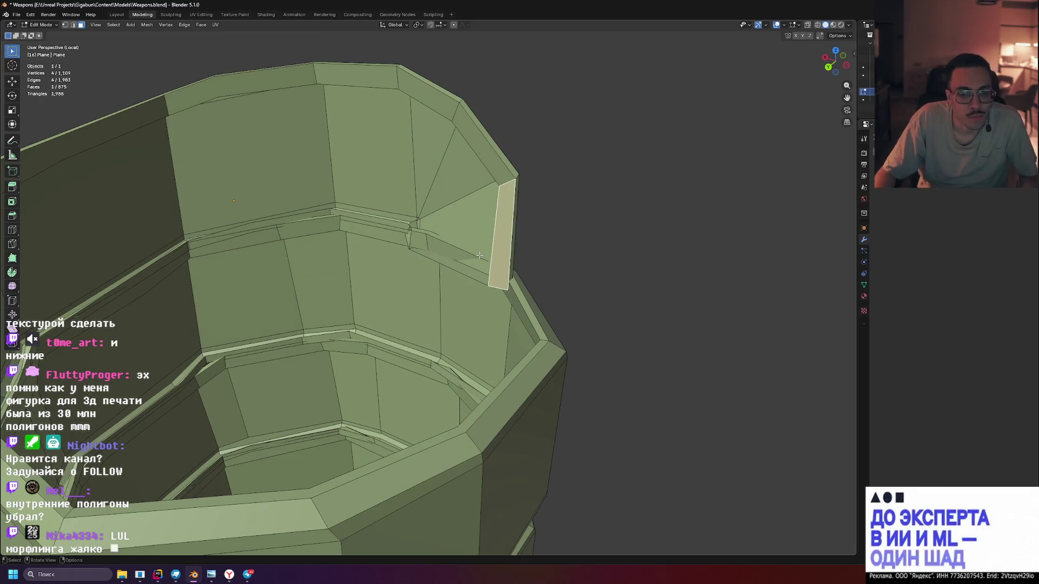
{"action": "scroll", "scroll_direction": "down", "scroll_amount": 3}
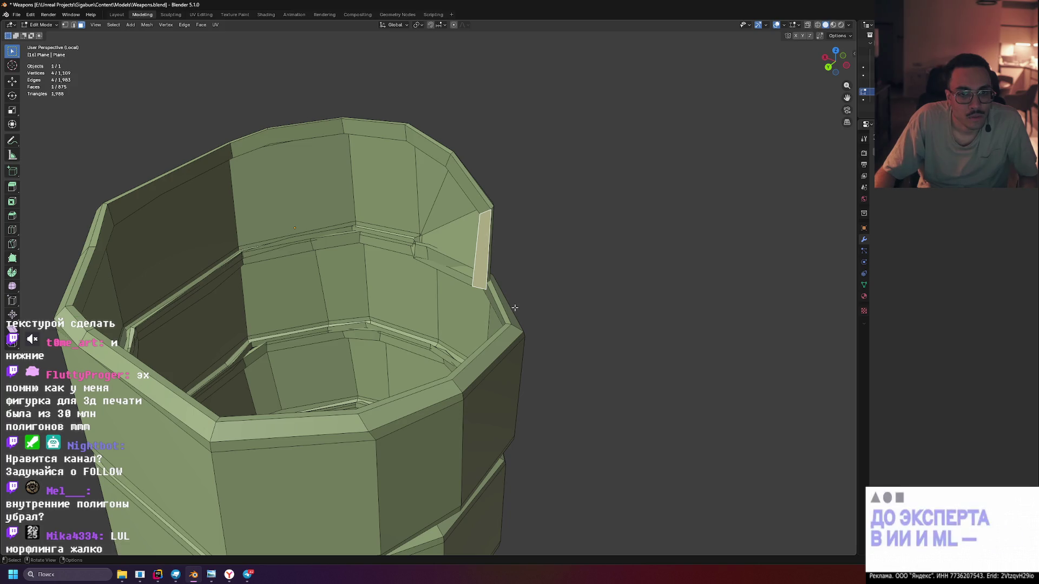
{"action": "key", "text": "x"}
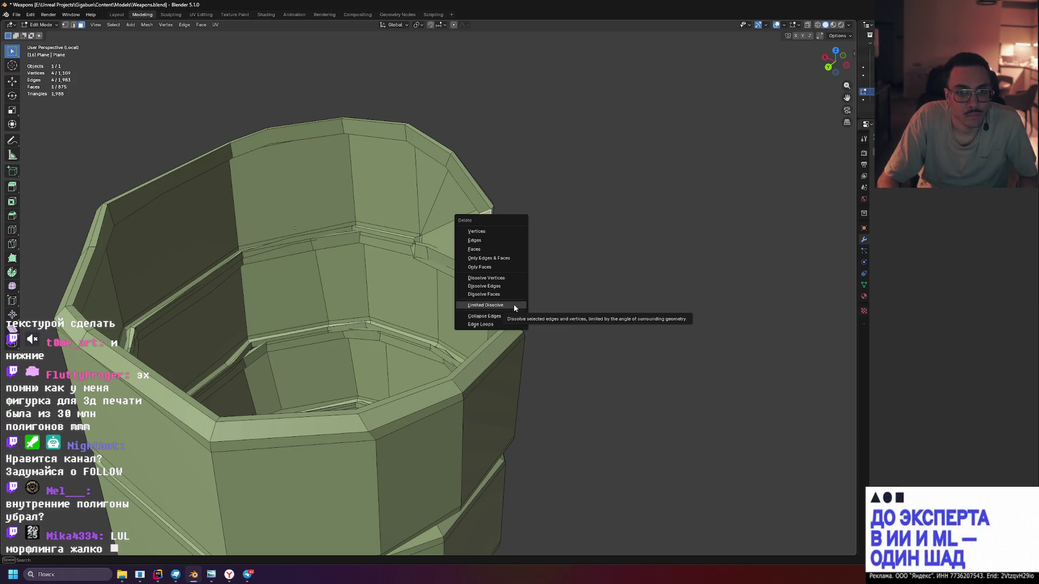
{"action": "left_click", "coordinate": [487, 249]}
{"action": "left_click_drag", "start_coordinate": [584, 257], "coordinate": [596, 257]}
{"action": "left_click", "coordinate": [492, 209]}
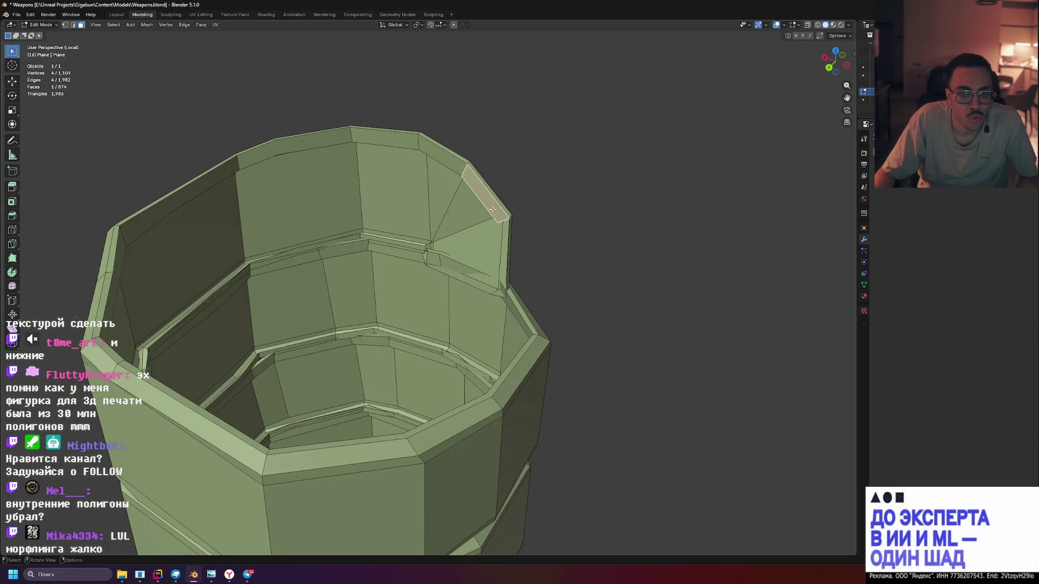
{"action": "scroll", "scroll_direction": "down", "scroll_amount": 3}
{"action": "left_click_drag", "start_coordinate": [530, 335], "coordinate": [539, 220]}
{"action": "scroll", "scroll_direction": "up", "scroll_amount": 3}
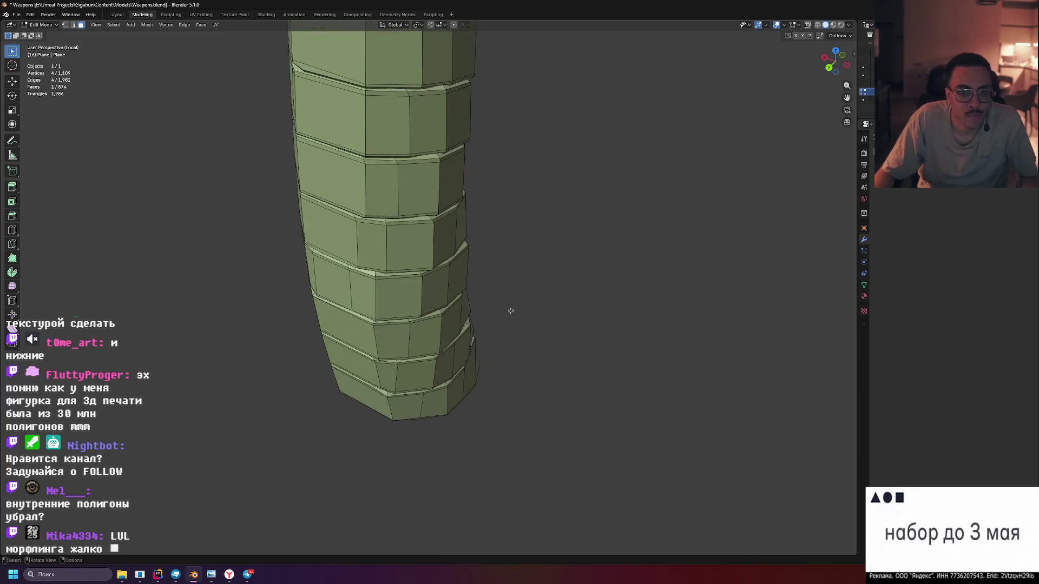
{"action": "scroll", "scroll_direction": "down", "scroll_amount": 3}
{"action": "scroll", "scroll_direction": "up", "scroll_amount": 3}
{"action": "left_click_drag", "start_coordinate": [510, 321], "coordinate": [450, 242]}
{"action": "scroll", "scroll_direction": "down", "scroll_amount": 3}
{"action": "scroll", "scroll_direction": "up", "scroll_amount": 3}
{"action": "scroll", "scroll_direction": "up", "scroll_amount": 3}
{"action": "key", "text": "z"}
{"action": "left_click", "coordinate": [401, 157]}
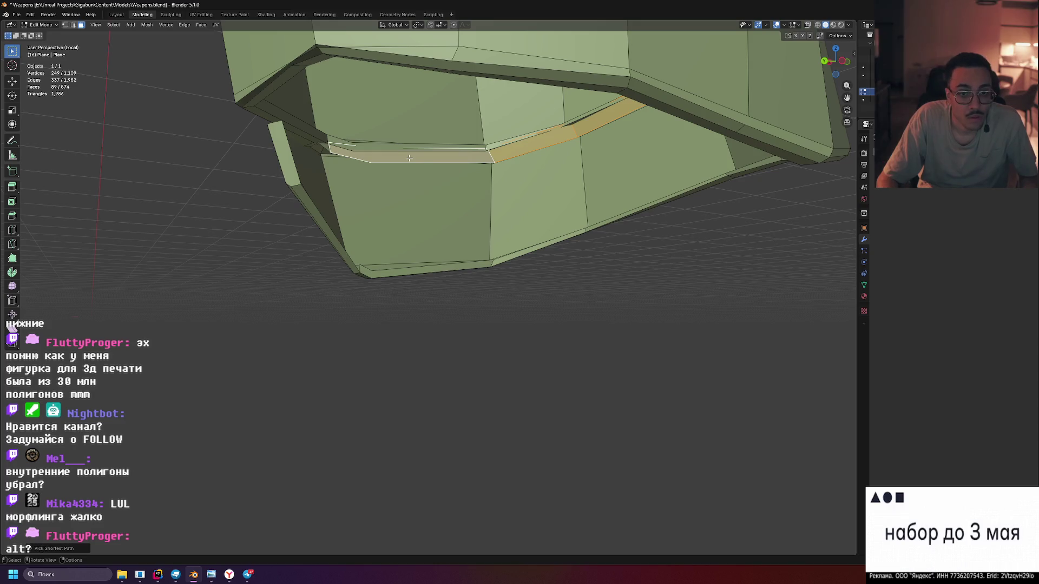
{"action": "key", "text": "x"}
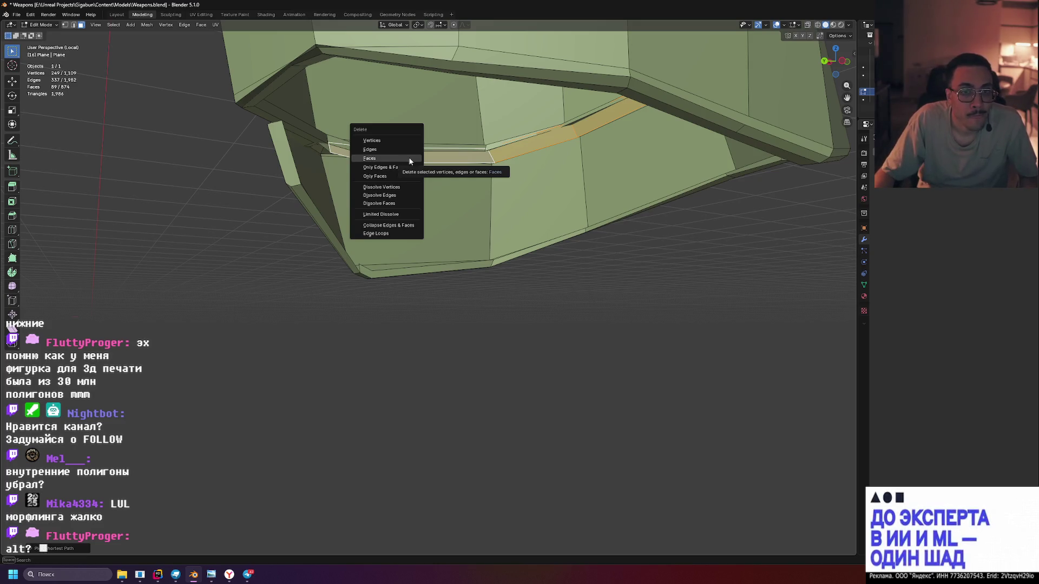
{"action": "key", "text": "Escape"}
{"action": "left_click_drag", "start_coordinate": [597, 169], "coordinate": [538, 234]}
{"action": "scroll", "scroll_direction": "down", "scroll_amount": 3}
{"action": "scroll", "scroll_direction": "up", "scroll_amount": 3}
Clear the face selection and test-select single faces on the upper rim
{"action": "left_click_drag", "start_coordinate": [518, 185], "coordinate": [541, 179]}
{"action": "left_click", "coordinate": [614, 147]}
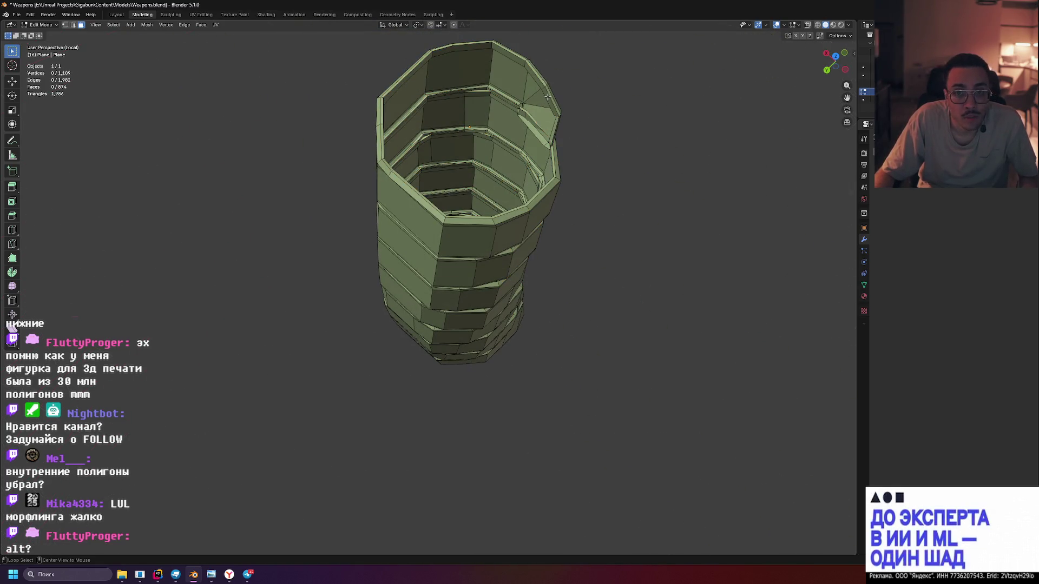
{"action": "left_click", "coordinate": [547, 96]}
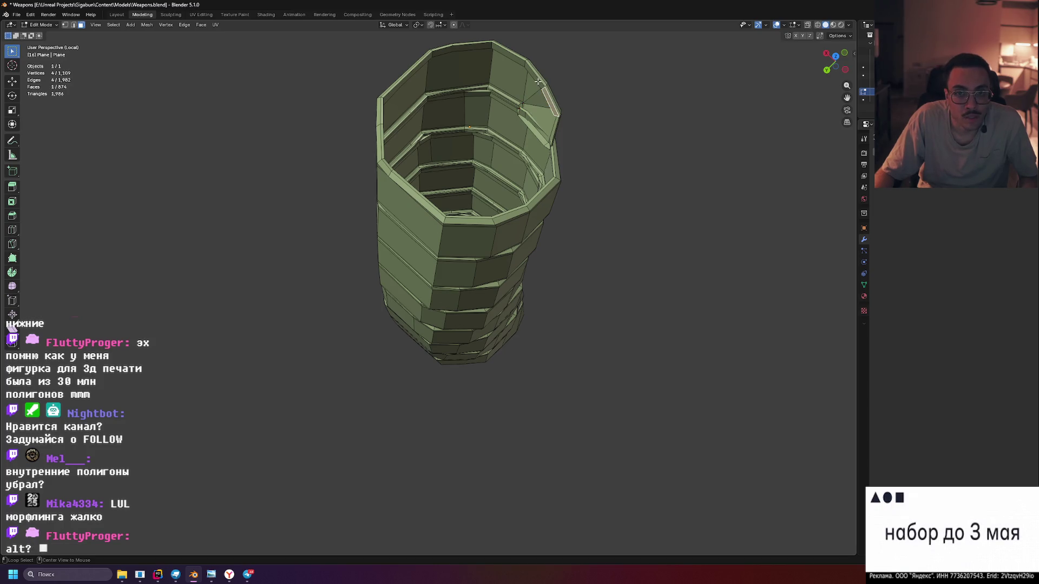
{"action": "left_click", "coordinate": [535, 79]}
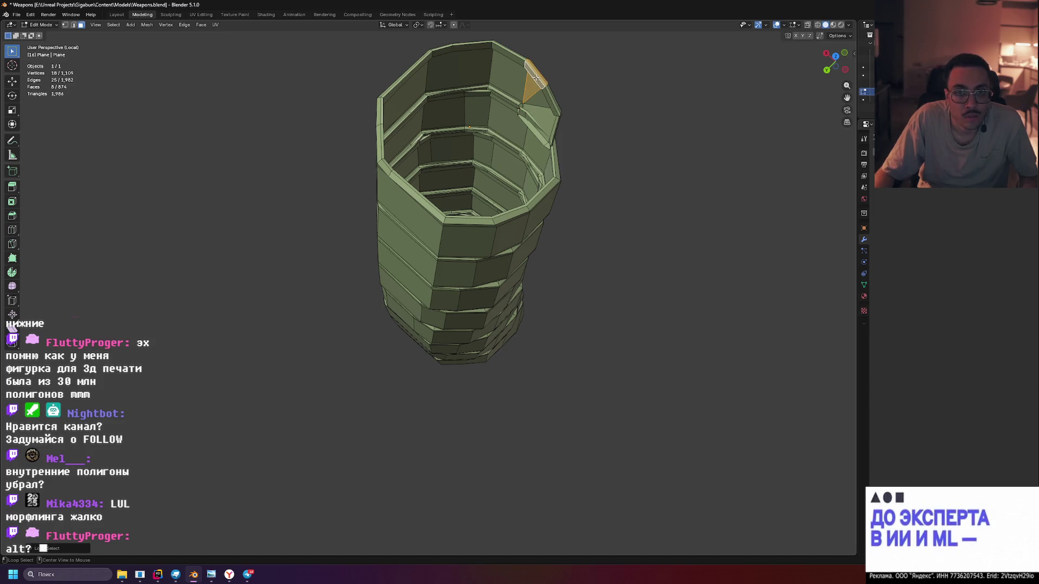
{"action": "left_click_drag", "start_coordinate": [585, 90], "coordinate": [570, 88]}
{"action": "key", "text": "alt+a"}
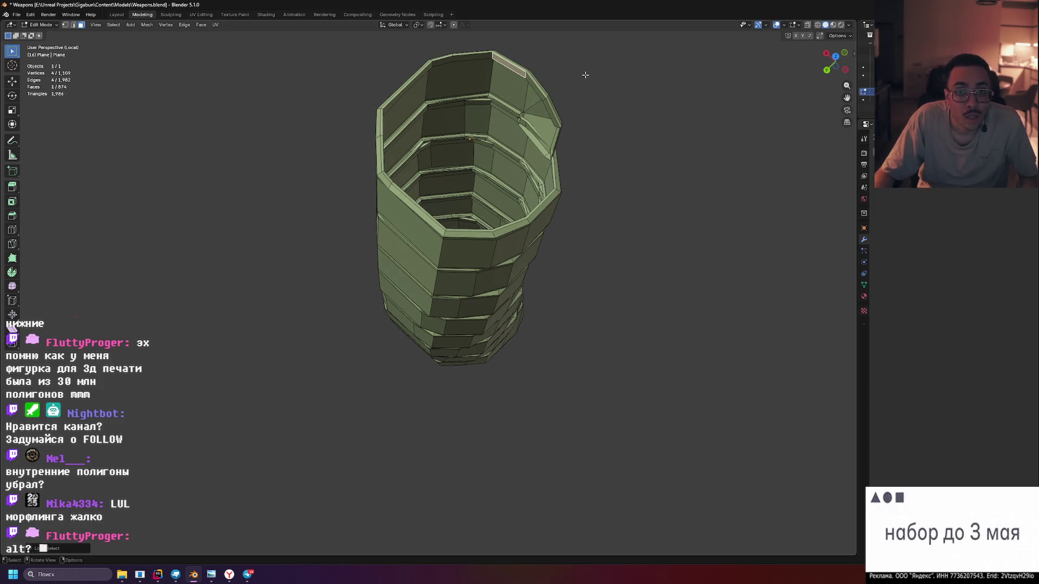
Loop-select around the rim until the full 89-face rim ring is selected
{"action": "left_click", "coordinate": [504, 62]}
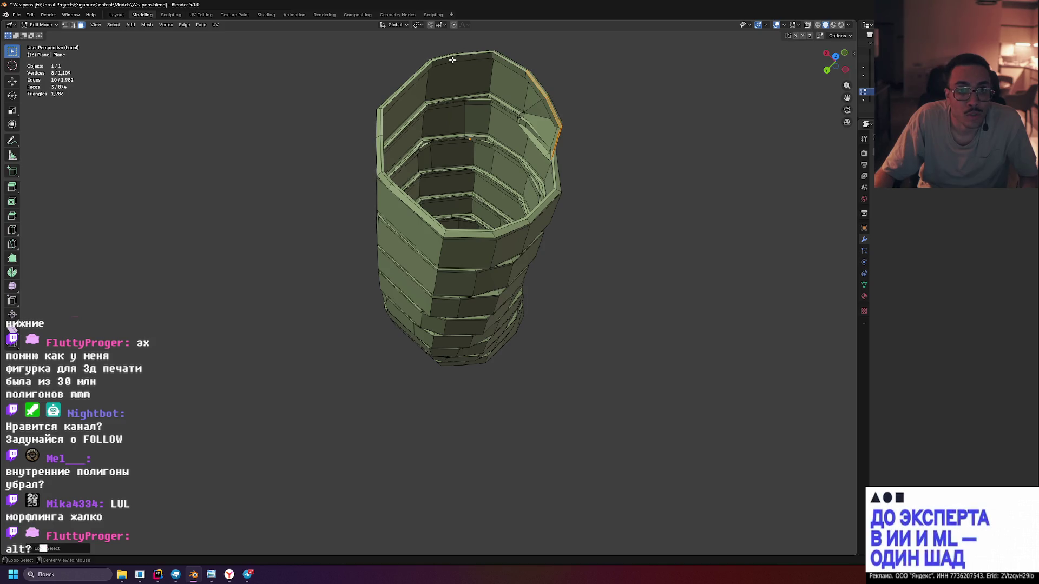
{"action": "left_click", "coordinate": [456, 58]}
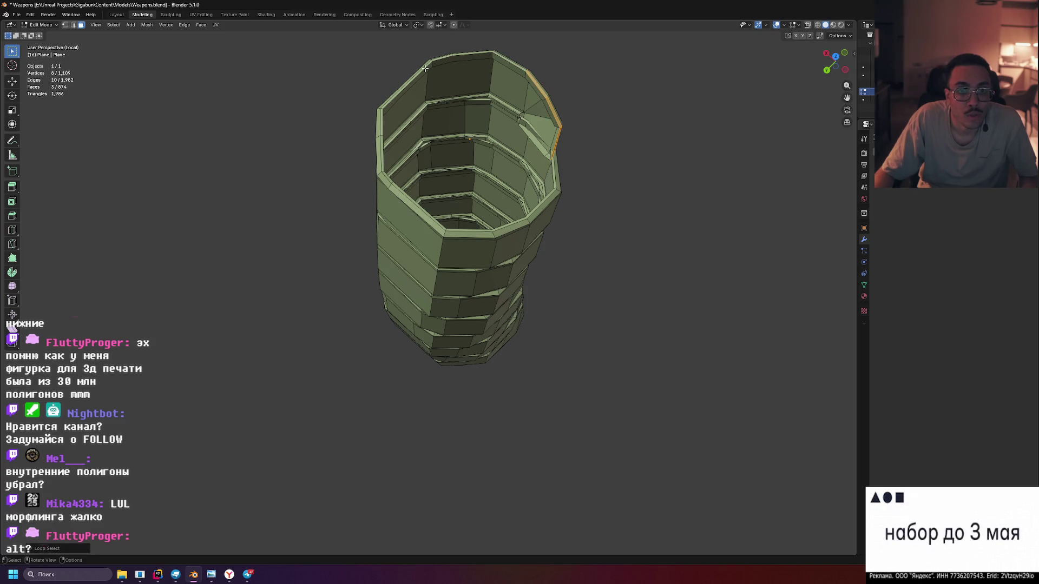
{"action": "left_click", "coordinate": [464, 62]}
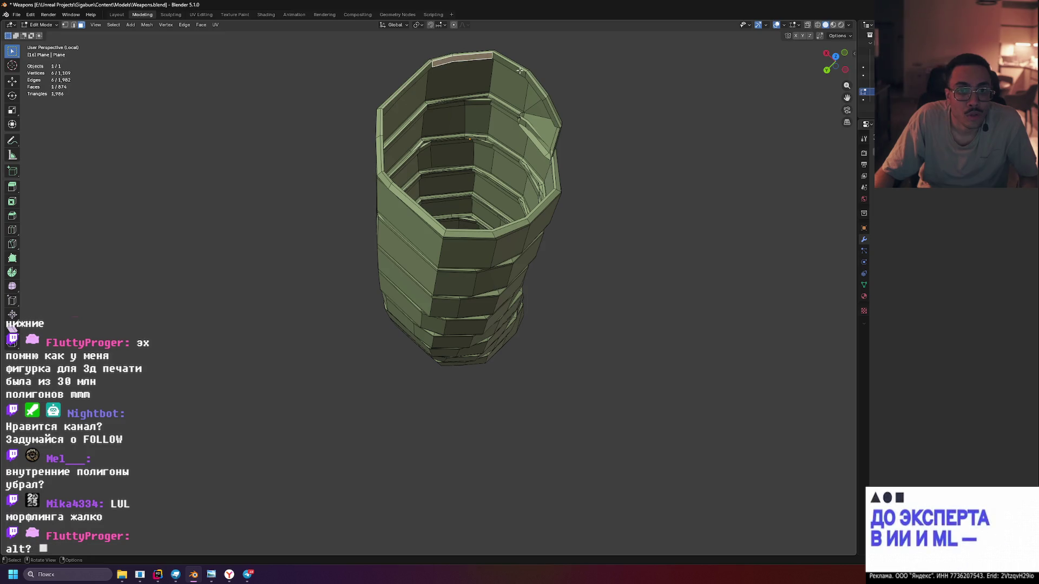
{"action": "left_click", "coordinate": [530, 79]}
{"action": "left_click_drag", "start_coordinate": [555, 136], "coordinate": [559, 87]}
{"action": "scroll", "scroll_direction": "up", "scroll_amount": 3}
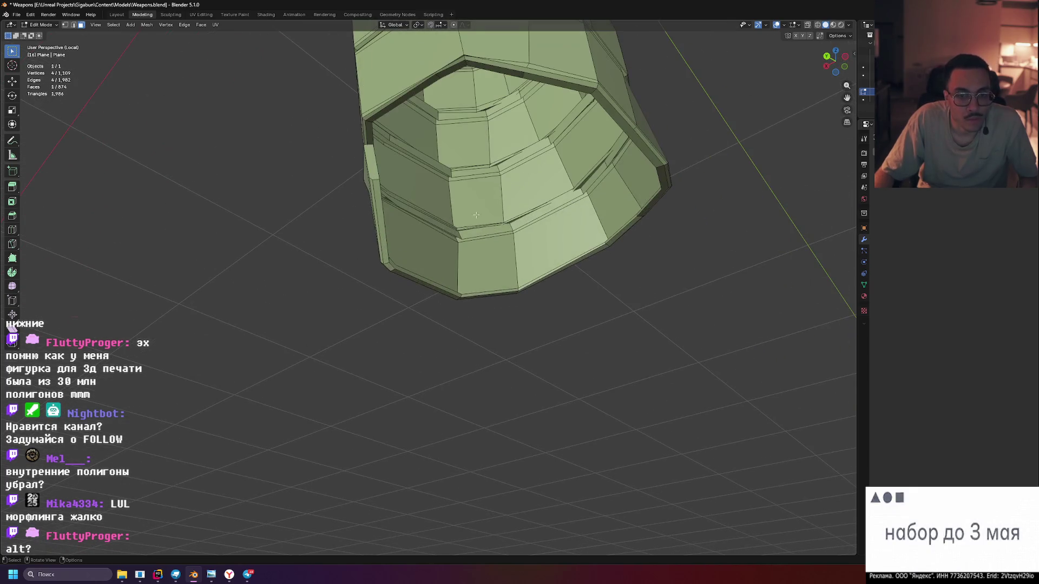
{"action": "left_click_drag", "start_coordinate": [442, 236], "coordinate": [479, 230]}
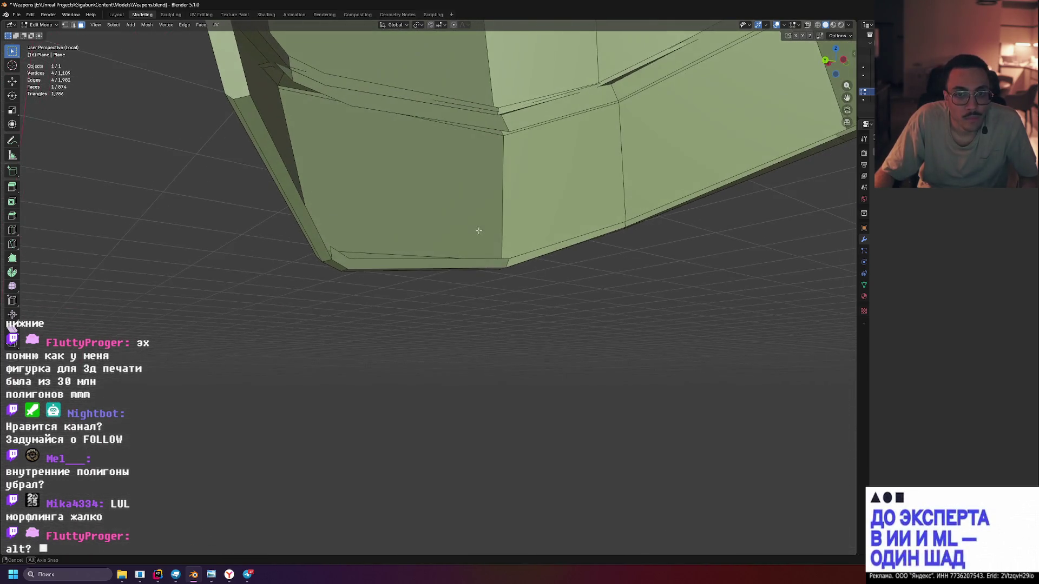
{"action": "left_click", "coordinate": [381, 104]}
{"action": "scroll", "scroll_direction": "down", "scroll_amount": 3}
{"action": "left_click_drag", "start_coordinate": [380, 105], "coordinate": [466, 206]}
{"action": "scroll", "scroll_direction": "down", "scroll_amount": 3}
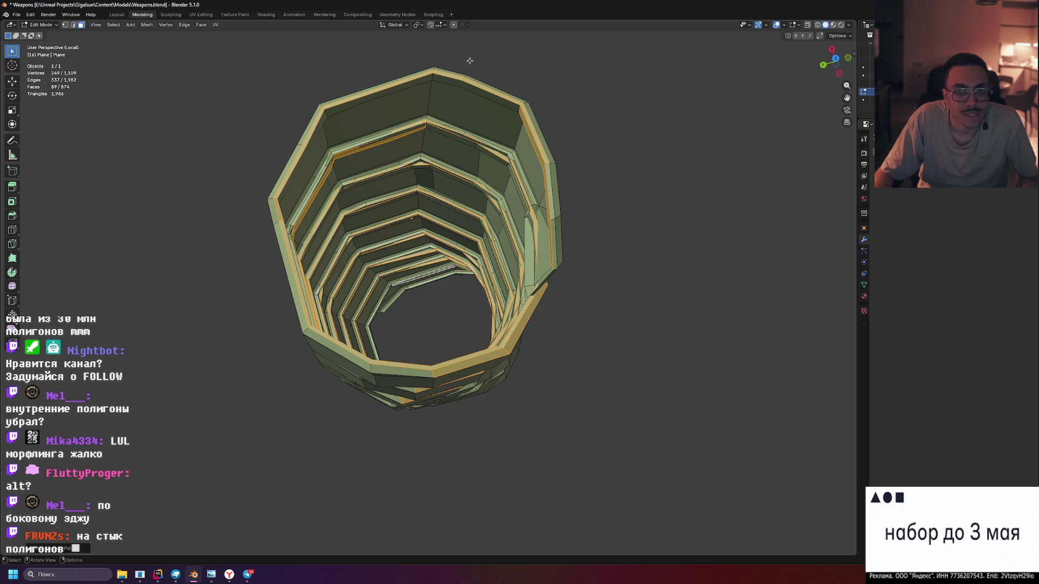
Select rim faces inside the tube and grow them with Ctrl+L to all linked faces
{"action": "left_click_drag", "start_coordinate": [508, 107], "coordinate": [428, 127]}
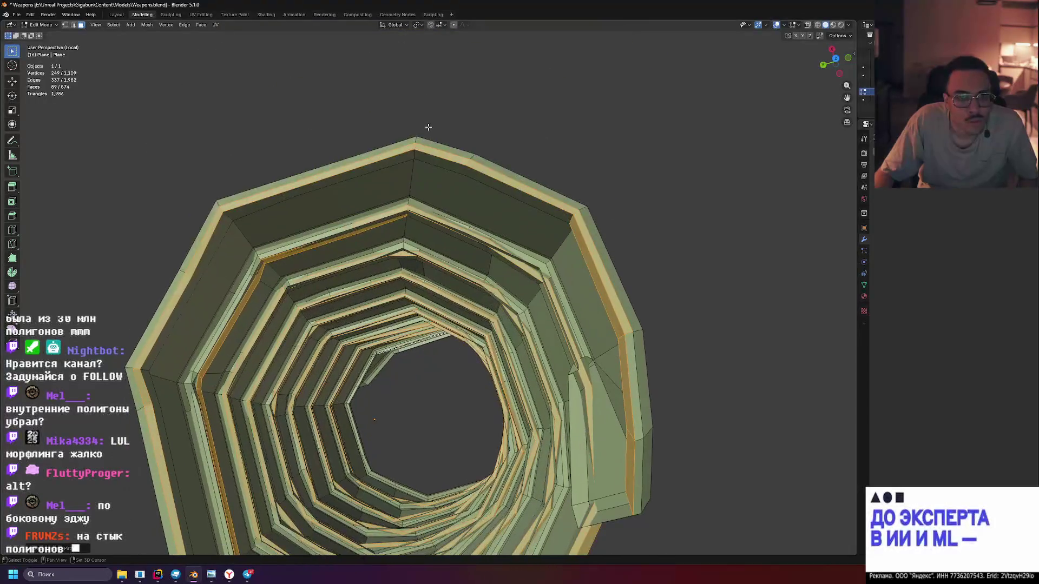
{"action": "left_click", "coordinate": [413, 155]}
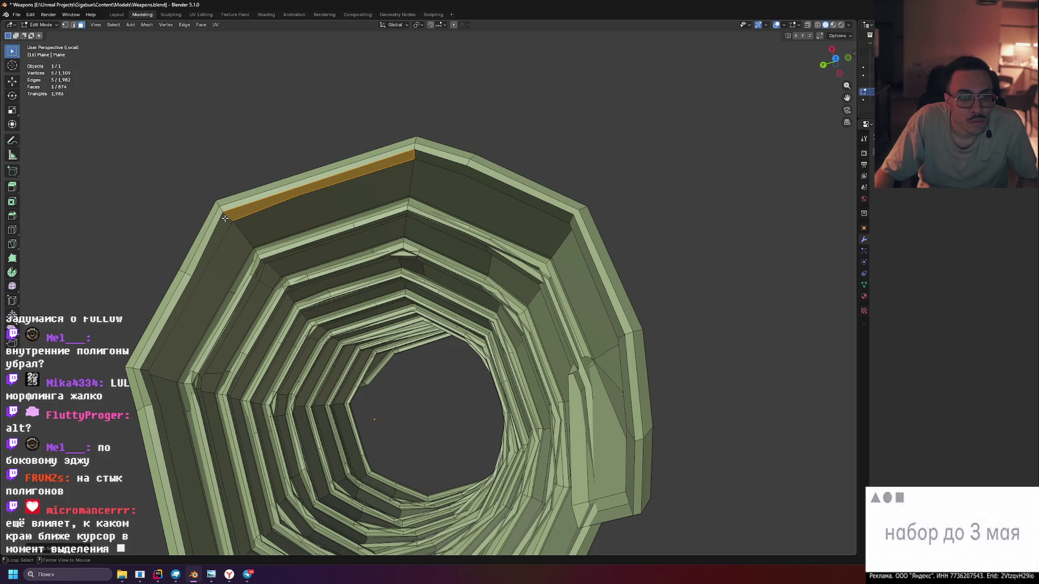
{"action": "left_click", "coordinate": [621, 338]}
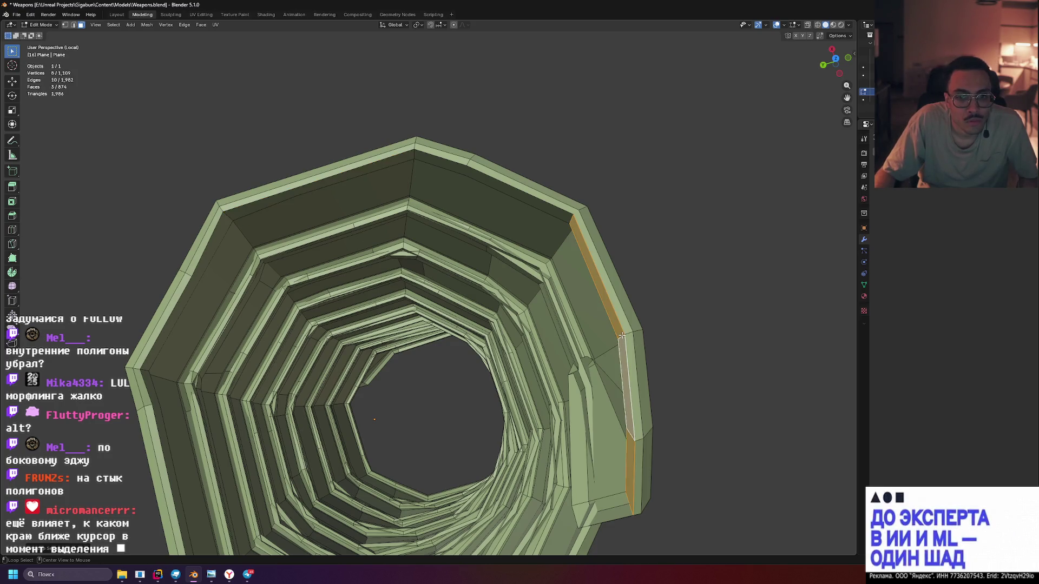
{"action": "left_click", "coordinate": [570, 218]}
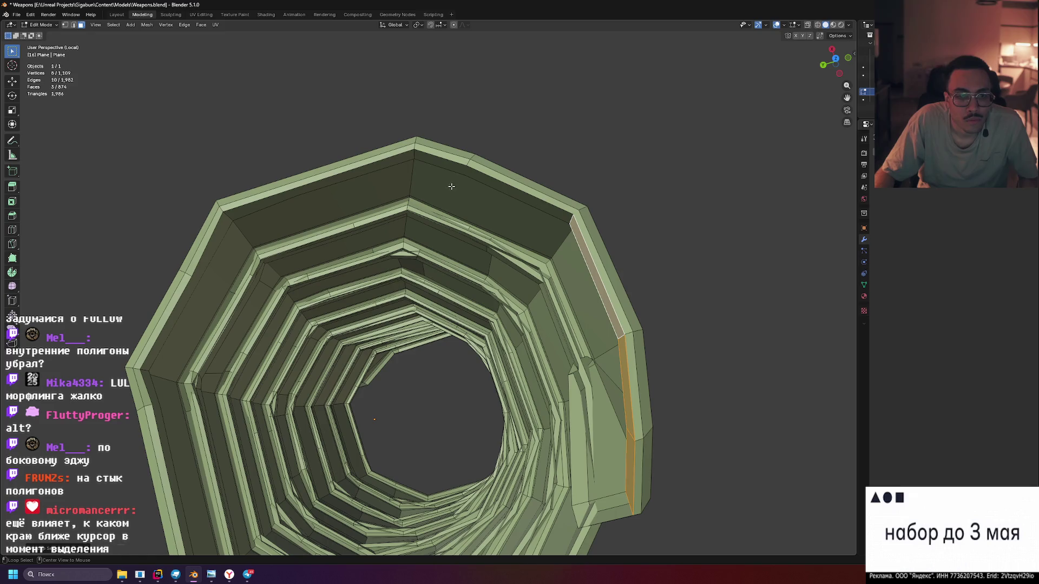
{"action": "left_click_drag", "start_coordinate": [457, 181], "coordinate": [612, 264]}
{"action": "scroll", "scroll_direction": "up", "scroll_amount": 3}
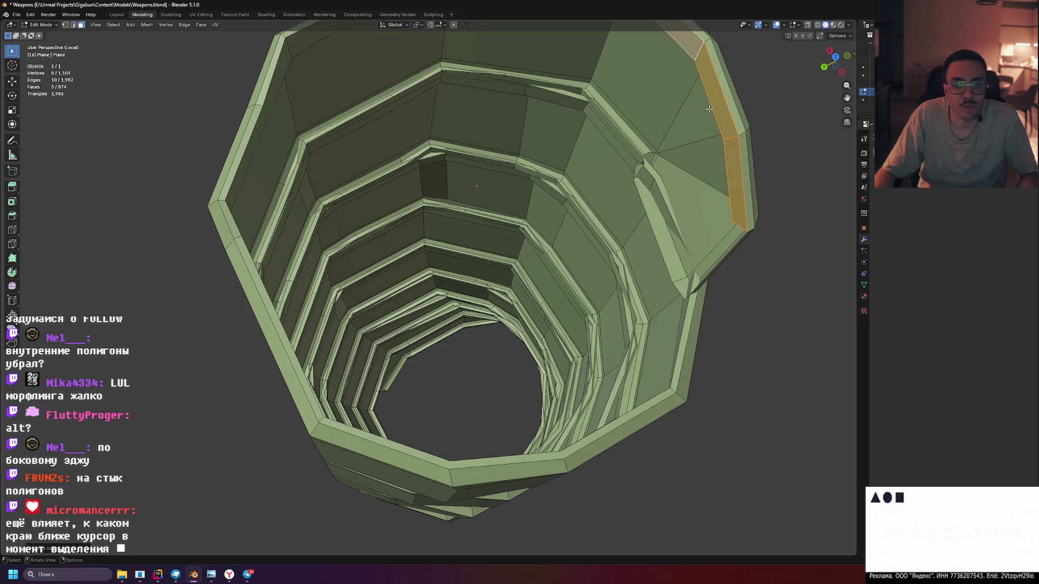
{"action": "scroll", "scroll_direction": "down", "scroll_amount": 3}
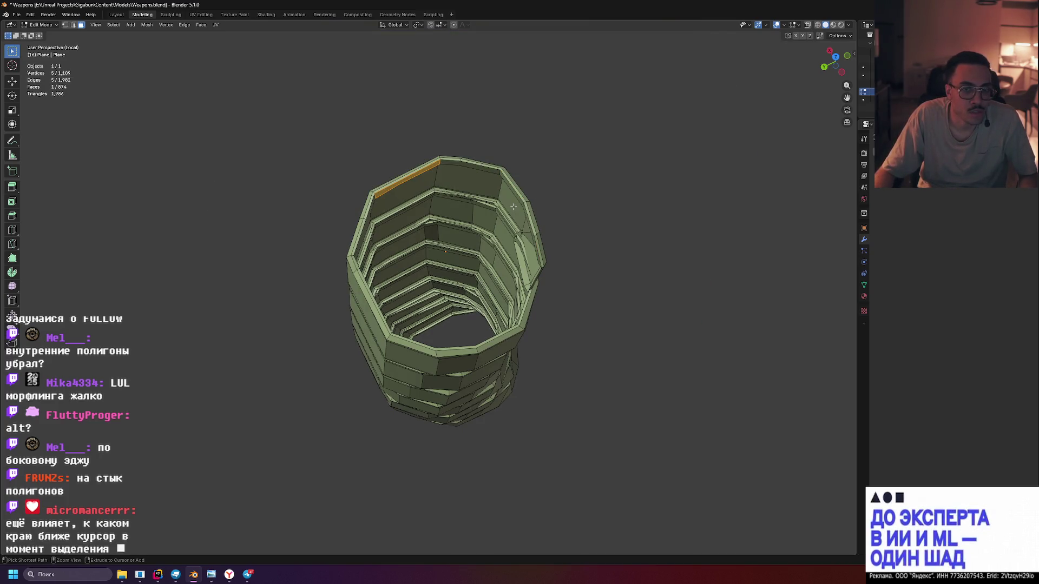
{"action": "key", "text": "ctrl+l"}
Deselect the rim loop and try thin face strips along the top rim
{"action": "left_click_drag", "start_coordinate": [513, 207], "coordinate": [537, 229]}
{"action": "scroll", "scroll_direction": "up", "scroll_amount": 3}
{"action": "scroll", "scroll_direction": "down", "scroll_amount": 3}
{"action": "left_click", "coordinate": [518, 222]}
{"action": "left_click_drag", "start_coordinate": [438, 262], "coordinate": [483, 306]}
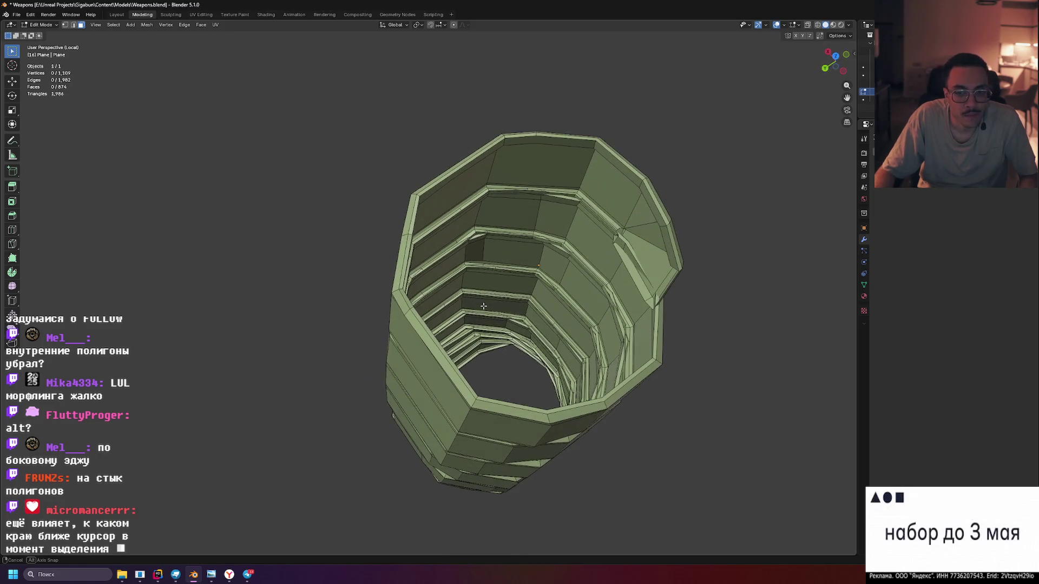
{"action": "left_click", "coordinate": [666, 245]}
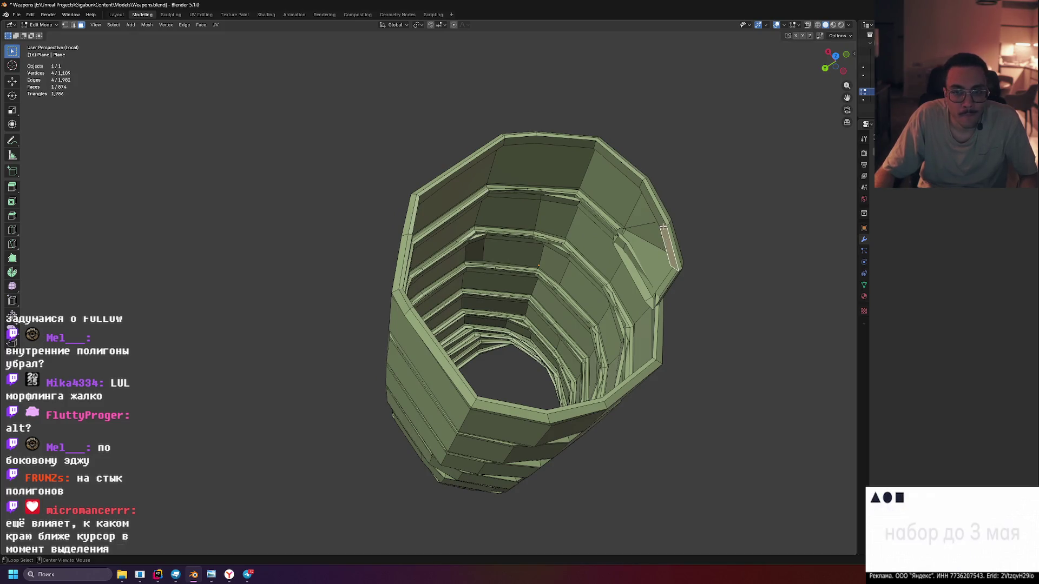
{"action": "left_click", "coordinate": [663, 225]}
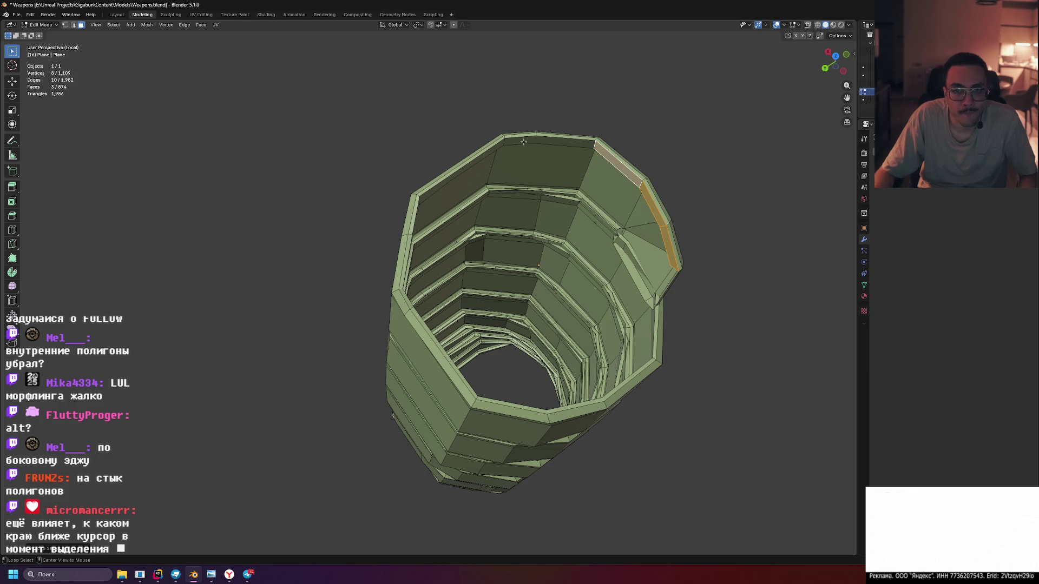
{"action": "left_click", "coordinate": [504, 142]}
{"action": "left_click", "coordinate": [508, 140]}
Select a thin face strip on the tube's bottom rim
{"action": "left_click_drag", "start_coordinate": [589, 251], "coordinate": [552, 179]}
{"action": "scroll", "scroll_direction": "up", "scroll_amount": 3}
{"action": "left_click_drag", "start_coordinate": [477, 196], "coordinate": [454, 254]}
{"action": "left_click", "coordinate": [435, 297]}
{"action": "left_click_drag", "start_coordinate": [435, 297], "coordinate": [526, 336]}
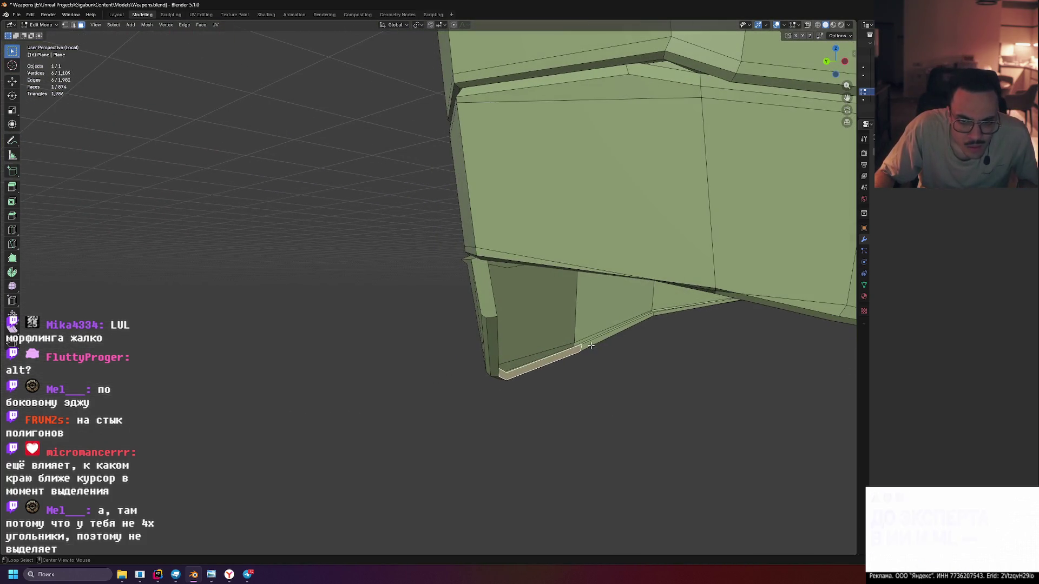
Loop-select the thin bottom edge strip of the curved grip
{"action": "left_click", "coordinate": [591, 344]}
{"action": "left_click", "coordinate": [563, 354]}
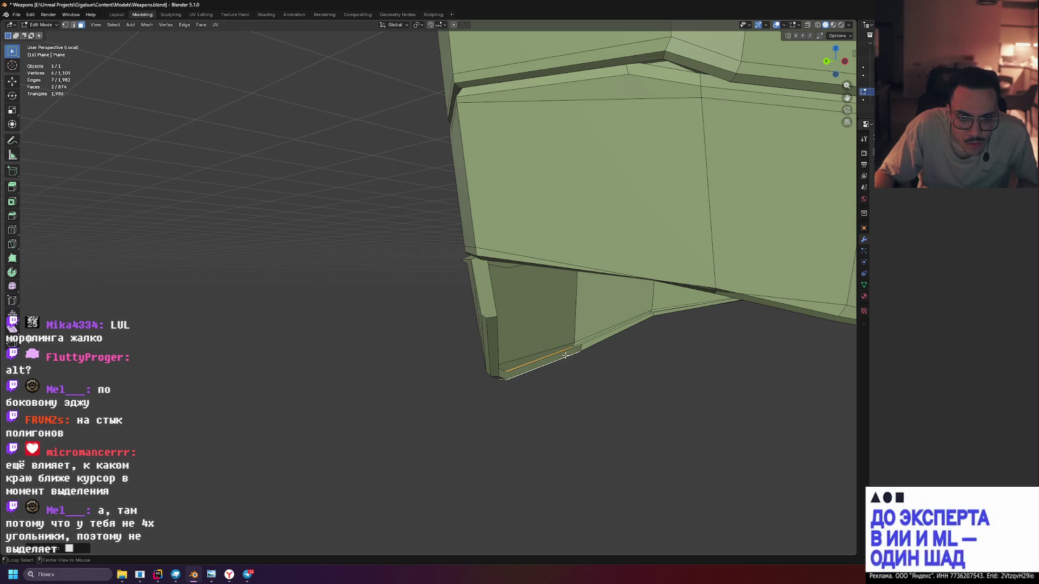
{"action": "left_click", "coordinate": [575, 352]}
{"action": "left_click_drag", "start_coordinate": [575, 352], "coordinate": [740, 289]}
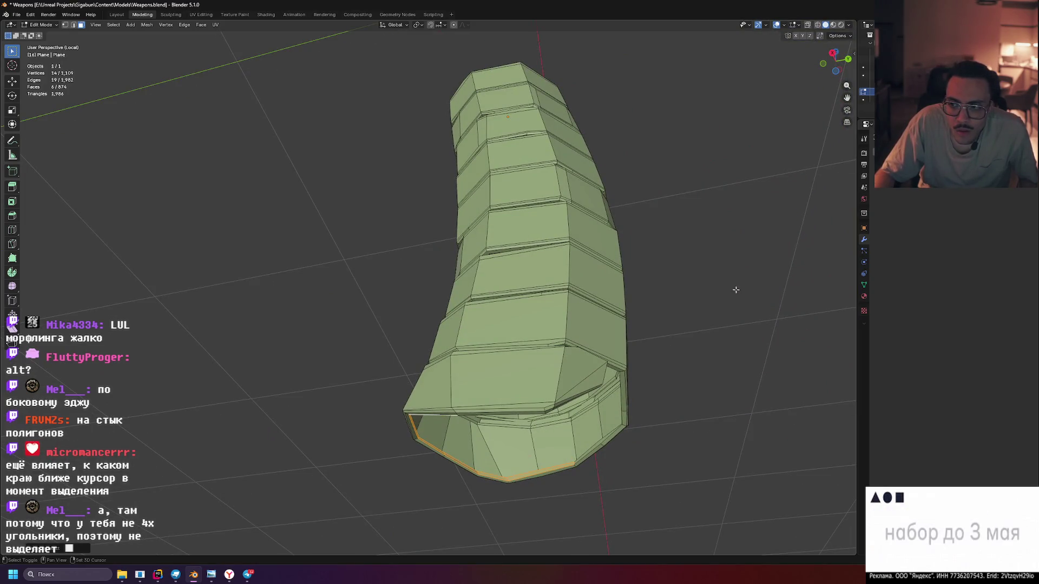
{"action": "scroll", "scroll_direction": "up", "scroll_amount": 3}
{"action": "scroll", "scroll_direction": "up", "scroll_amount": 3}
{"action": "left_click_drag", "start_coordinate": [618, 313], "coordinate": [625, 312]}
{"action": "scroll", "scroll_direction": "down", "scroll_amount": 3}
Select the whole grip mesh in vertex mode and merge vertices by distance
{"action": "key", "text": "a"}
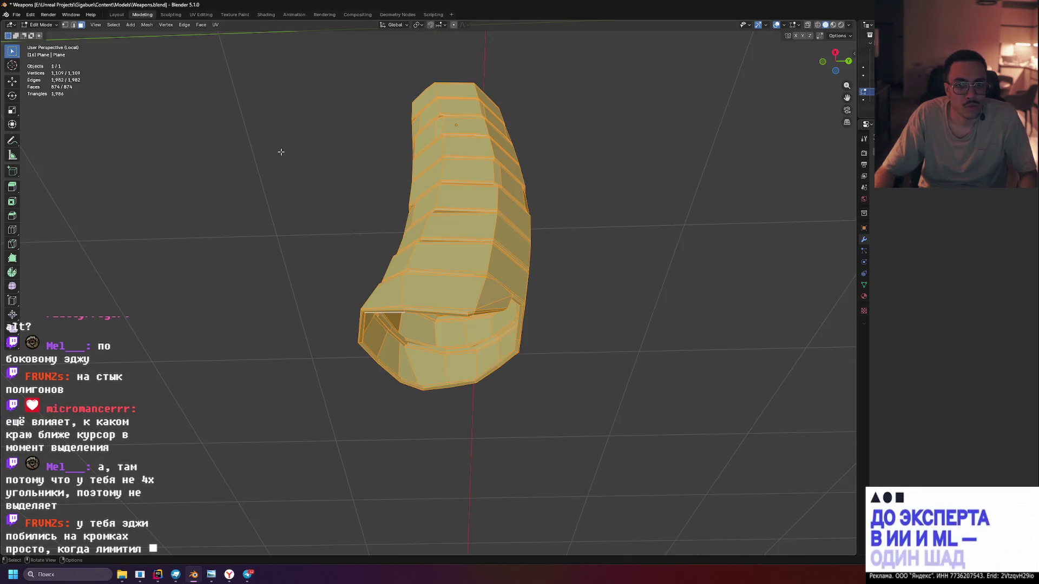
{"action": "left_click", "coordinate": [65, 25]}
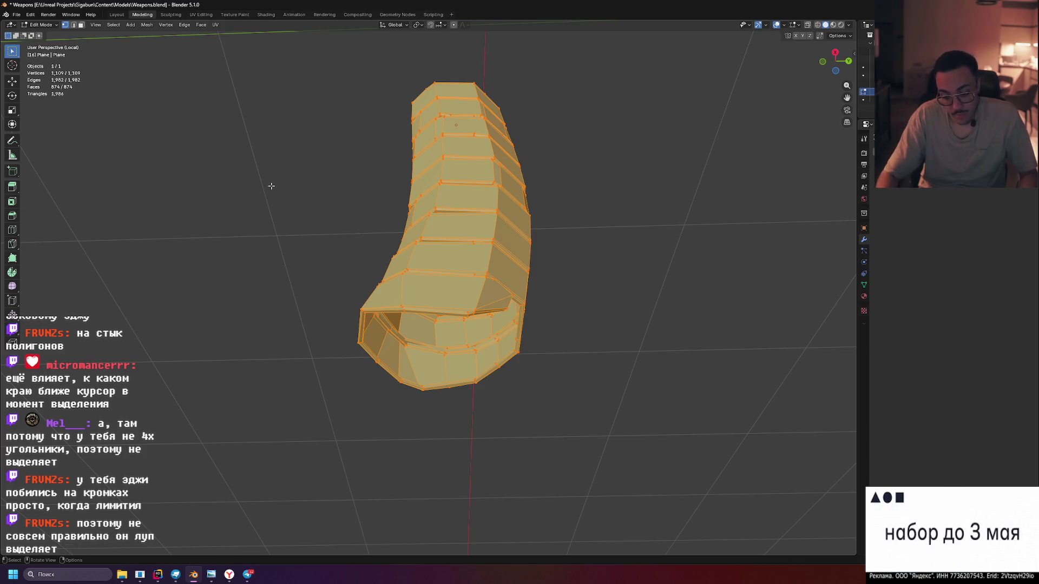
{"action": "key", "text": "m"}
{"action": "left_click", "coordinate": [271, 186]}
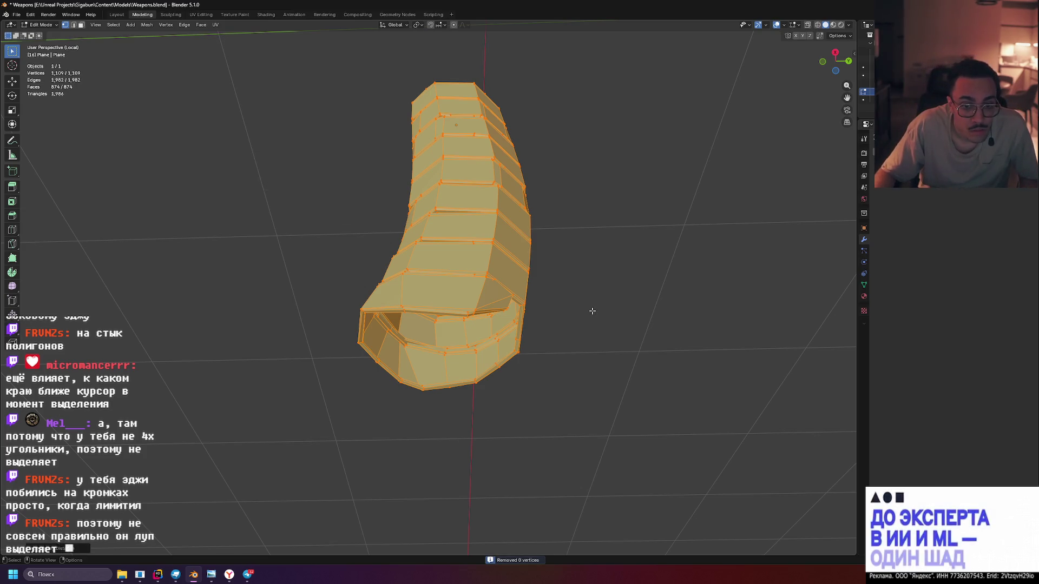
Deselect all, cycle edge and face select modes, and return to Object Mode
{"action": "left_click", "coordinate": [592, 311]}
{"action": "scroll", "scroll_direction": "up", "scroll_amount": 3}
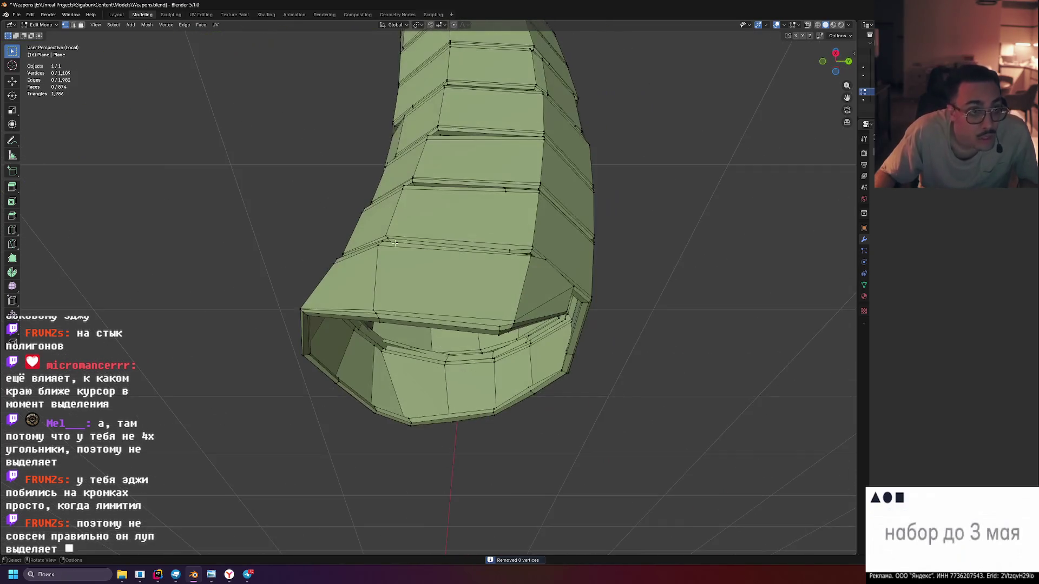
{"action": "left_click", "coordinate": [74, 26]}
{"action": "left_click_drag", "start_coordinate": [495, 390], "coordinate": [459, 392]}
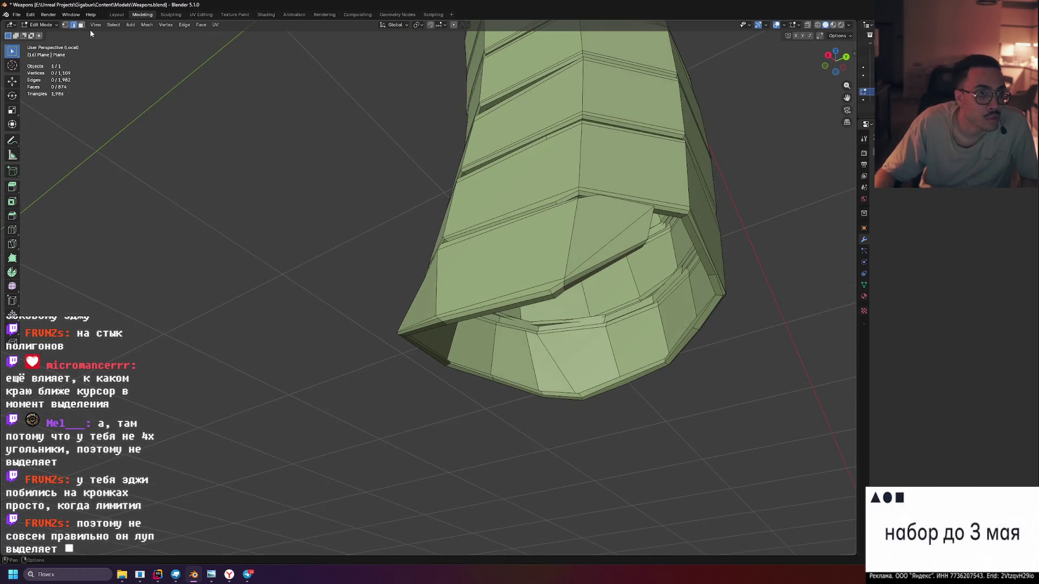
{"action": "left_click", "coordinate": [81, 25]}
{"action": "left_click_drag", "start_coordinate": [541, 324], "coordinate": [431, 292]}
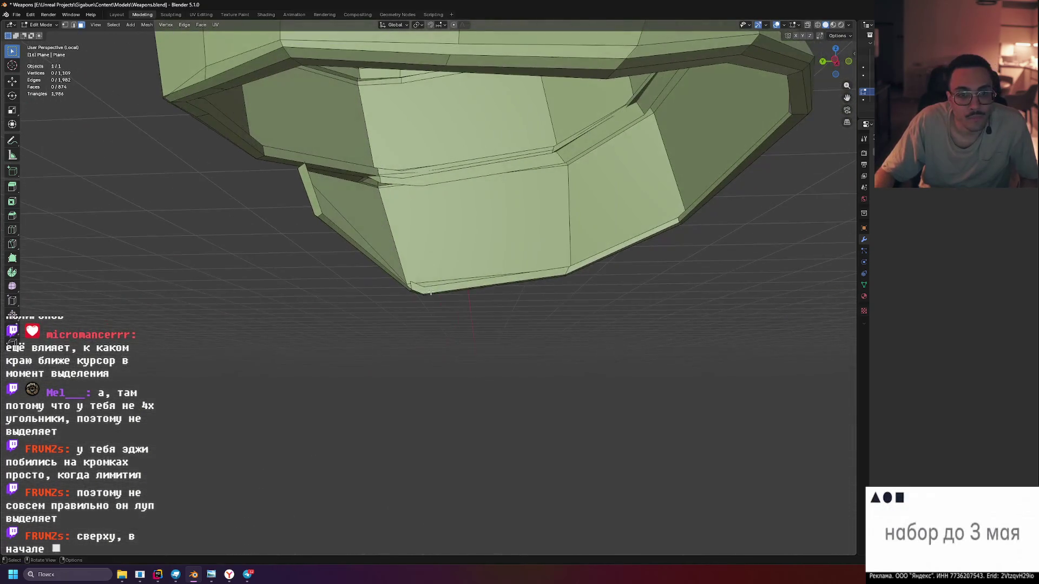
{"action": "key", "text": "Tab"}
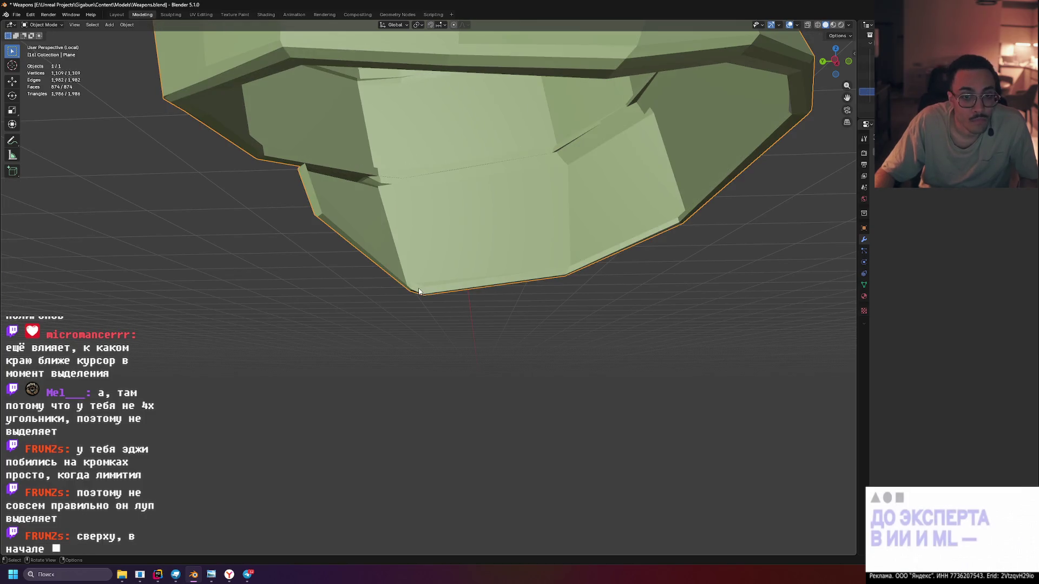
Re-enter Edit Mode and test loop-selecting the front face strip and bottom strip
{"action": "key", "text": "Tab"}
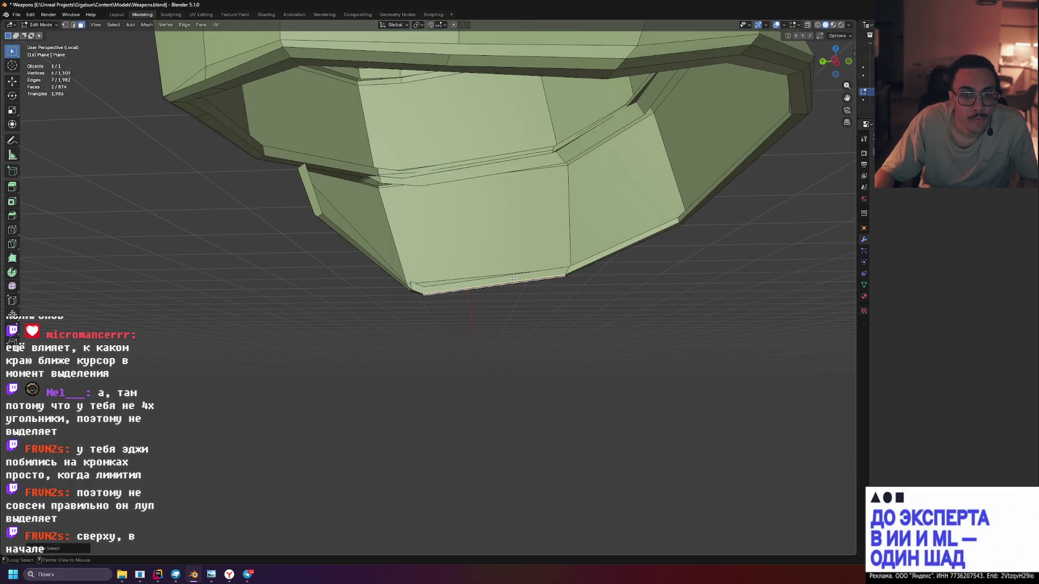
{"action": "left_click", "coordinate": [511, 233]}
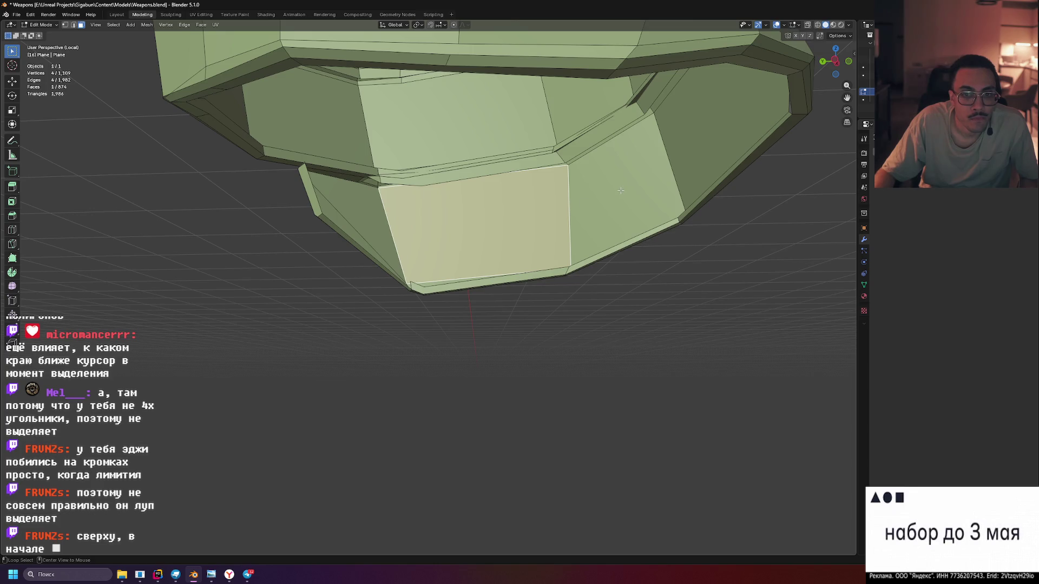
{"action": "key", "text": "alt+a"}
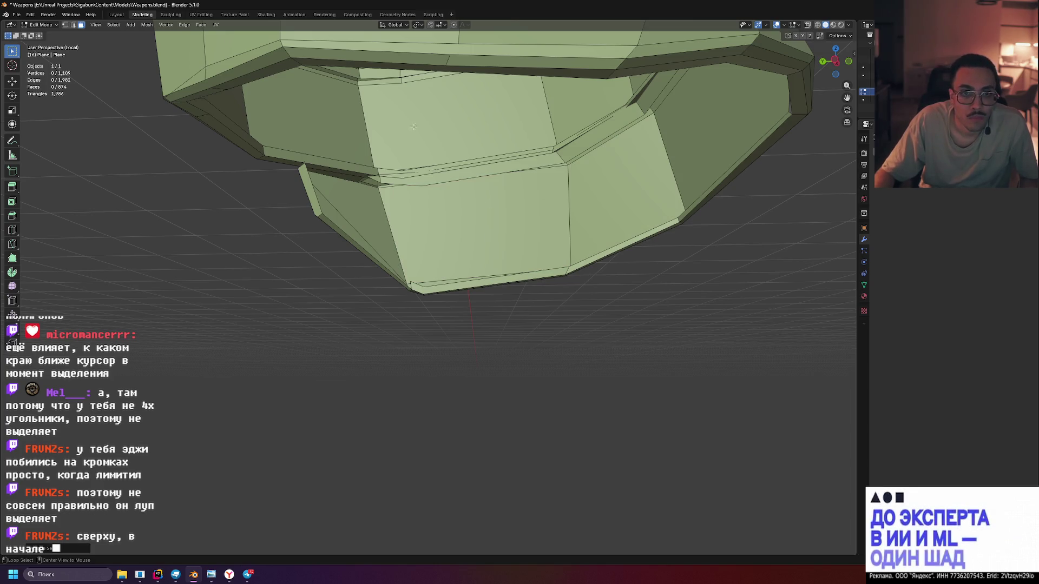
{"action": "left_click", "coordinate": [504, 231]}
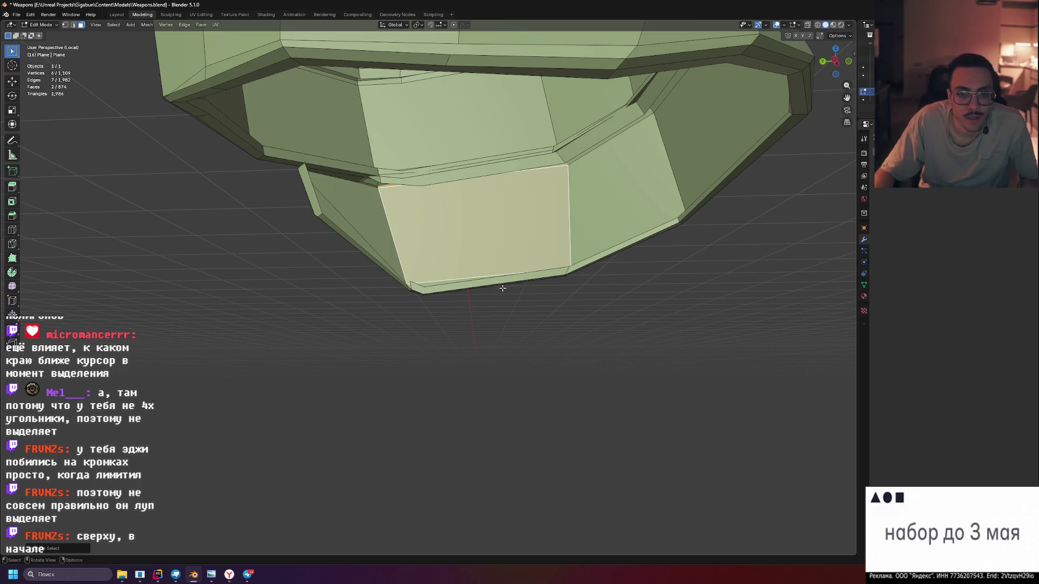
{"action": "left_click", "coordinate": [479, 280]}
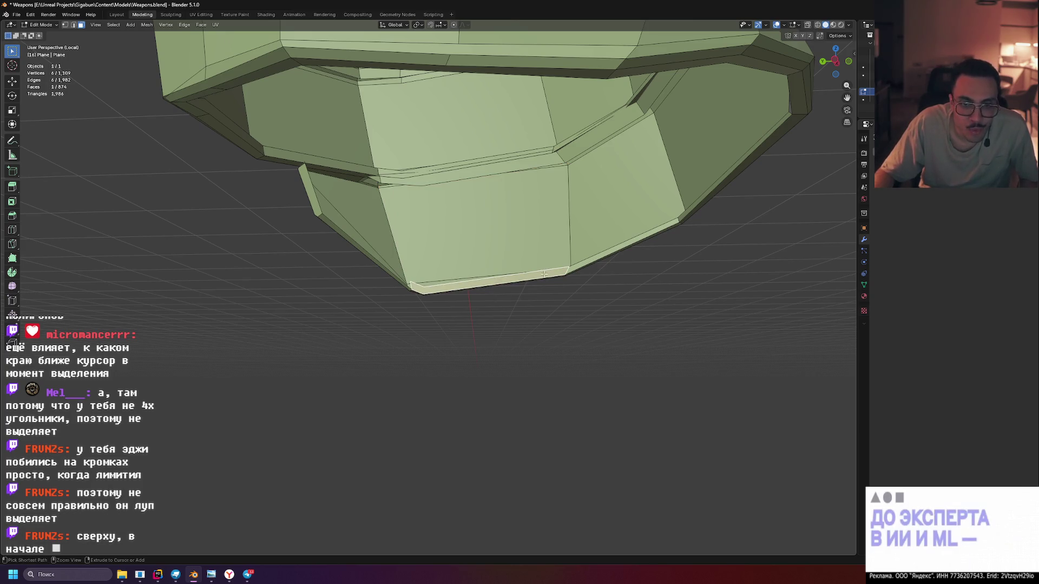
Loop-select face strips along the top rim, undoing the extra left rim face
{"action": "left_click_drag", "start_coordinate": [521, 247], "coordinate": [507, 279]}
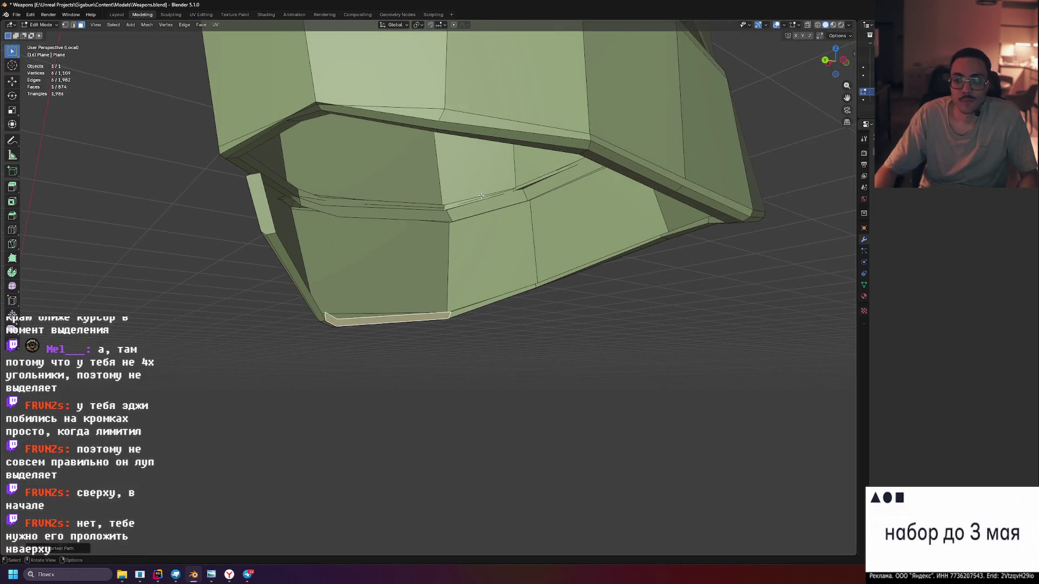
{"action": "scroll", "scroll_direction": "down", "scroll_amount": 3}
{"action": "left_click_drag", "start_coordinate": [484, 190], "coordinate": [500, 231]}
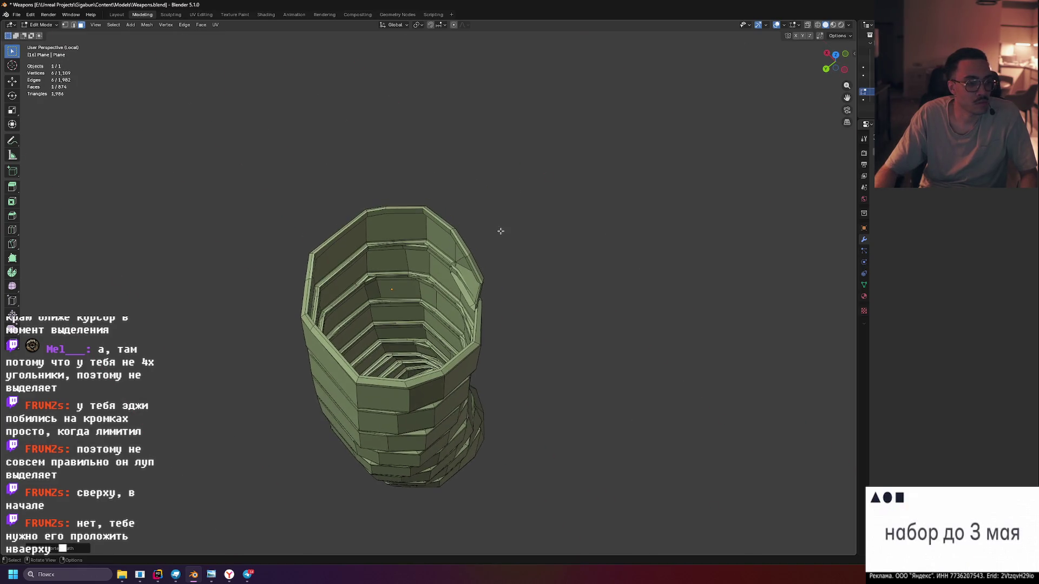
{"action": "scroll", "scroll_direction": "up", "scroll_amount": 3}
{"action": "scroll", "scroll_direction": "down", "scroll_amount": 3}
{"action": "left_click", "coordinate": [680, 96]}
{"action": "left_click_drag", "start_coordinate": [680, 96], "coordinate": [696, 152]}
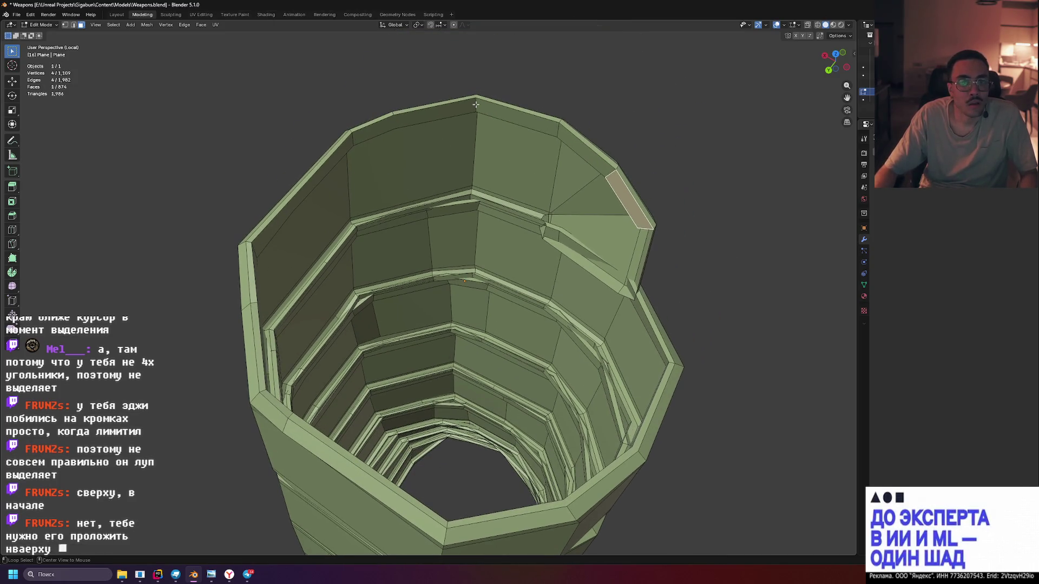
{"action": "left_click", "coordinate": [475, 104]}
{"action": "left_click", "coordinate": [351, 138]}
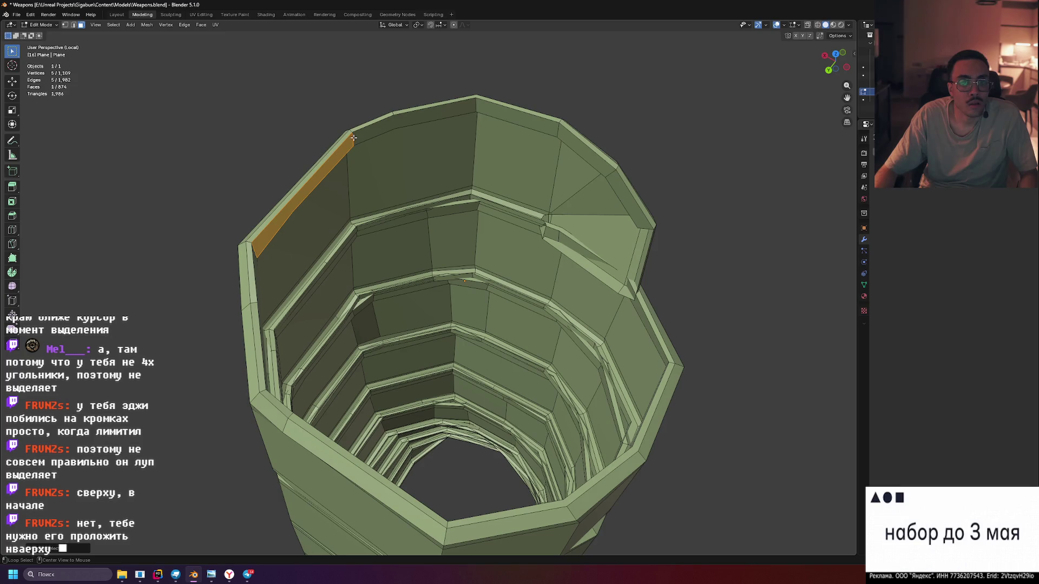
{"action": "key", "text": "ctrl+z"}
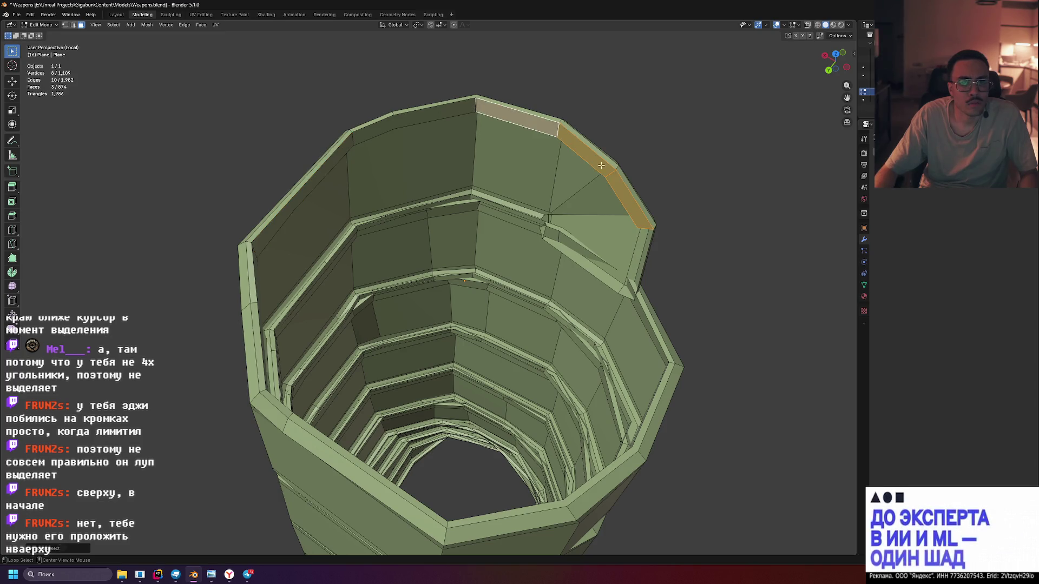
Select the top front rim face inside the opening, then deselect everything
{"action": "left_click_drag", "start_coordinate": [622, 201], "coordinate": [604, 197]}
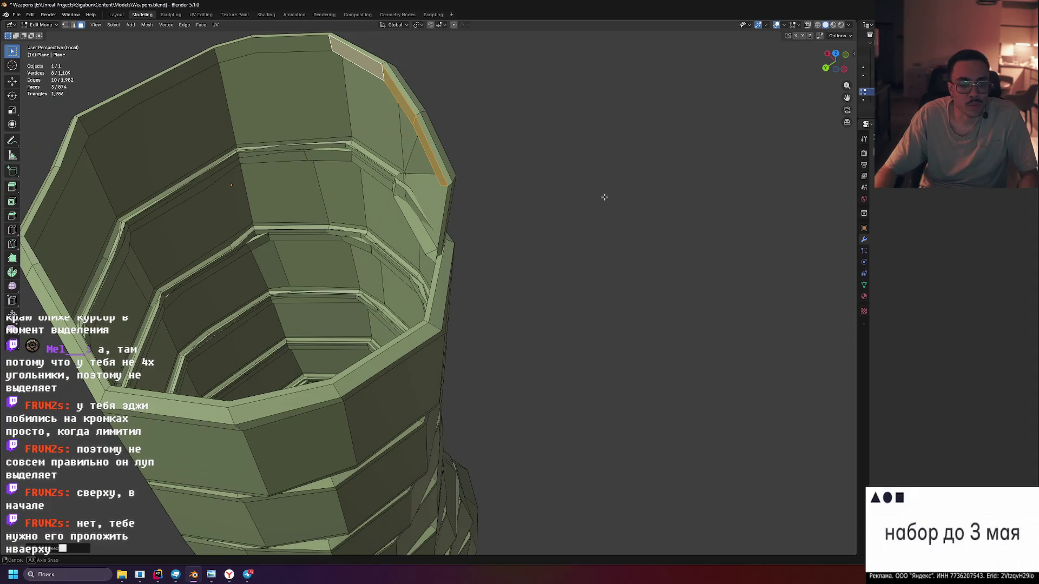
{"action": "left_click_drag", "start_coordinate": [456, 179], "coordinate": [304, 98]}
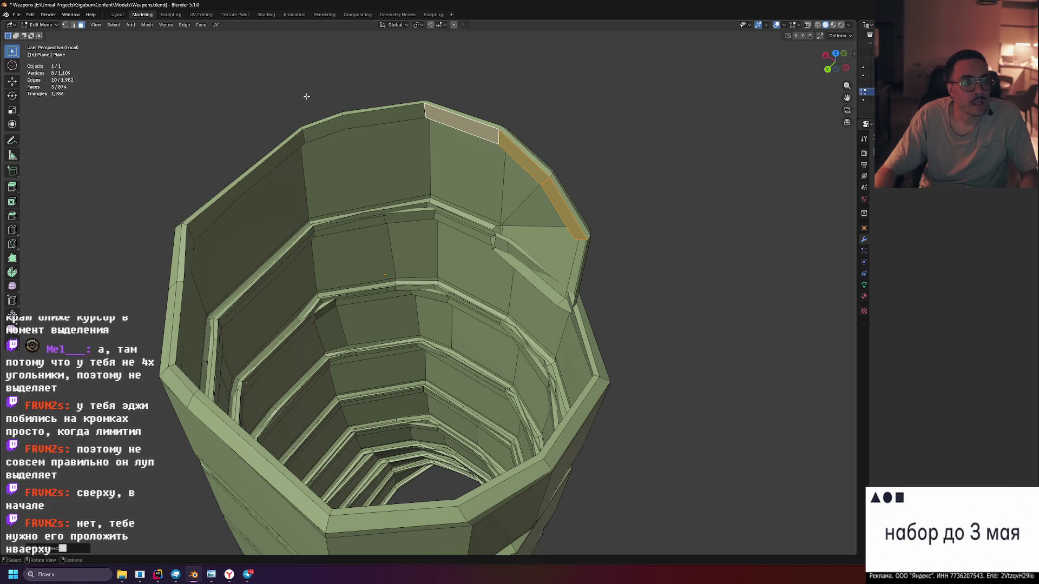
{"action": "left_click_drag", "start_coordinate": [320, 108], "coordinate": [259, 134]}
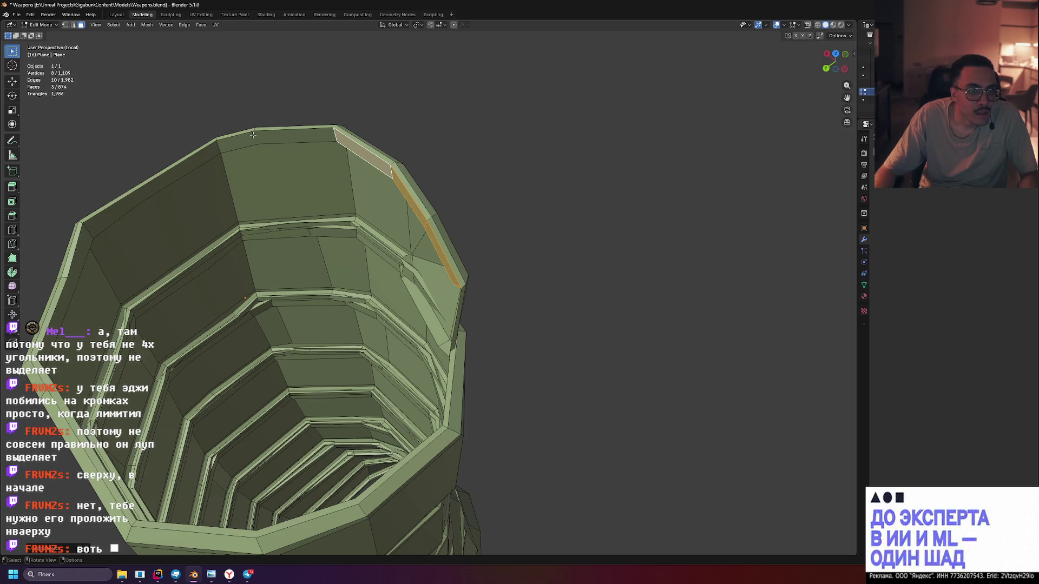
{"action": "left_click_drag", "start_coordinate": [254, 132], "coordinate": [252, 134]}
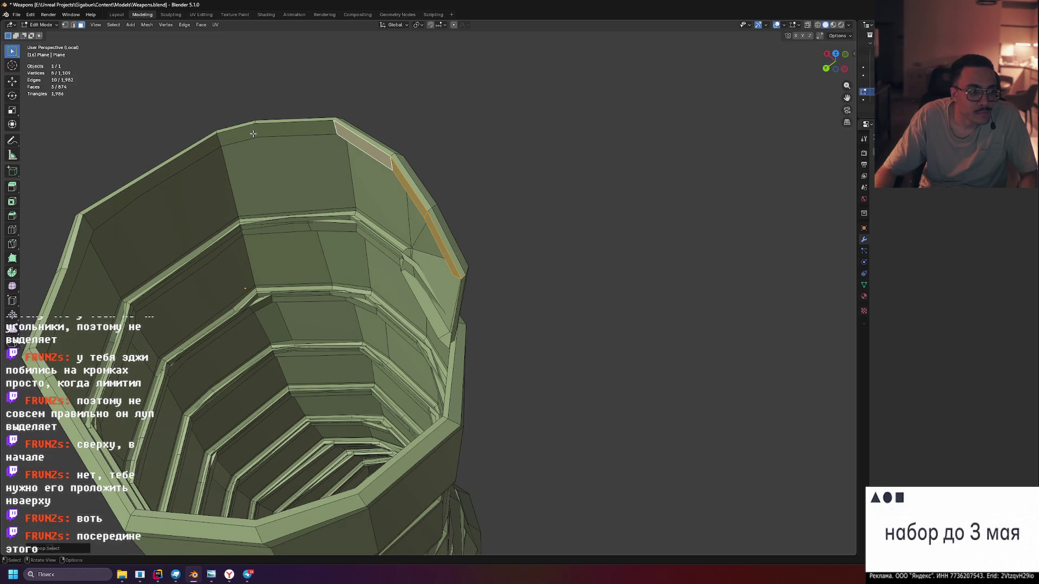
{"action": "left_click", "coordinate": [255, 149]}
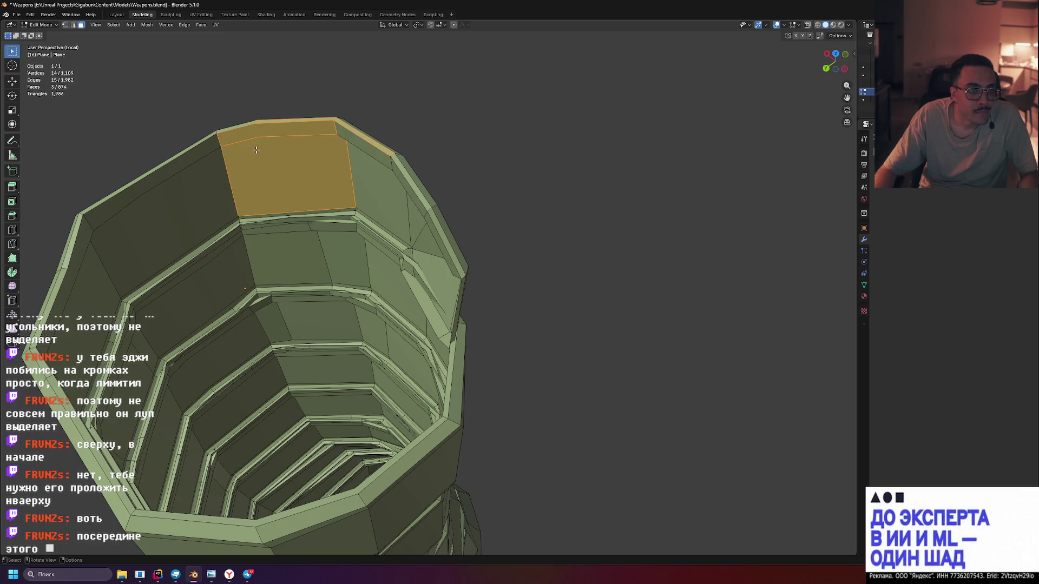
{"action": "left_click_drag", "start_coordinate": [252, 101], "coordinate": [336, 157]}
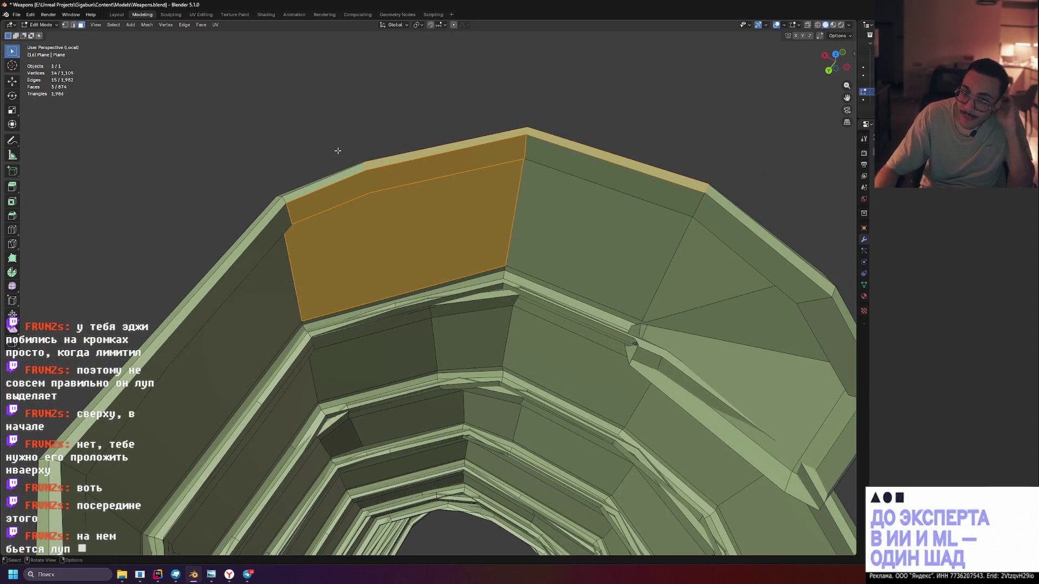
{"action": "left_click", "coordinate": [369, 140]}
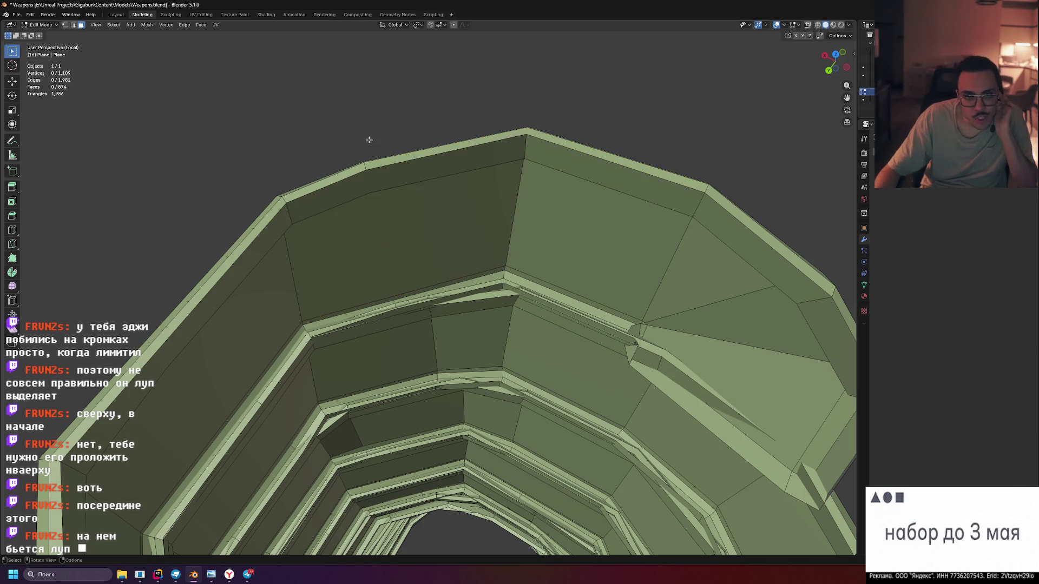
{"action": "left_click_drag", "start_coordinate": [367, 143], "coordinate": [388, 139]}
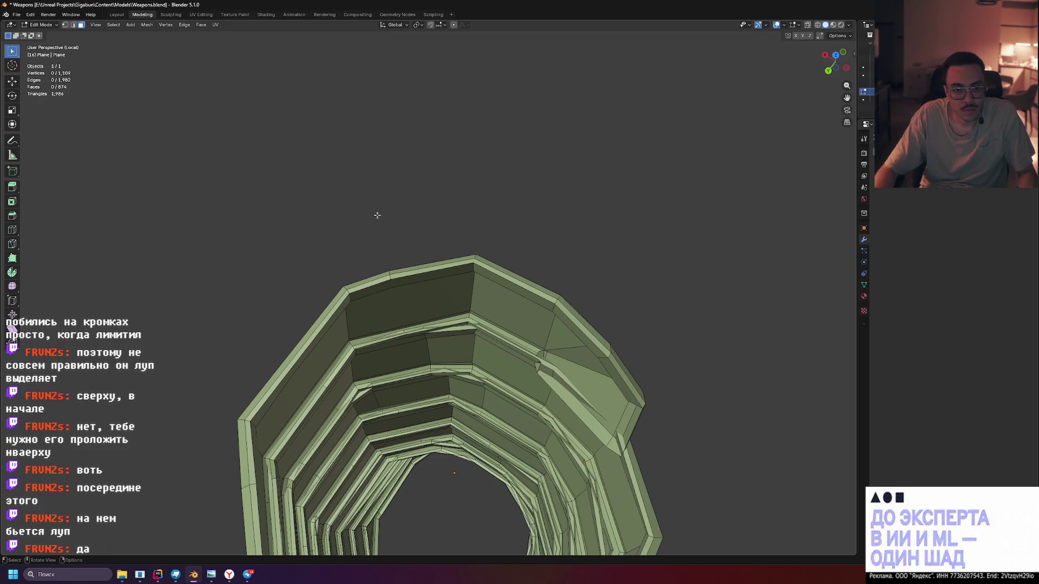
Loop-select the face band around the inner ledge, replacing a wrong vertical loop
{"action": "left_click_drag", "start_coordinate": [375, 213], "coordinate": [370, 208]}
{"action": "scroll", "scroll_direction": "up", "scroll_amount": 3}
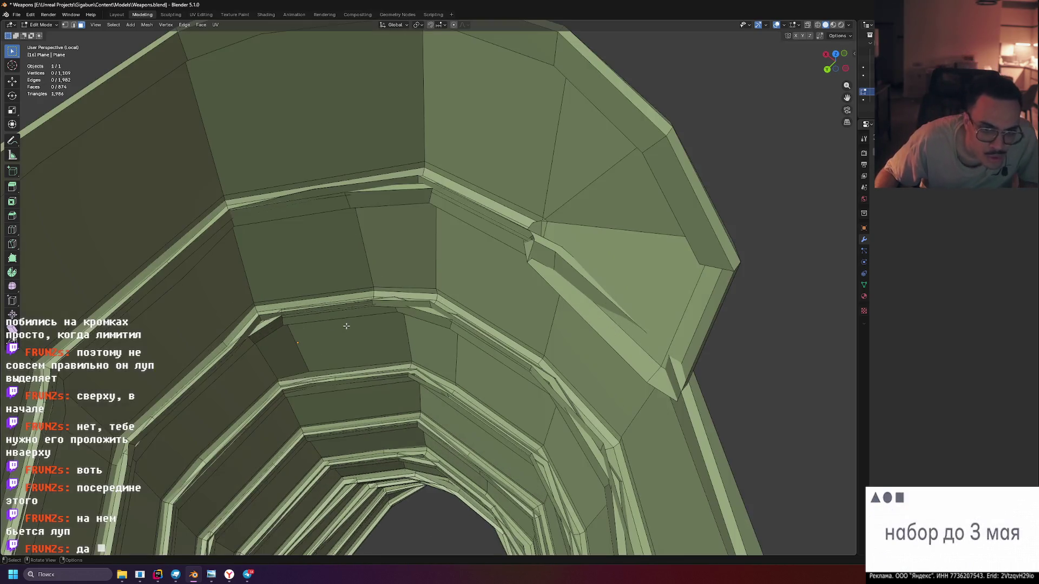
{"action": "left_click_drag", "start_coordinate": [403, 346], "coordinate": [369, 256]}
{"action": "left_click", "coordinate": [369, 255]}
{"action": "key", "text": "alt+a"}
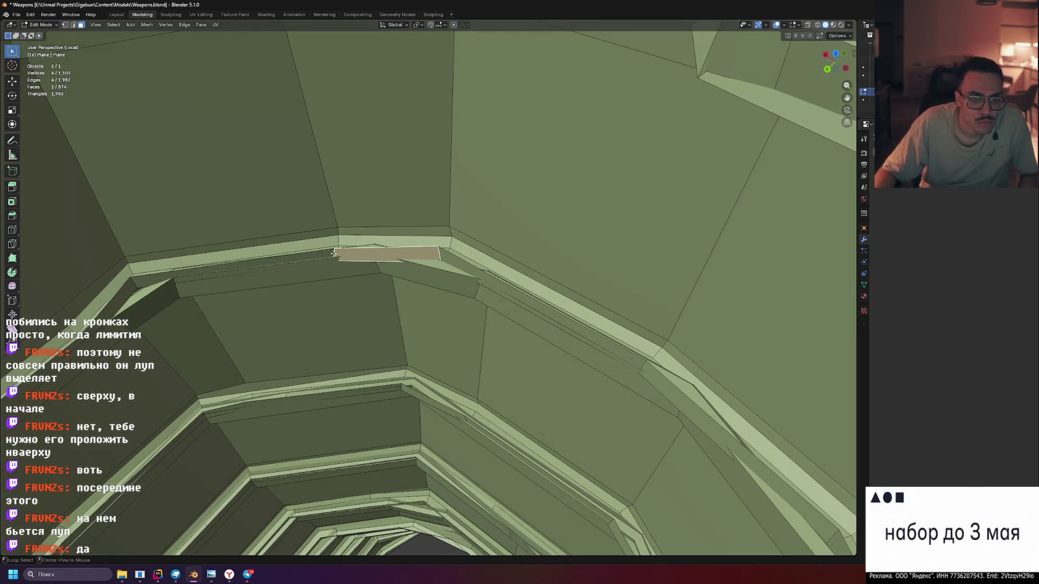
{"action": "left_click", "coordinate": [335, 252]}
{"action": "scroll", "scroll_direction": "down", "scroll_amount": 3}
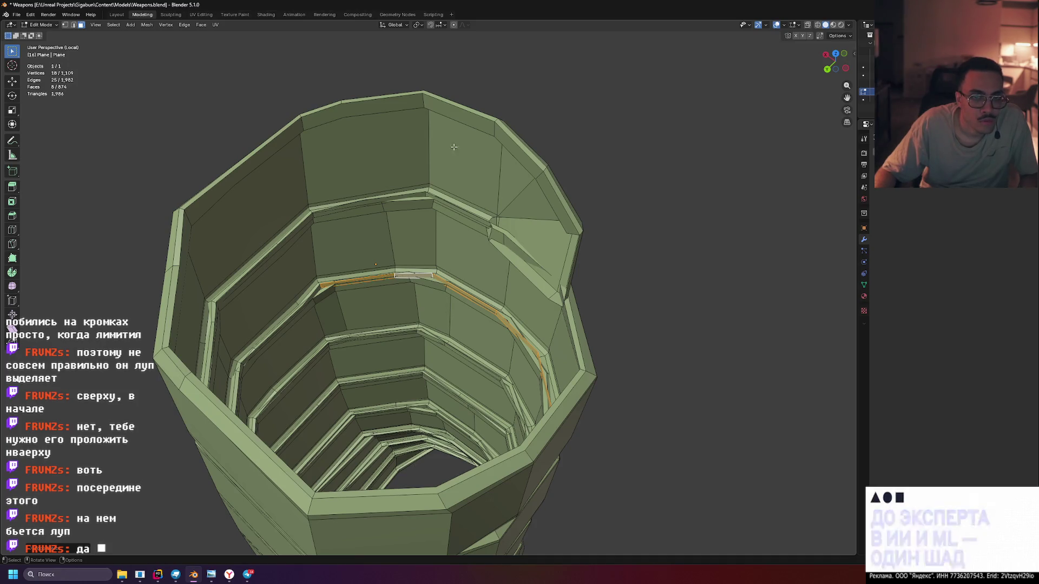
{"action": "left_click_drag", "start_coordinate": [414, 276], "coordinate": [480, 317]}
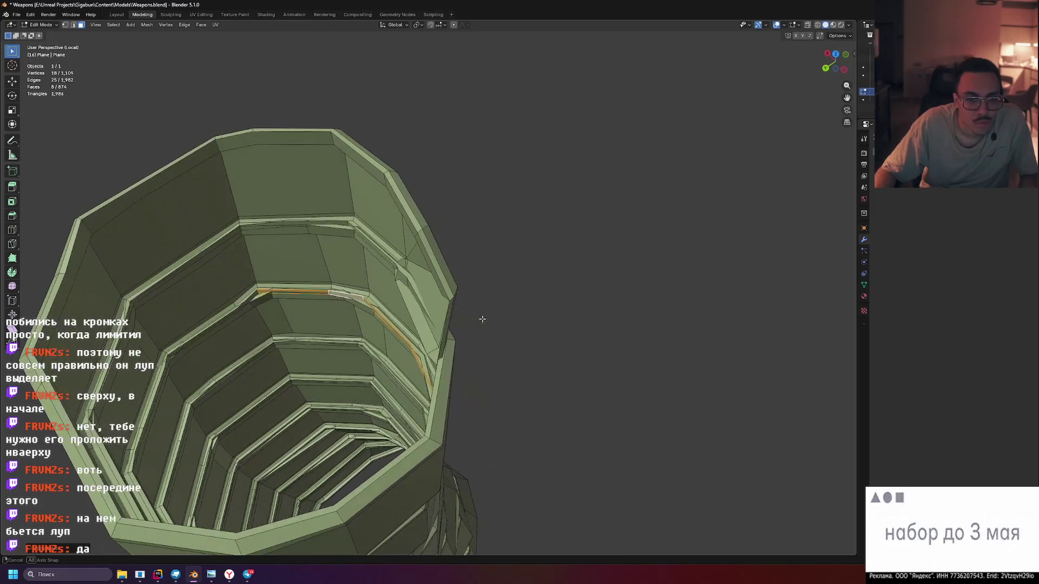
{"action": "scroll", "scroll_direction": "up", "scroll_amount": 3}
{"action": "left_click_drag", "start_coordinate": [278, 312], "coordinate": [390, 278]}
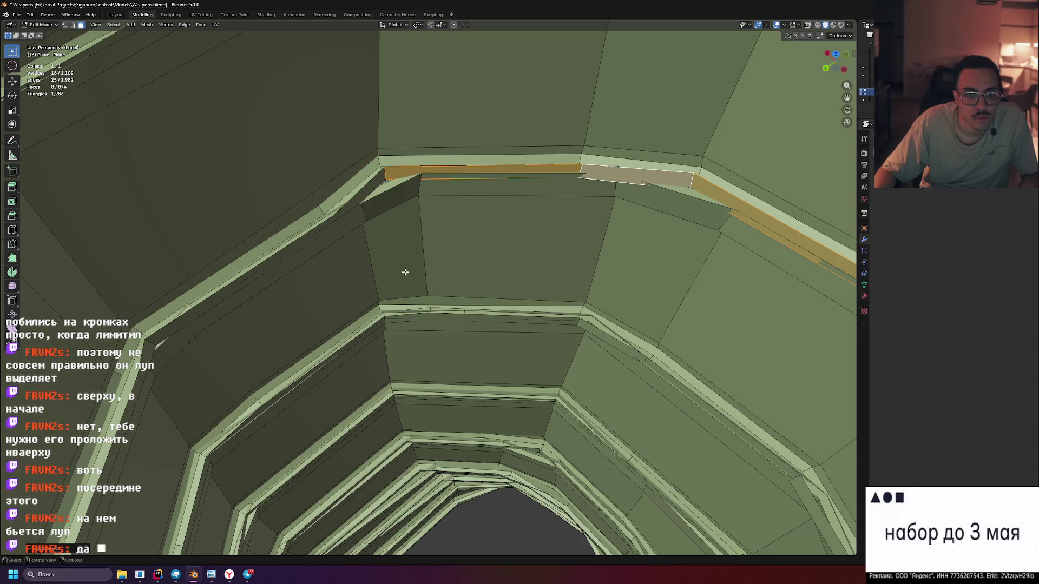
{"action": "scroll", "scroll_direction": "down", "scroll_amount": 3}
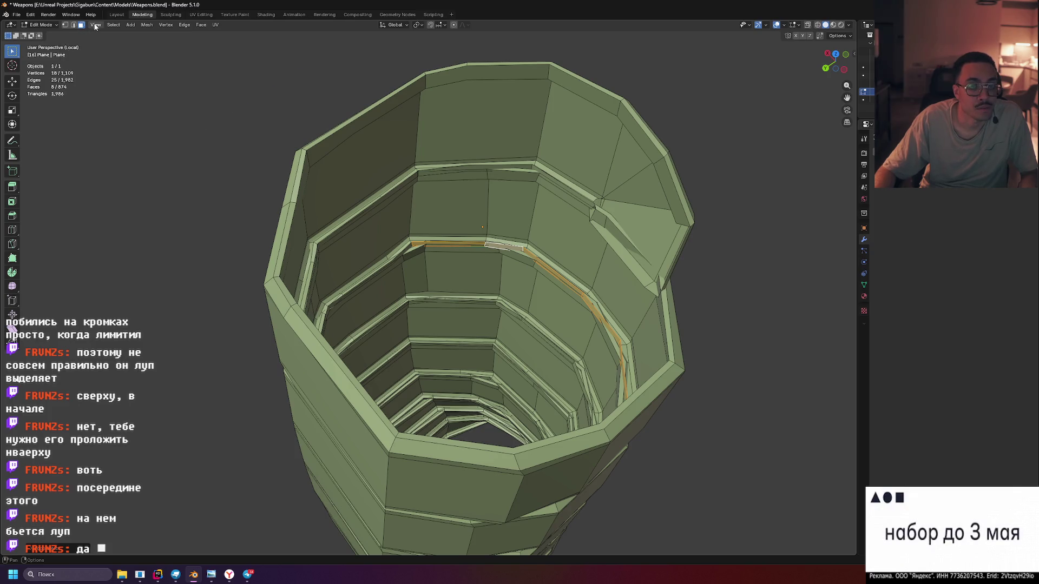
In edge select mode, select the upper rim edge loops and the inner rim strip
{"action": "left_click", "coordinate": [72, 25]}
{"action": "left_click", "coordinate": [634, 138]}
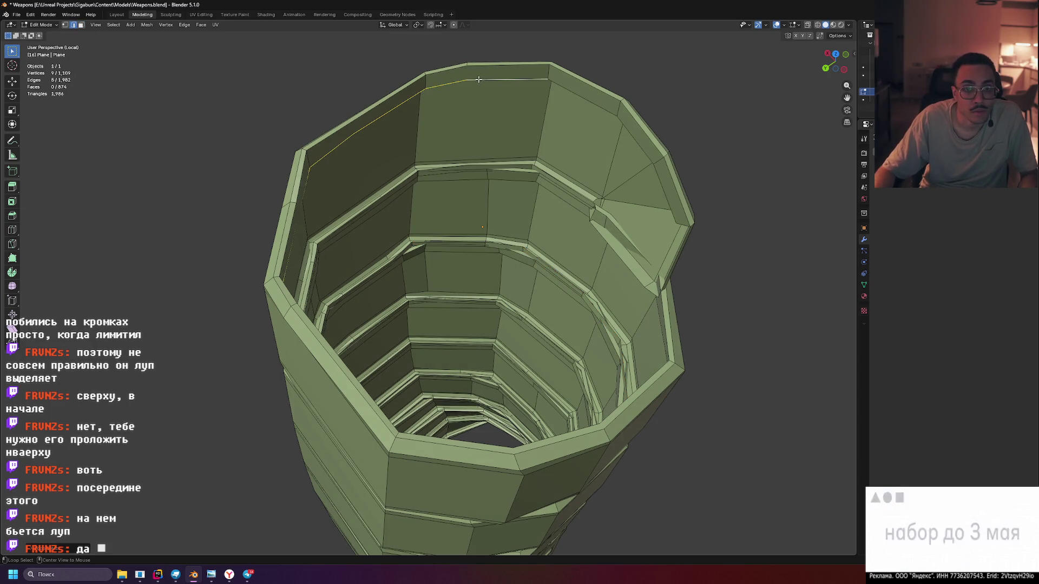
{"action": "left_click_drag", "start_coordinate": [447, 112], "coordinate": [357, 129]}
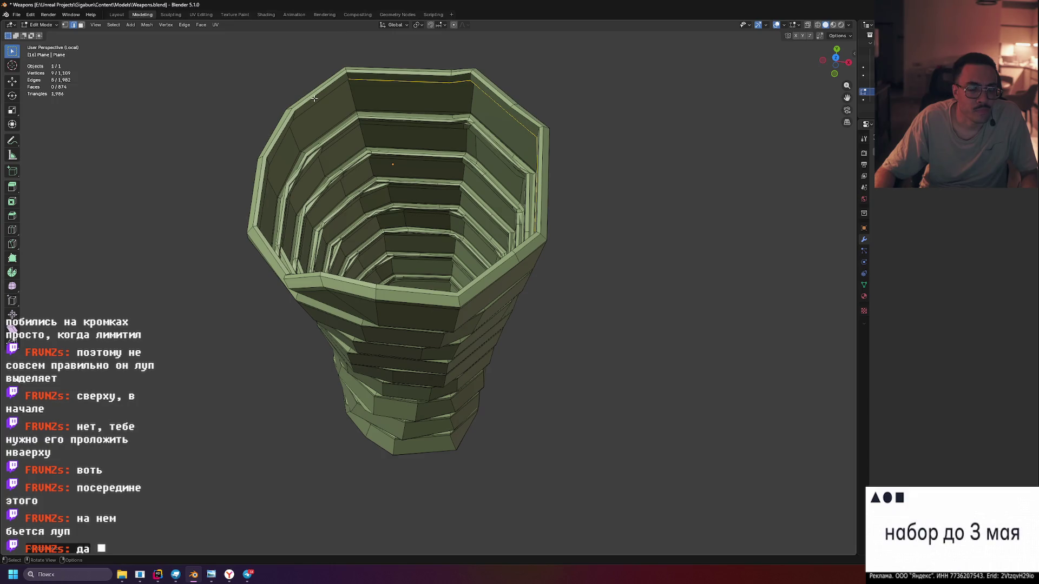
{"action": "left_click", "coordinate": [325, 100]}
{"action": "left_click_drag", "start_coordinate": [325, 101], "coordinate": [405, 159]}
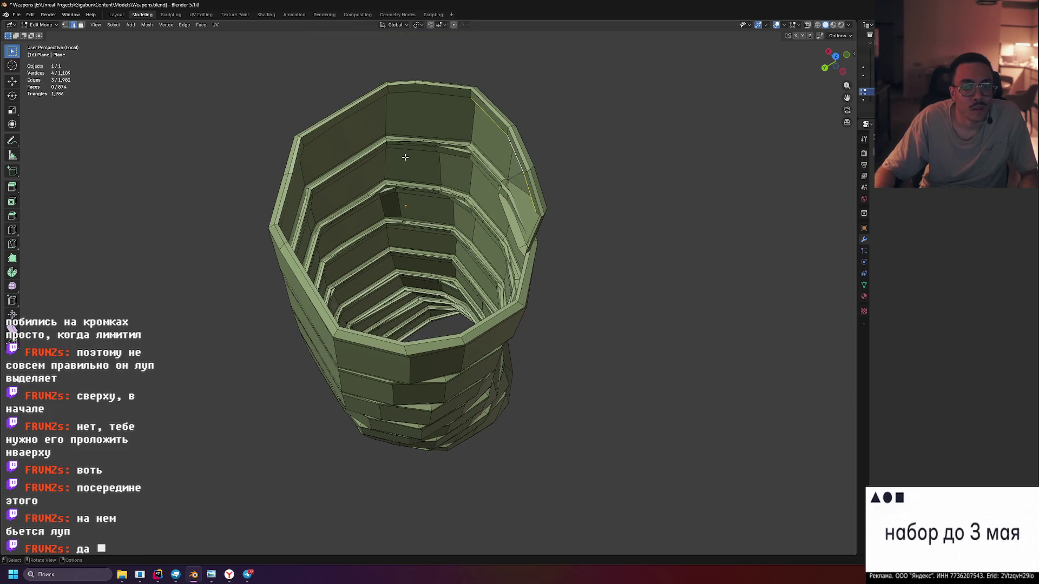
{"action": "left_click", "coordinate": [514, 158]}
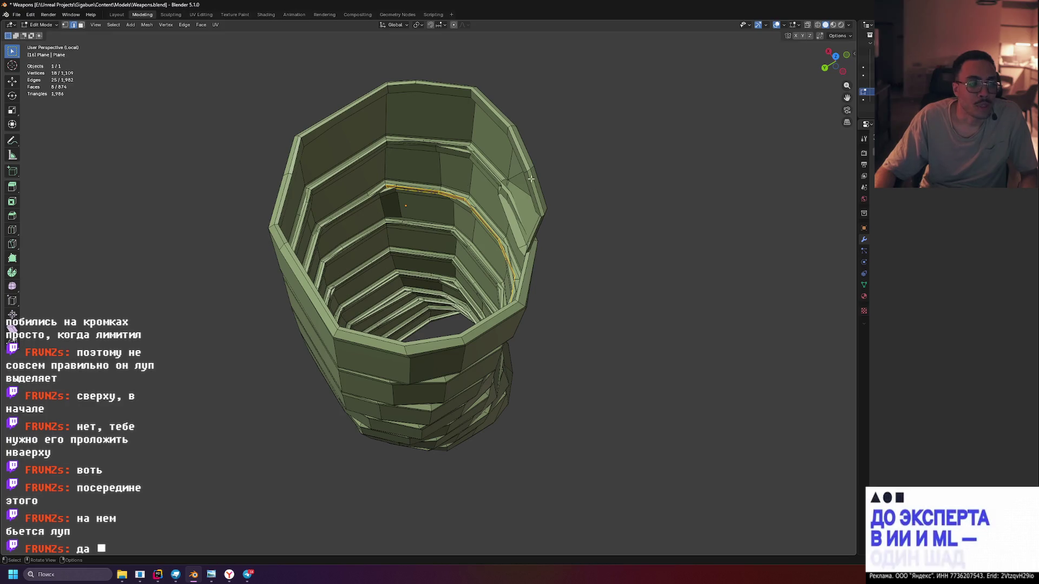
Orbit around the tube's open top and clear the edge selection
{"action": "scroll", "scroll_direction": "up", "scroll_amount": 3}
{"action": "left_click_drag", "start_coordinate": [383, 146], "coordinate": [476, 169]}
{"action": "scroll", "scroll_direction": "up", "scroll_amount": 3}
{"action": "left_click_drag", "start_coordinate": [399, 141], "coordinate": [503, 237]}
{"action": "left_click_drag", "start_coordinate": [507, 237], "coordinate": [448, 232]}
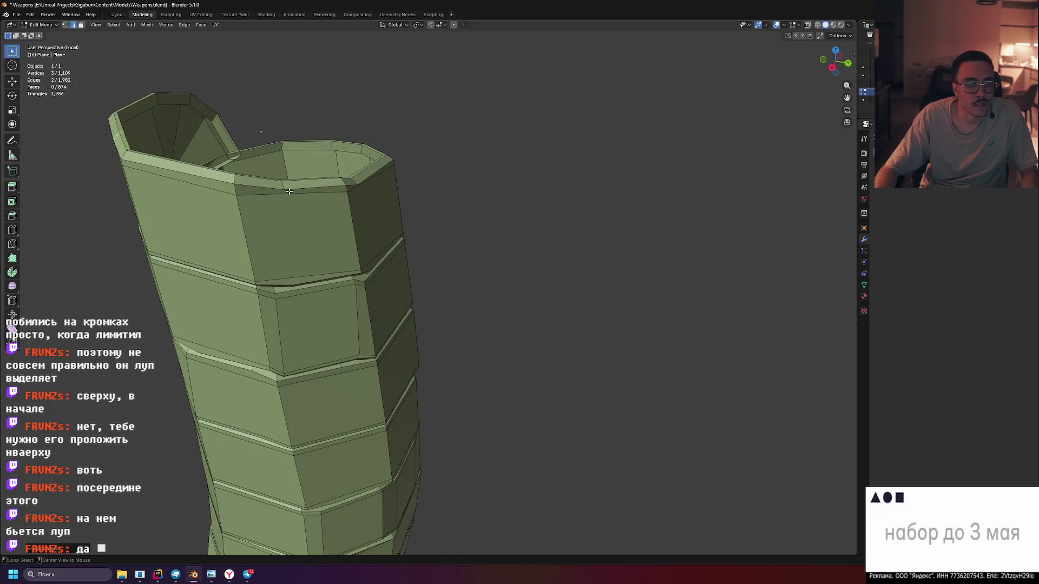
{"action": "scroll", "scroll_direction": "down", "scroll_amount": 3}
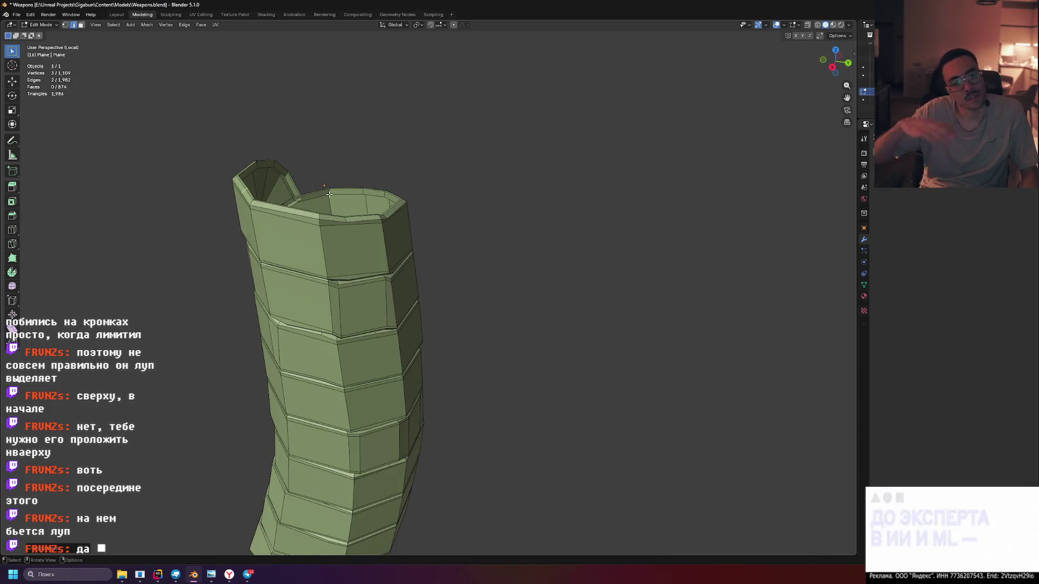
{"action": "left_click_drag", "start_coordinate": [406, 253], "coordinate": [544, 172]}
{"action": "left_click", "coordinate": [607, 173]}
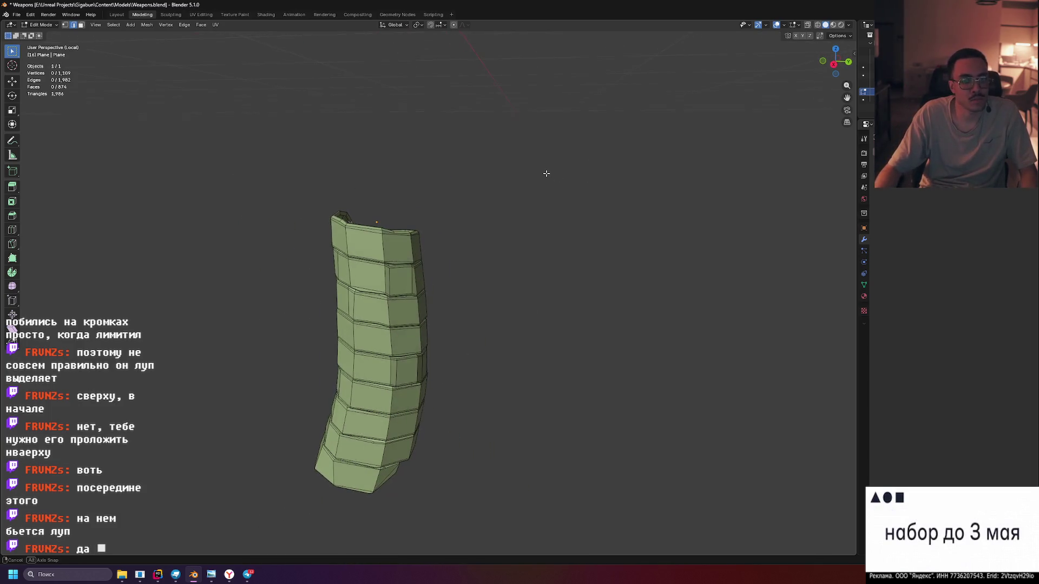
Select a single edge at the corner of the top rim
{"action": "scroll", "scroll_direction": "up", "scroll_amount": 3}
{"action": "scroll", "scroll_direction": "up", "scroll_amount": 3}
{"action": "scroll", "scroll_direction": "down", "scroll_amount": 3}
{"action": "left_click_drag", "start_coordinate": [422, 229], "coordinate": [422, 228]}
{"action": "left_click_drag", "start_coordinate": [378, 197], "coordinate": [394, 199]}
{"action": "scroll", "scroll_direction": "up", "scroll_amount": 3}
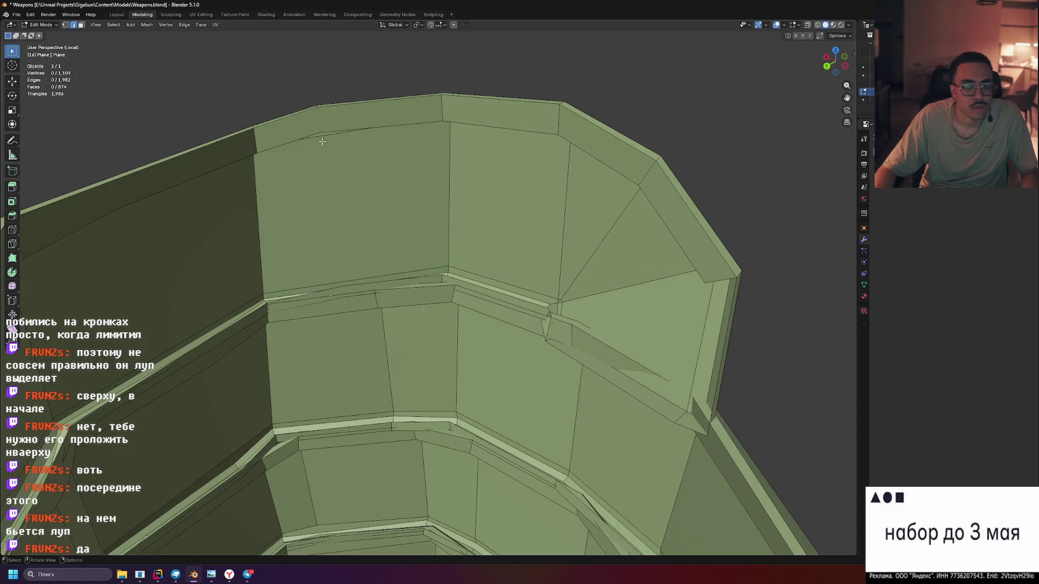
{"action": "scroll", "scroll_direction": "down", "scroll_amount": 3}
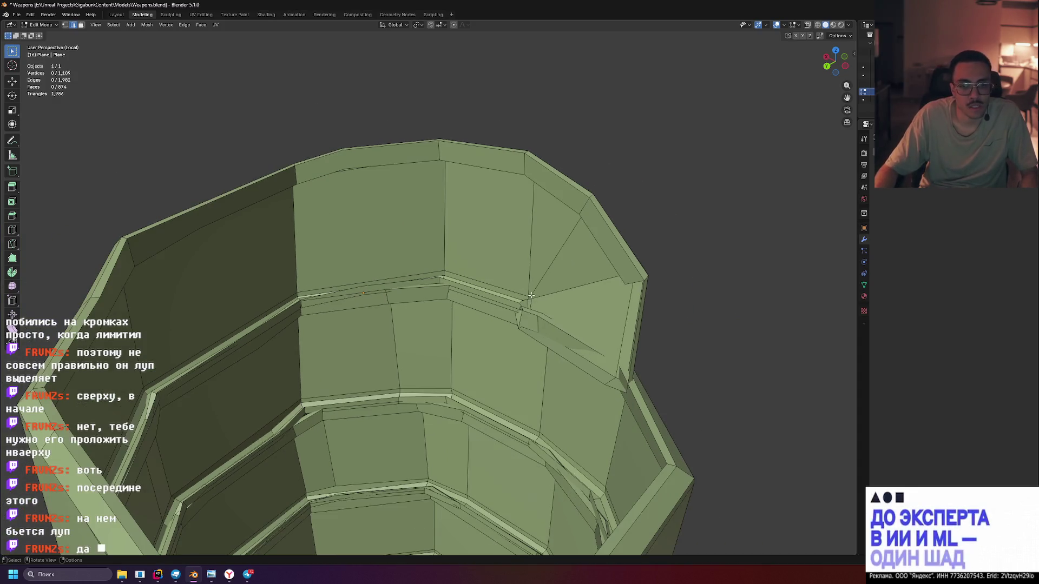
{"action": "left_click", "coordinate": [595, 233]}
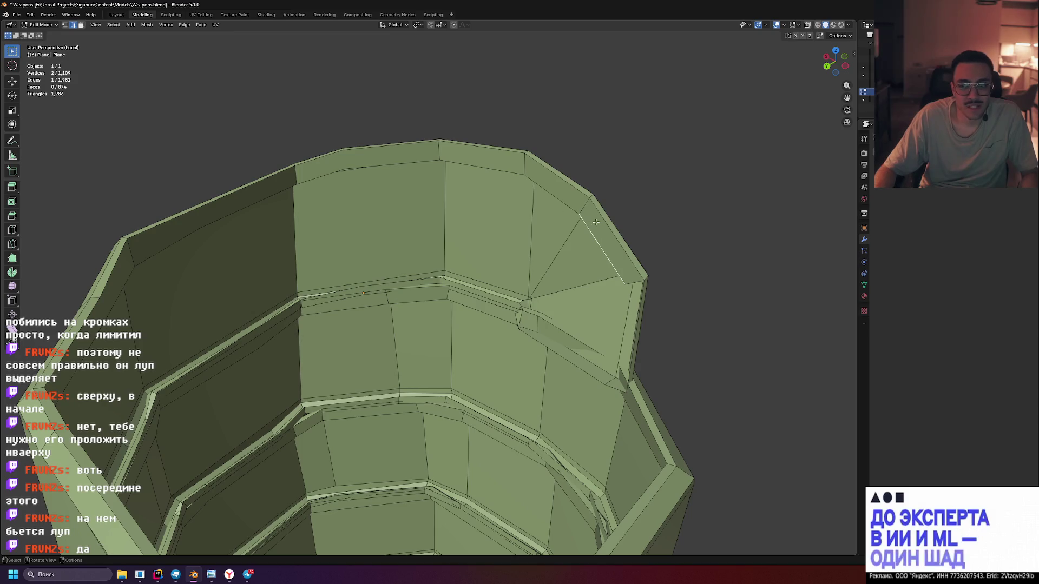
In face select mode, select a narrow rim bevel face and extend along the top rim
{"action": "left_click", "coordinate": [81, 25]}
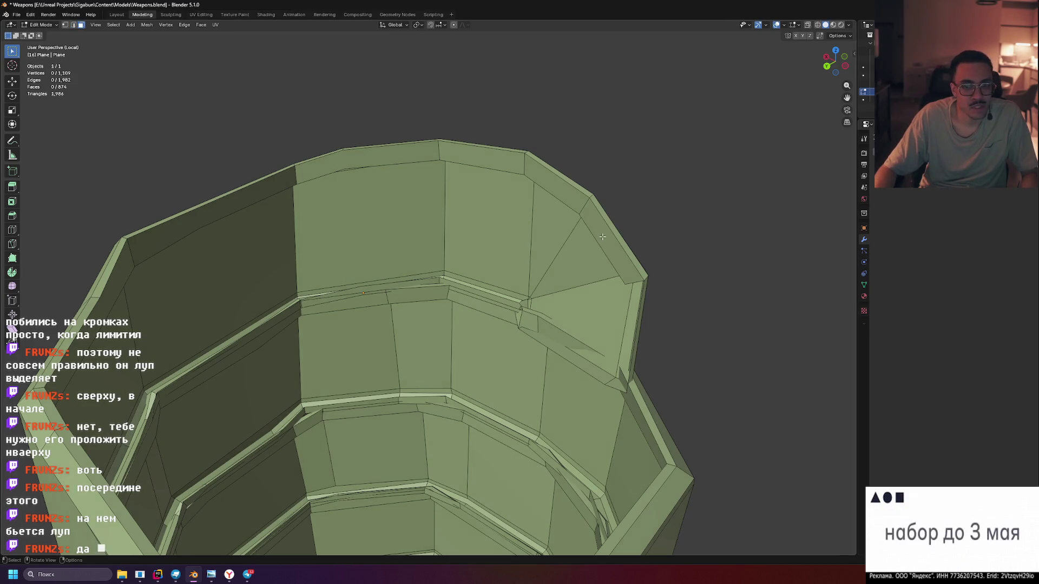
{"action": "left_click", "coordinate": [590, 219]}
{"action": "left_click", "coordinate": [217, 186]}
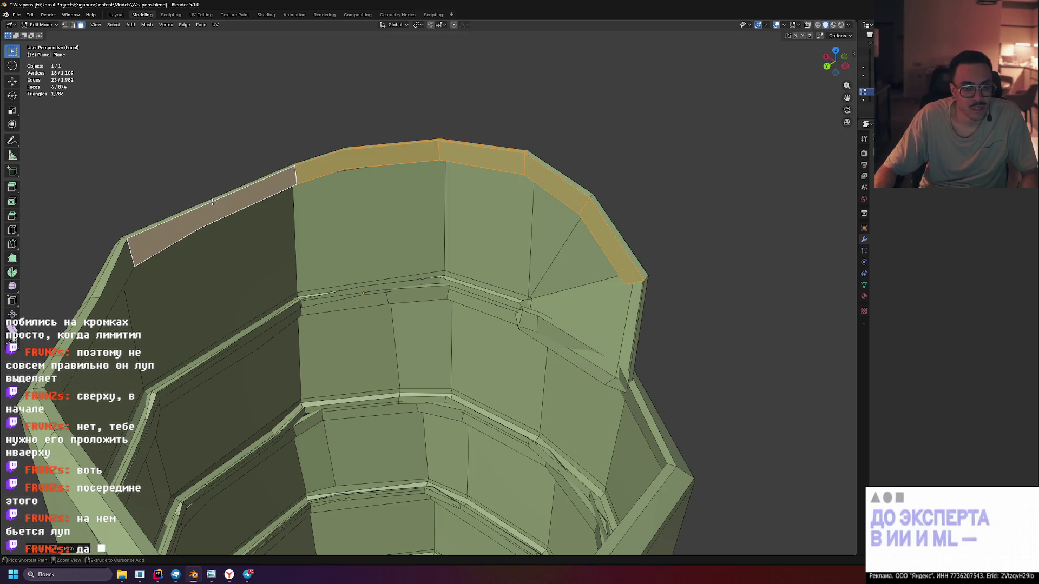
{"action": "left_click_drag", "start_coordinate": [217, 186], "coordinate": [575, 178]}
{"action": "left_click", "coordinate": [575, 177]}
Restart from a rim bevel face and add the top-left and upper rim faces
{"action": "left_click", "coordinate": [573, 173]}
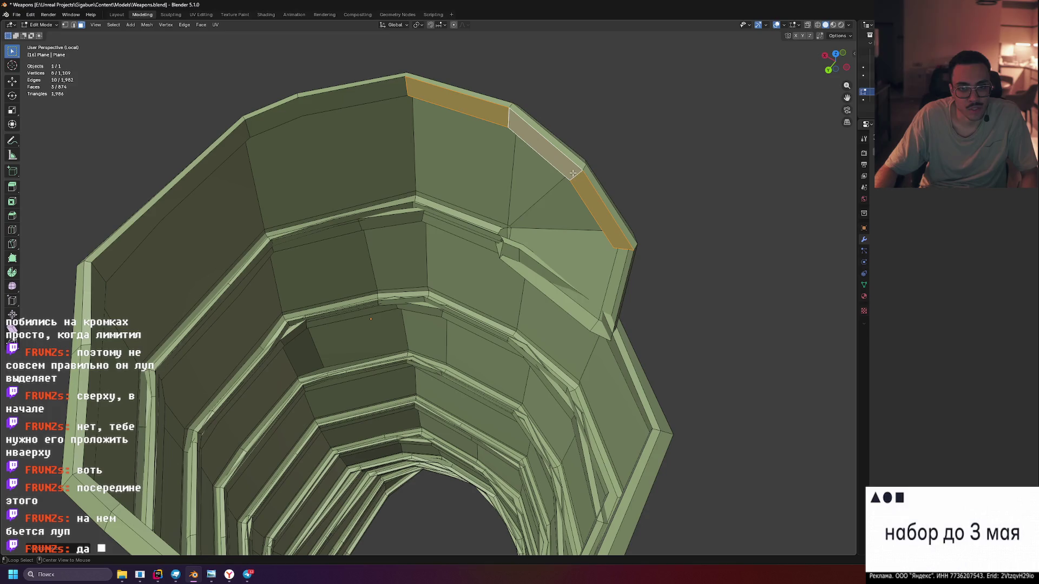
{"action": "left_click", "coordinate": [251, 130]}
{"action": "key", "text": "ctrl+z"}
{"action": "left_click", "coordinate": [251, 129]}
{"action": "key", "text": "ctrl+z"}
{"action": "left_click", "coordinate": [252, 125]}
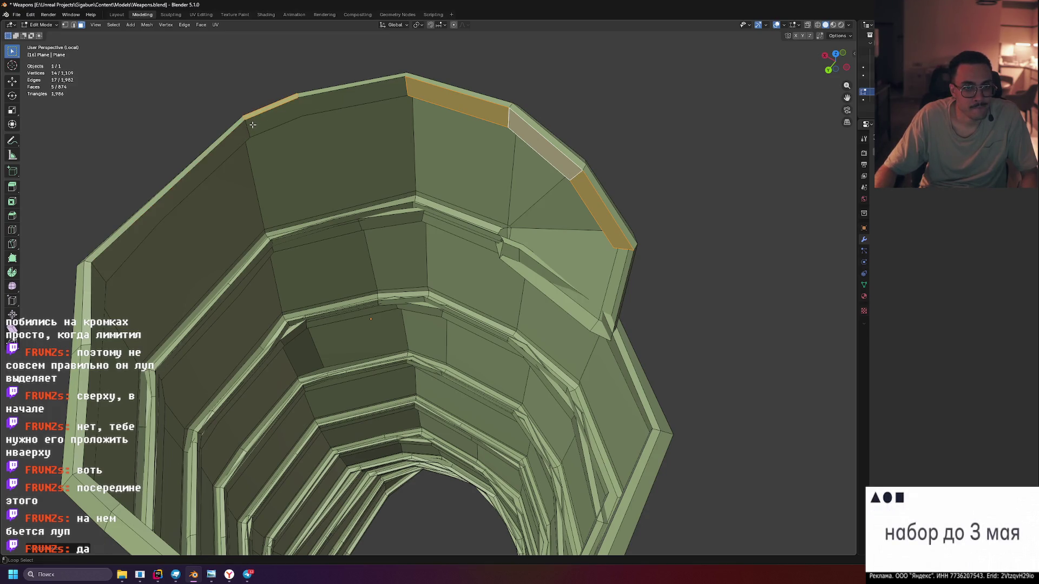
{"action": "left_click", "coordinate": [248, 128]}
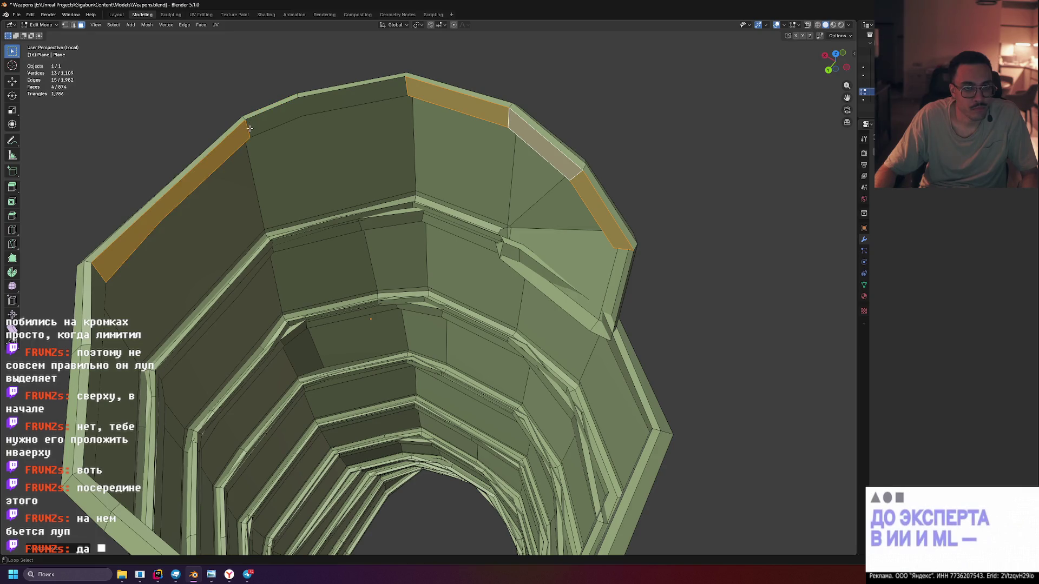
{"action": "left_click", "coordinate": [267, 124]}
{"action": "left_click_drag", "start_coordinate": [331, 142], "coordinate": [275, 139]}
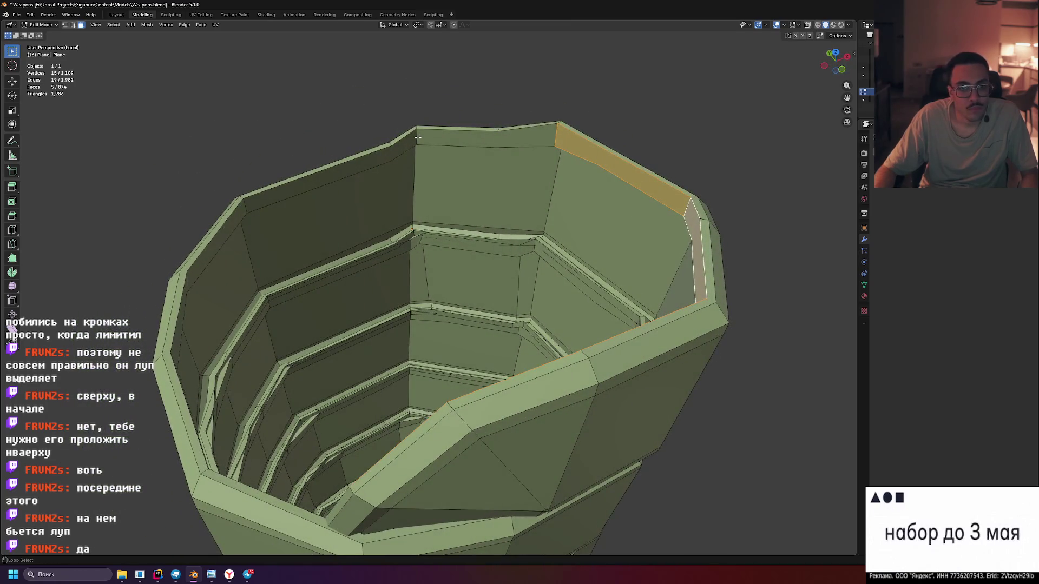
{"action": "left_click", "coordinate": [435, 138]}
{"action": "left_click", "coordinate": [359, 167]}
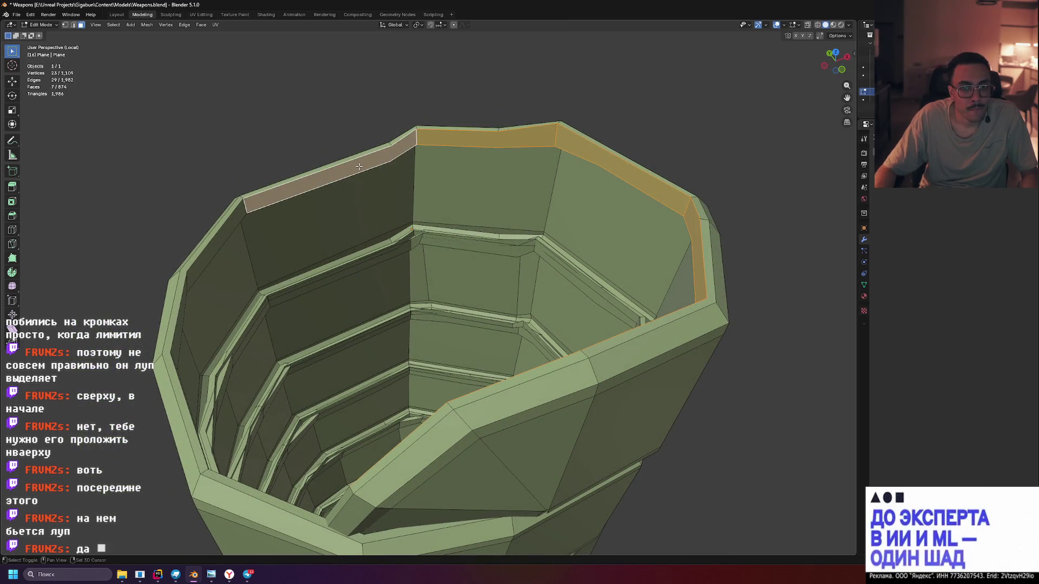
Loop-select the whole top rim bevel ring and switch to material preview shading
{"action": "left_click_drag", "start_coordinate": [387, 161], "coordinate": [491, 180]}
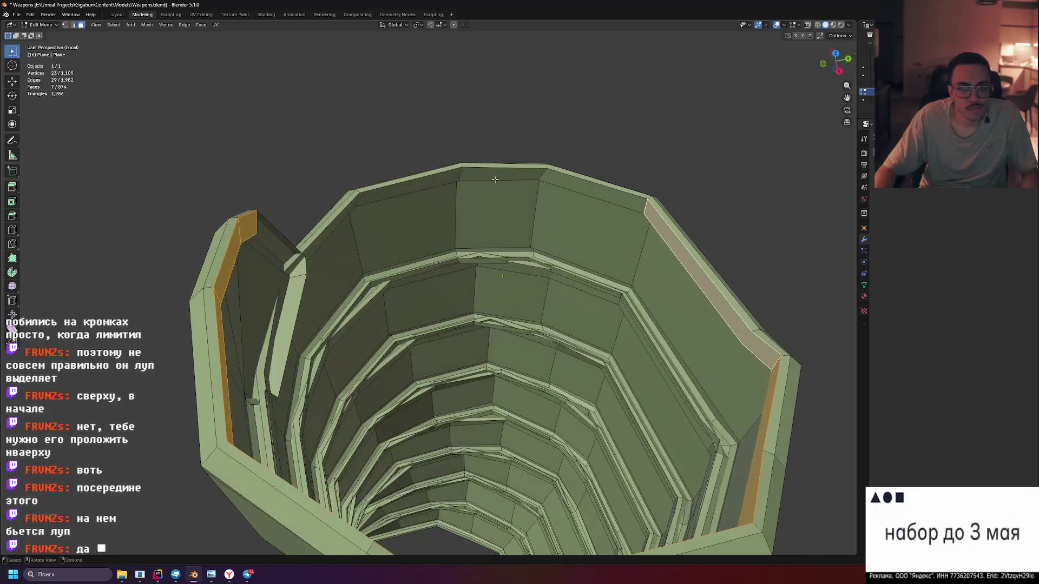
{"action": "left_click", "coordinate": [543, 174]}
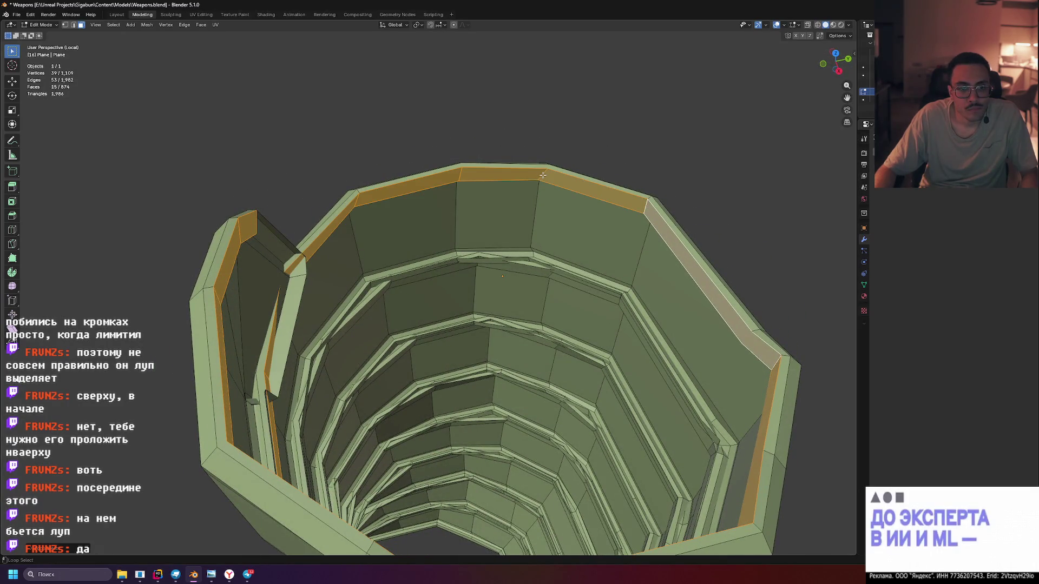
{"action": "left_click_drag", "start_coordinate": [543, 175], "coordinate": [311, 218]}
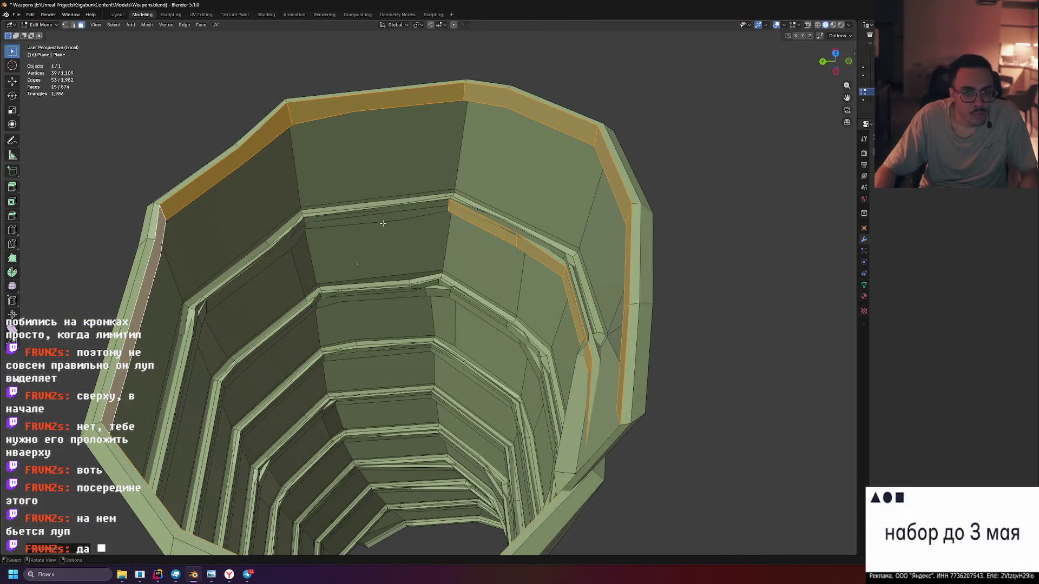
{"action": "scroll", "scroll_direction": "up", "scroll_amount": 3}
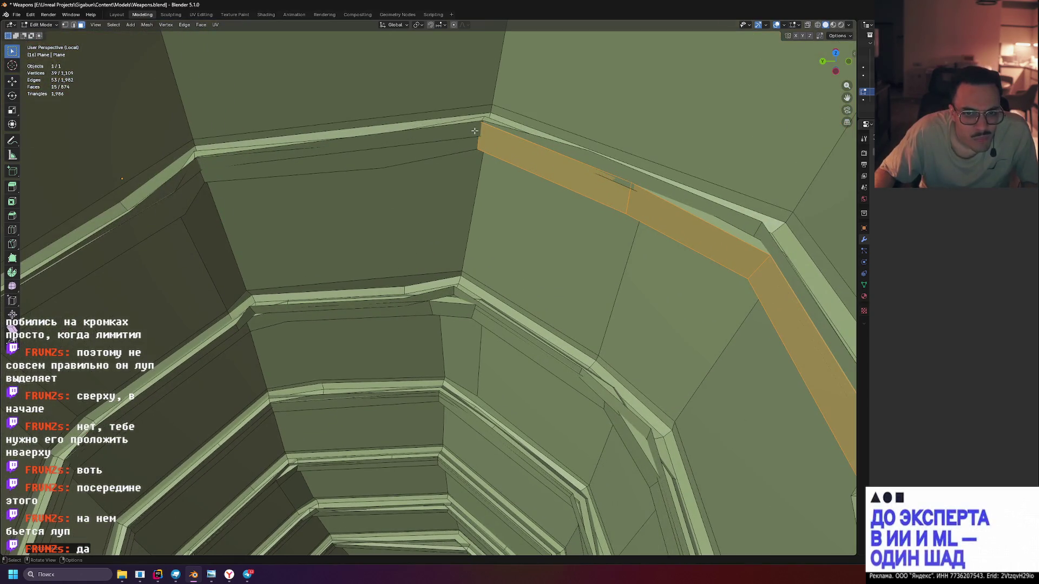
{"action": "scroll", "scroll_direction": "up", "scroll_amount": 3}
{"action": "left_click_drag", "start_coordinate": [476, 121], "coordinate": [487, 95]}
{"action": "left_click", "coordinate": [832, 26]}
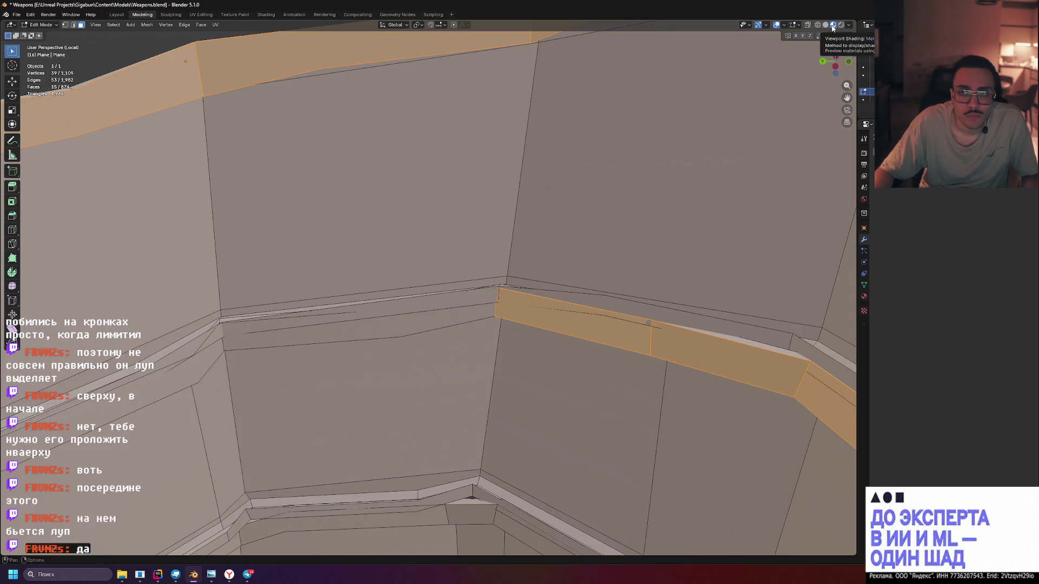
Return to Solid shading, then switch the viewport to see-through Wireframe shading
{"action": "left_click", "coordinate": [825, 25]}
{"action": "left_click_drag", "start_coordinate": [682, 138], "coordinate": [481, 220]}
{"action": "left_click", "coordinate": [817, 25]}
Try the inner ledge face loops, ending with only the inner ledge strip loop selected
{"action": "left_click_drag", "start_coordinate": [383, 260], "coordinate": [395, 264]}
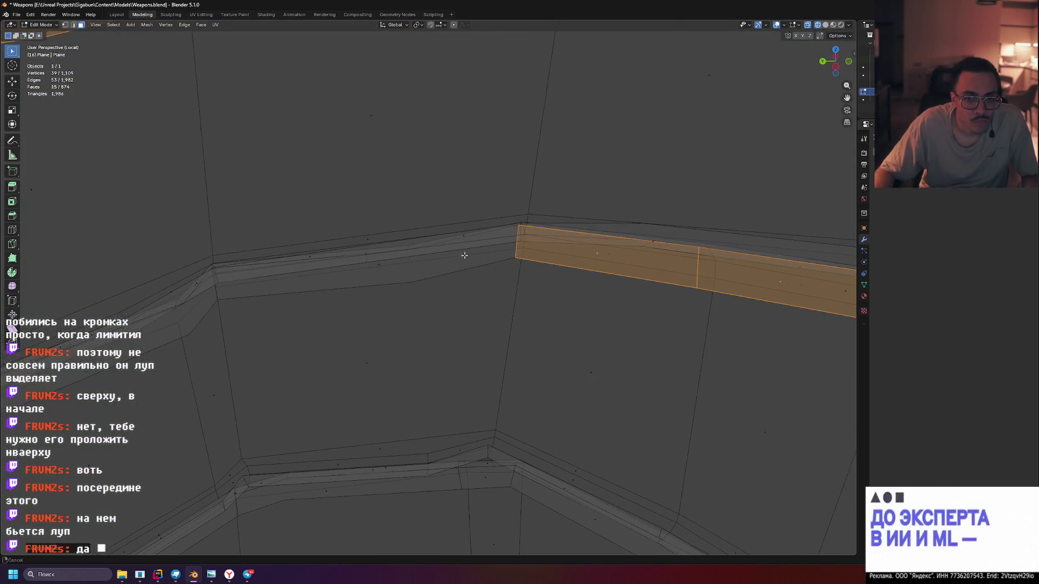
{"action": "left_click", "coordinate": [378, 267]}
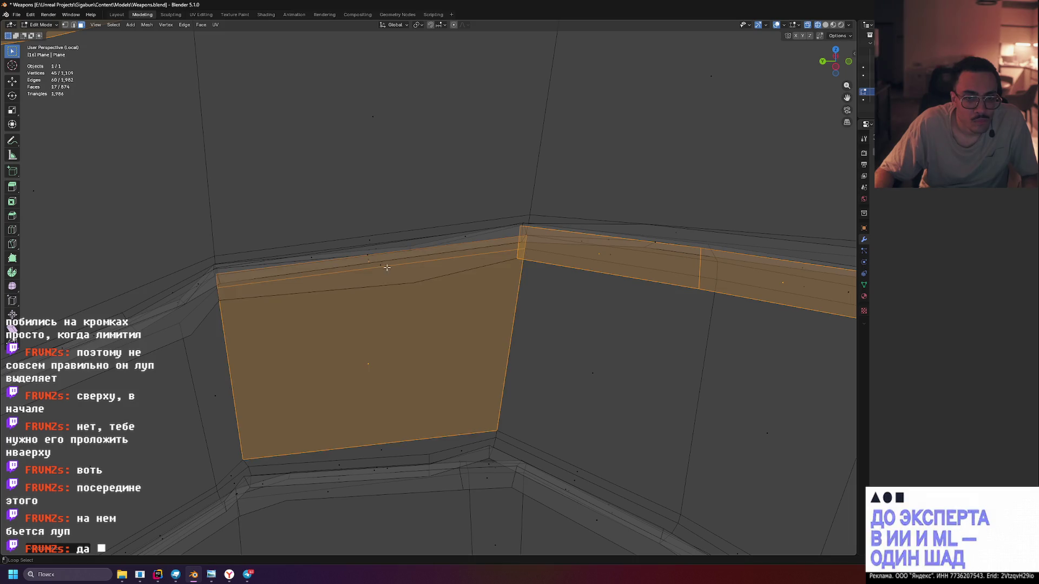
{"action": "left_click", "coordinate": [375, 274]}
{"action": "left_click", "coordinate": [370, 259]}
{"action": "left_click", "coordinate": [370, 259]}
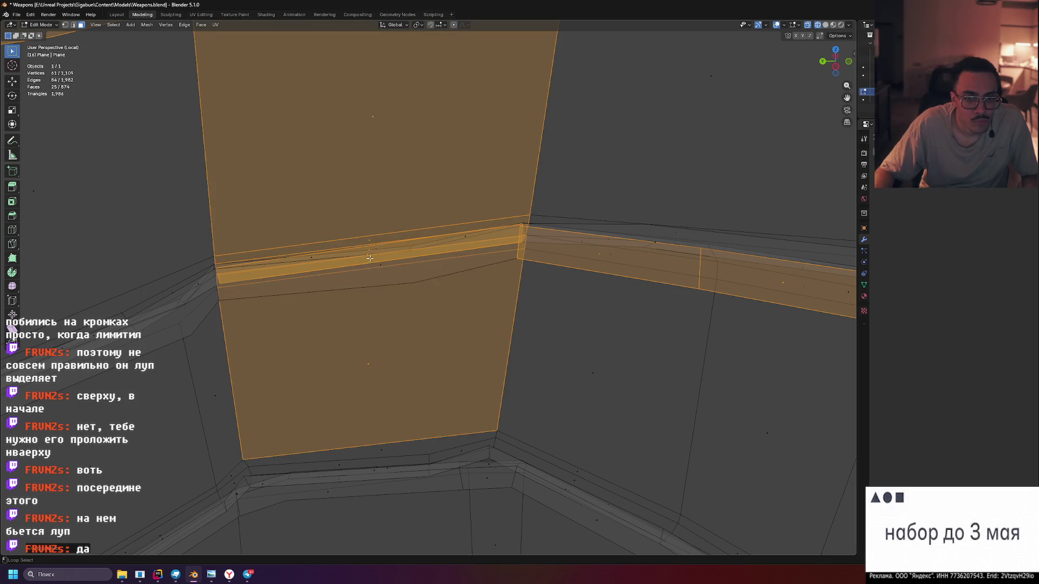
{"action": "left_click", "coordinate": [368, 263]}
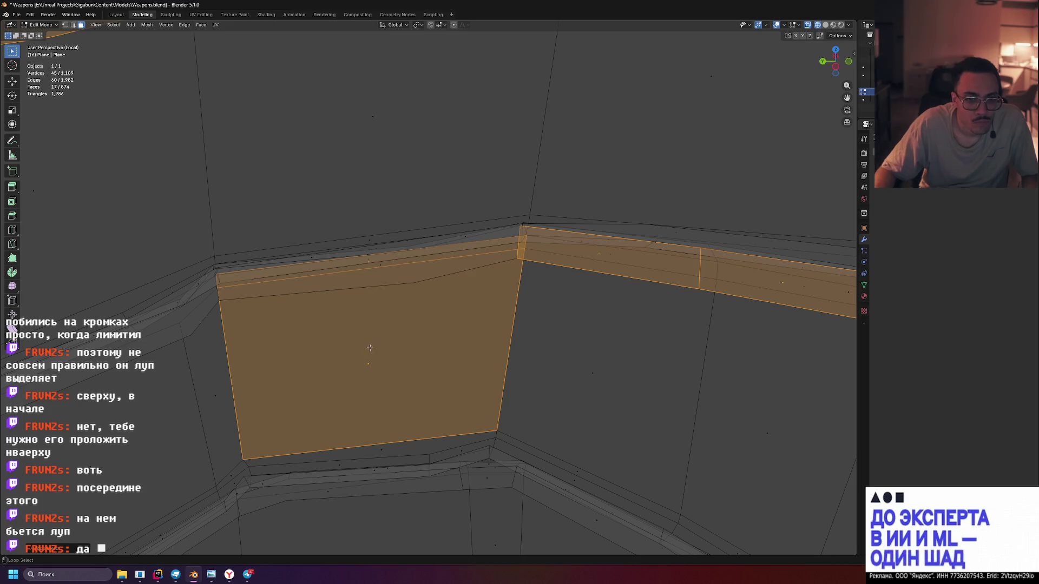
{"action": "left_click", "coordinate": [373, 263]}
{"action": "left_click", "coordinate": [370, 264]}
{"action": "left_click", "coordinate": [367, 268]}
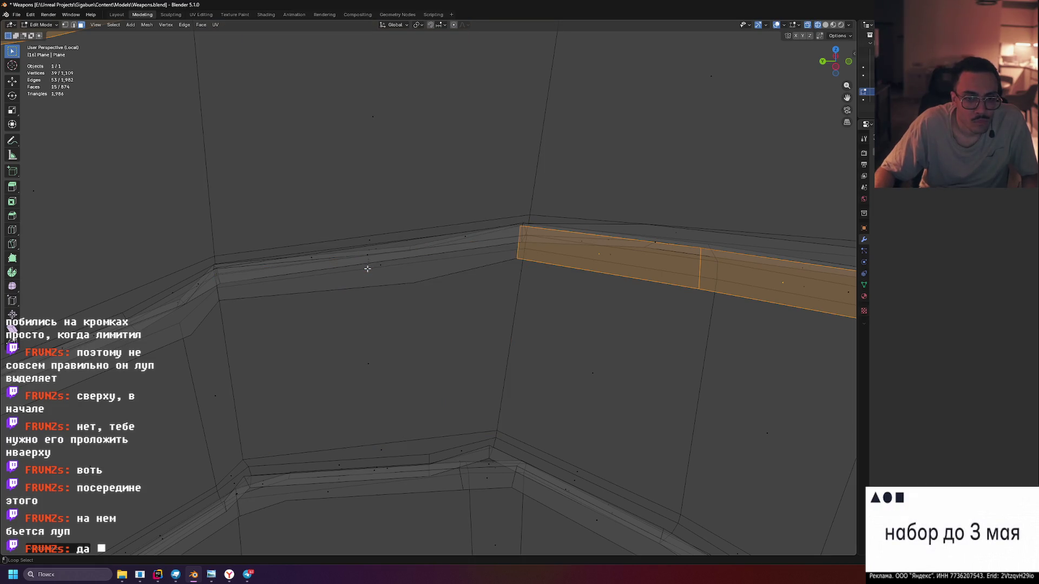
{"action": "left_click", "coordinate": [385, 264]}
Add the neighbouring inner ledge strip face loop to the selection
{"action": "left_click_drag", "start_coordinate": [385, 264], "coordinate": [505, 336]}
{"action": "scroll", "scroll_direction": "down", "scroll_amount": 3}
{"action": "scroll", "scroll_direction": "down", "scroll_amount": 3}
{"action": "scroll", "scroll_direction": "up", "scroll_amount": 3}
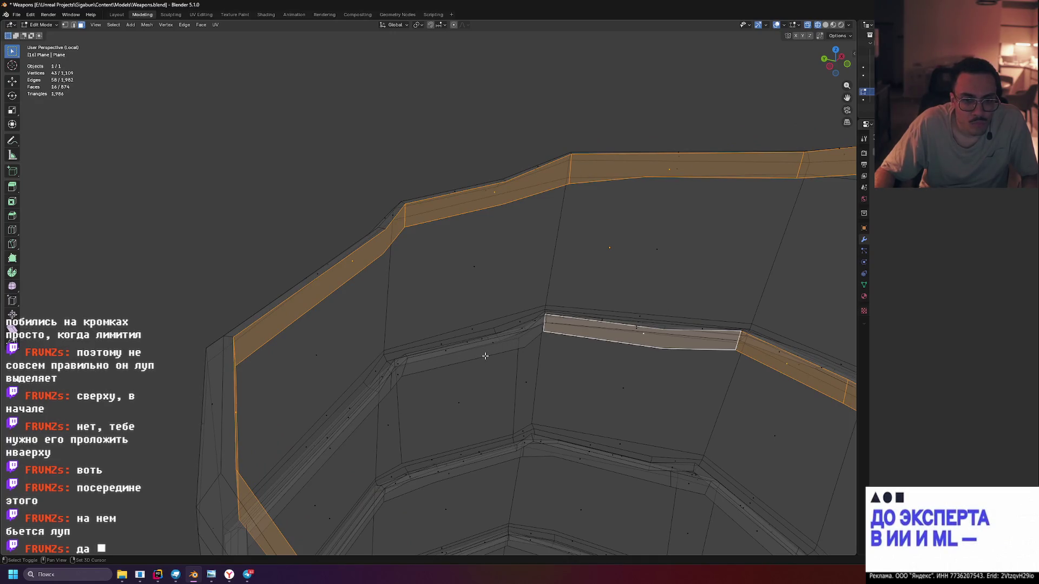
{"action": "left_click", "coordinate": [488, 349]}
Deselect all faces and view the whole wireframe grip tube
{"action": "scroll", "scroll_direction": "down", "scroll_amount": 3}
{"action": "left_click_drag", "start_coordinate": [530, 367], "coordinate": [536, 360]}
{"action": "scroll", "scroll_direction": "up", "scroll_amount": 3}
{"action": "left_click_drag", "start_coordinate": [514, 324], "coordinate": [471, 348]}
{"action": "scroll", "scroll_direction": "down", "scroll_amount": 3}
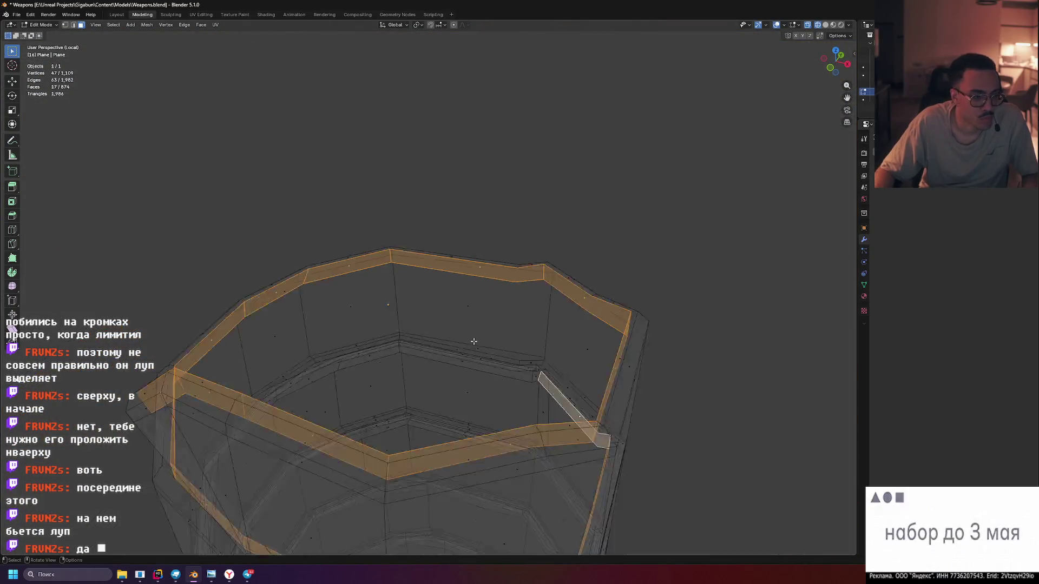
{"action": "left_click", "coordinate": [550, 293]}
{"action": "left_click_drag", "start_coordinate": [550, 293], "coordinate": [649, 225]}
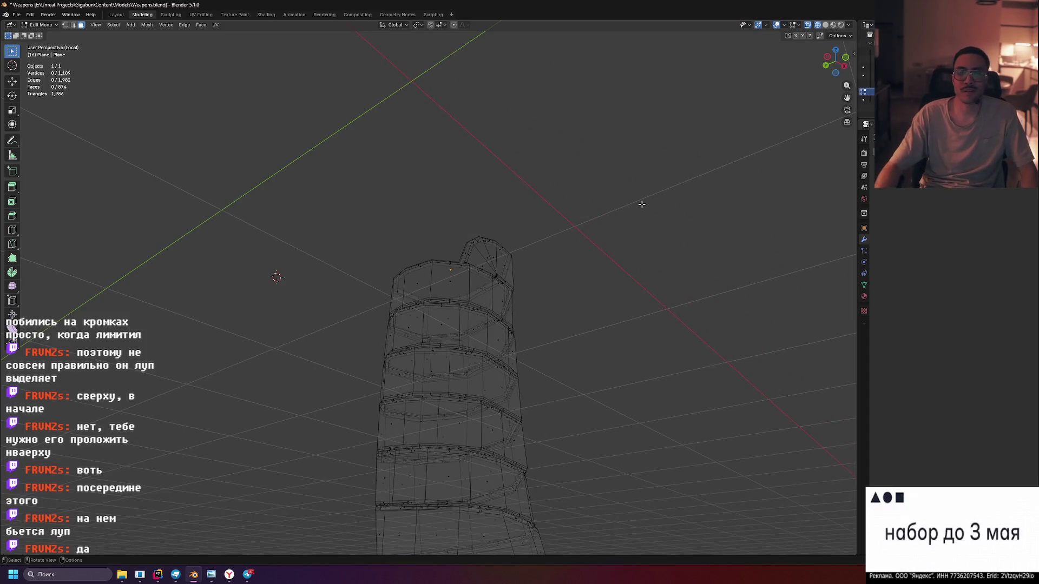
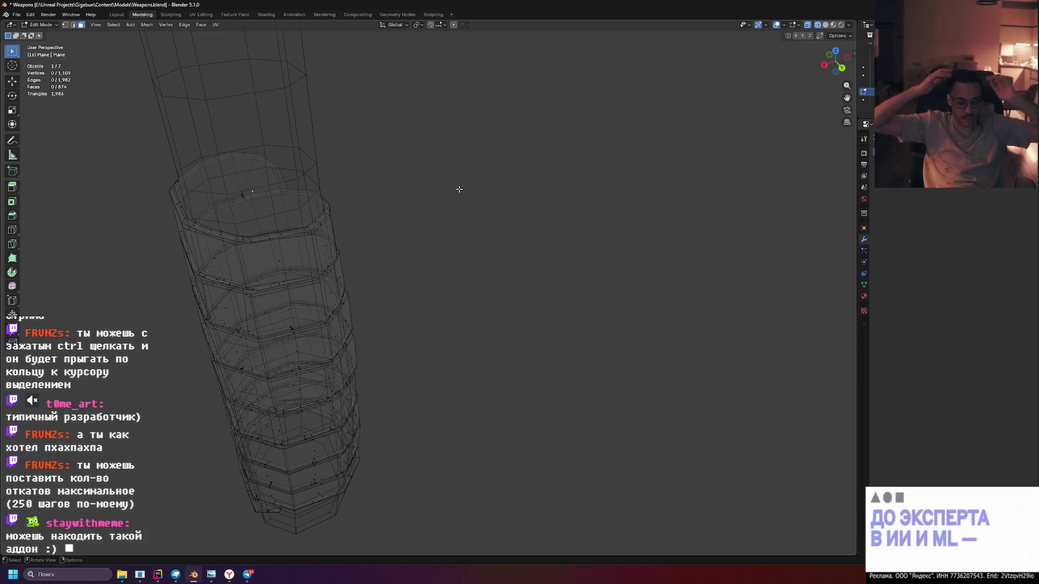
Save Weapons.blend, then orbit around the grip mesh to inspect its wireframe
{"action": "key", "text": "ctrl+s"}
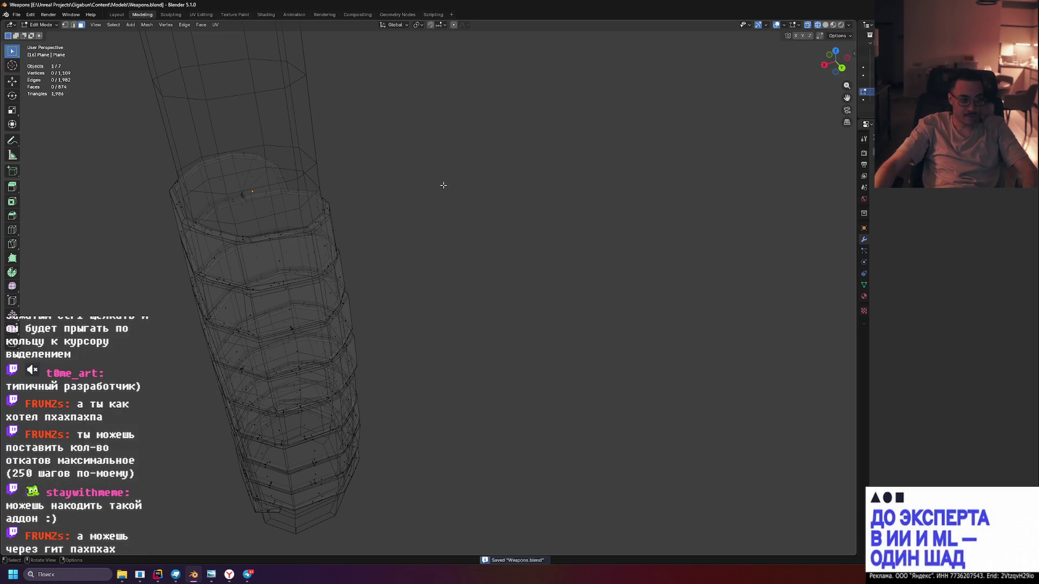
{"action": "left_click_drag", "start_coordinate": [549, 227], "coordinate": [496, 216]}
{"action": "left_click_drag", "start_coordinate": [660, 253], "coordinate": [492, 211]}
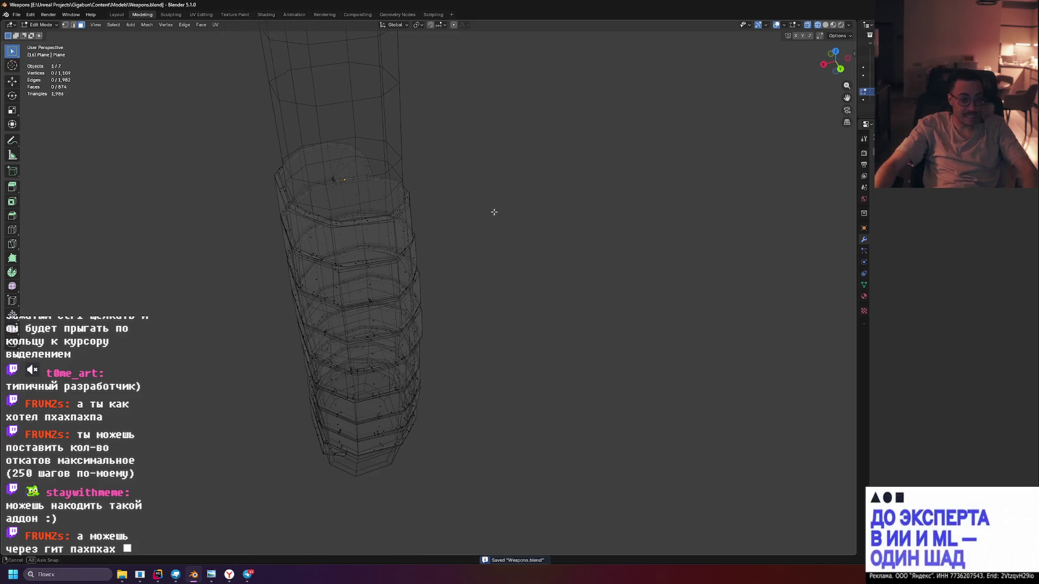
{"action": "key", "text": "a"}
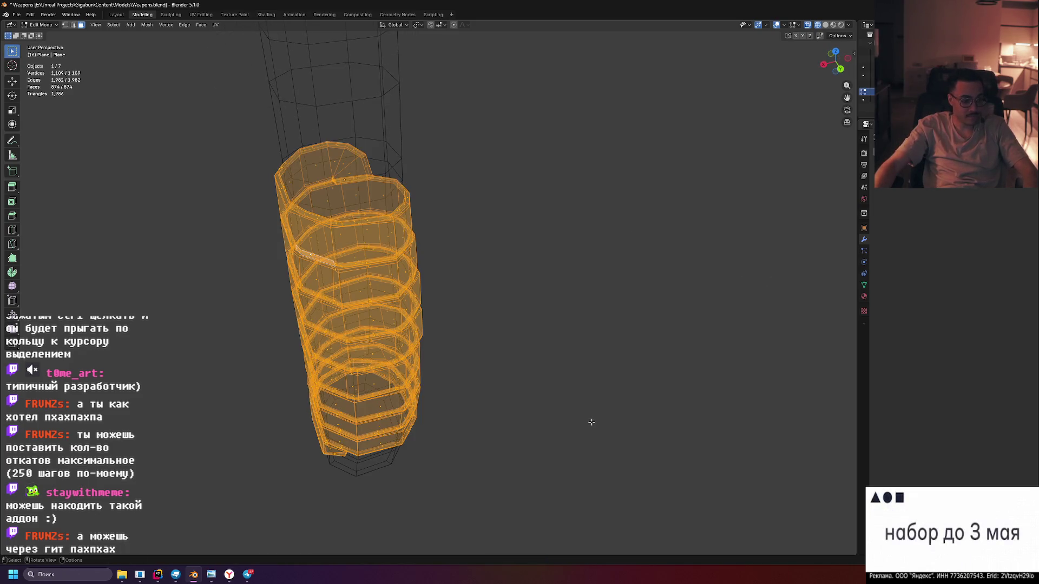
{"action": "key", "text": "alt+a"}
{"action": "left_click_drag", "start_coordinate": [592, 406], "coordinate": [632, 394]}
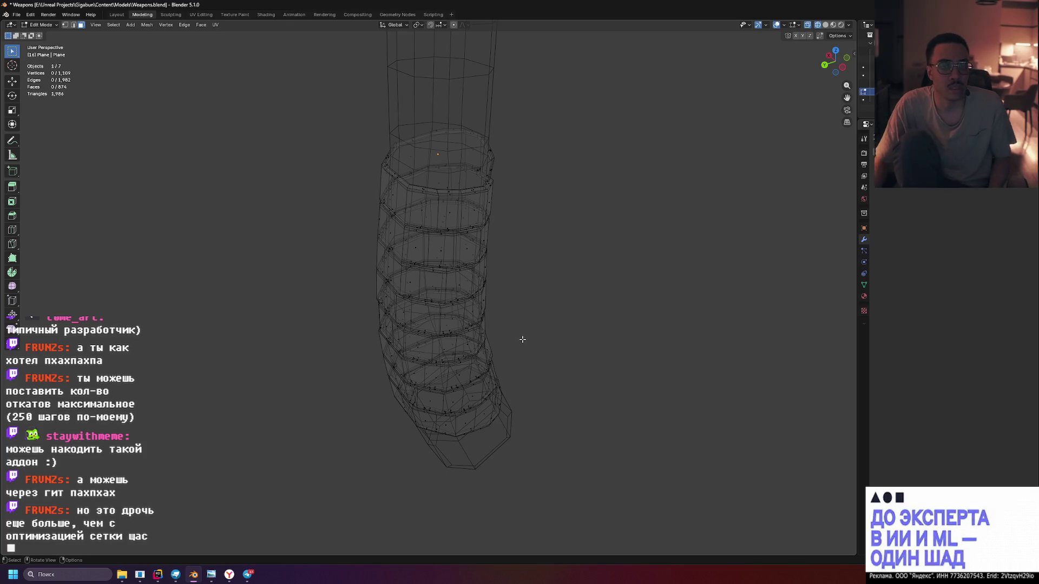
Select a face on the grip's top ring and move it
{"action": "left_click_drag", "start_coordinate": [566, 206], "coordinate": [533, 160]}
{"action": "scroll", "scroll_direction": "up", "scroll_amount": 3}
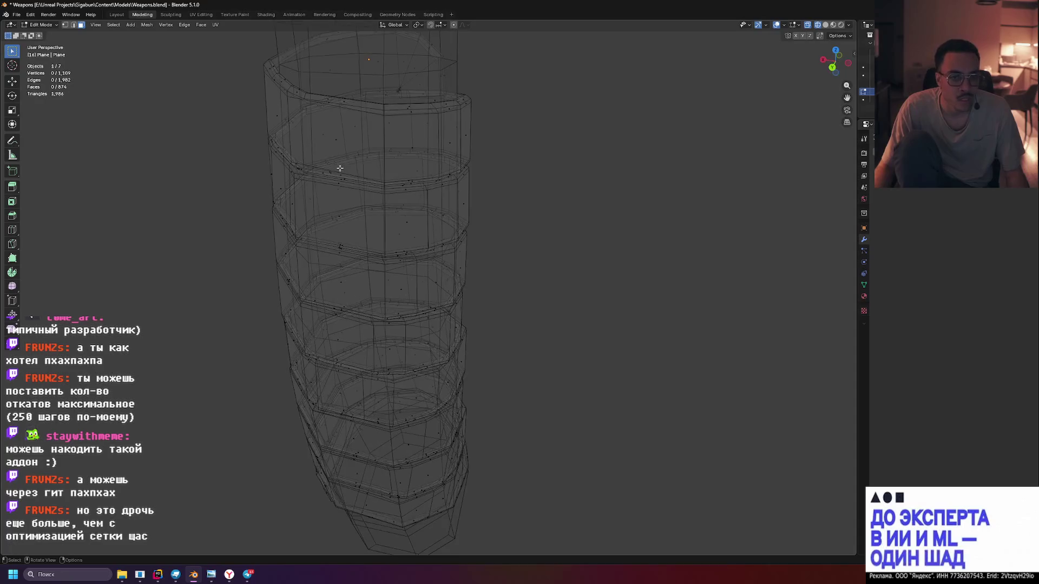
{"action": "left_click_drag", "start_coordinate": [337, 112], "coordinate": [359, 111]}
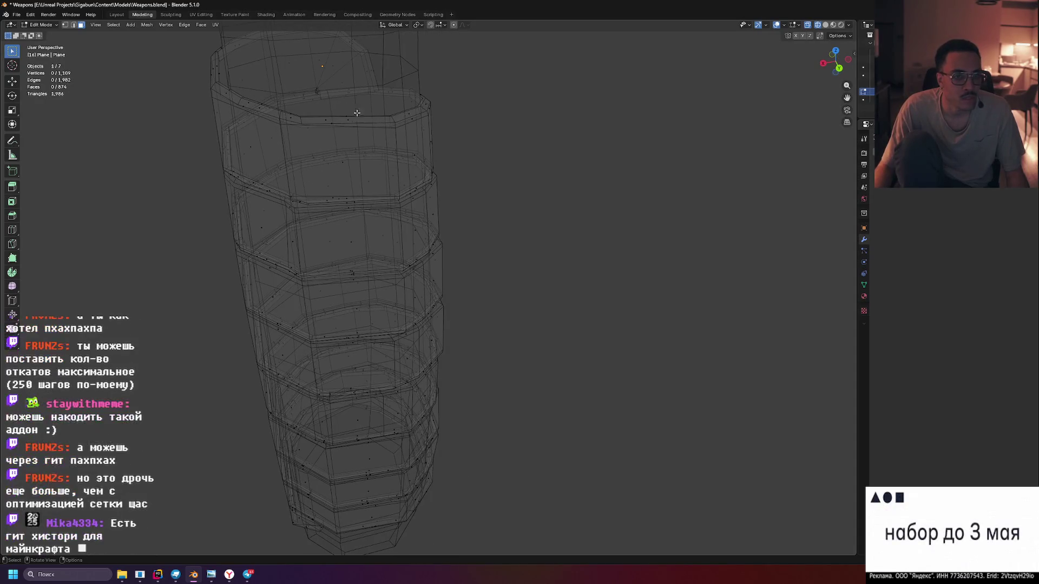
{"action": "left_click_drag", "start_coordinate": [297, 112], "coordinate": [320, 152]}
{"action": "key", "text": "g"}
{"action": "left_click", "coordinate": [307, 155]}
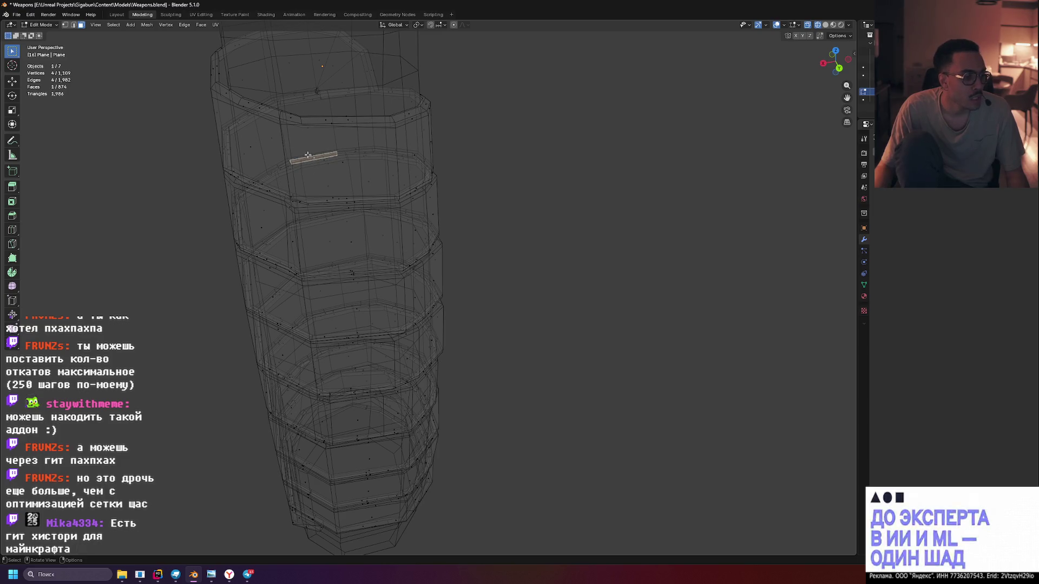
{"action": "key", "text": "ctrl+z"}
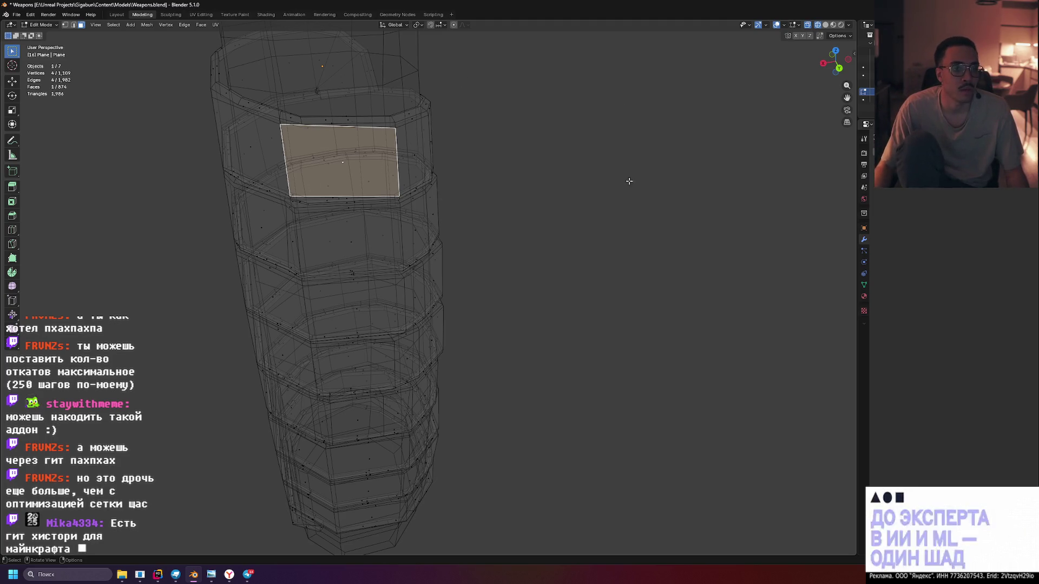
{"action": "left_click_drag", "start_coordinate": [389, 161], "coordinate": [310, 163]}
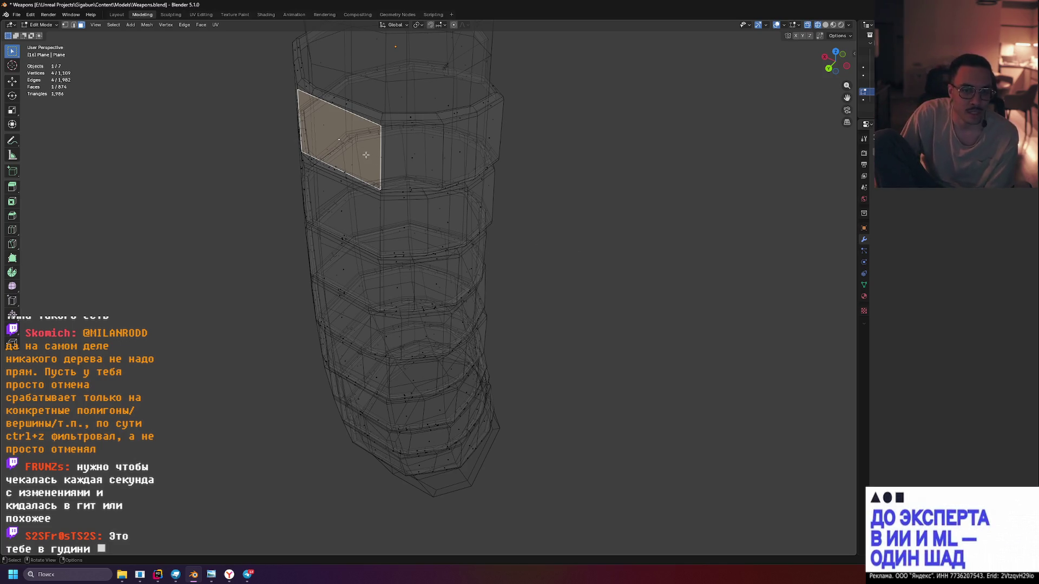
{"action": "left_click", "coordinate": [409, 157]}
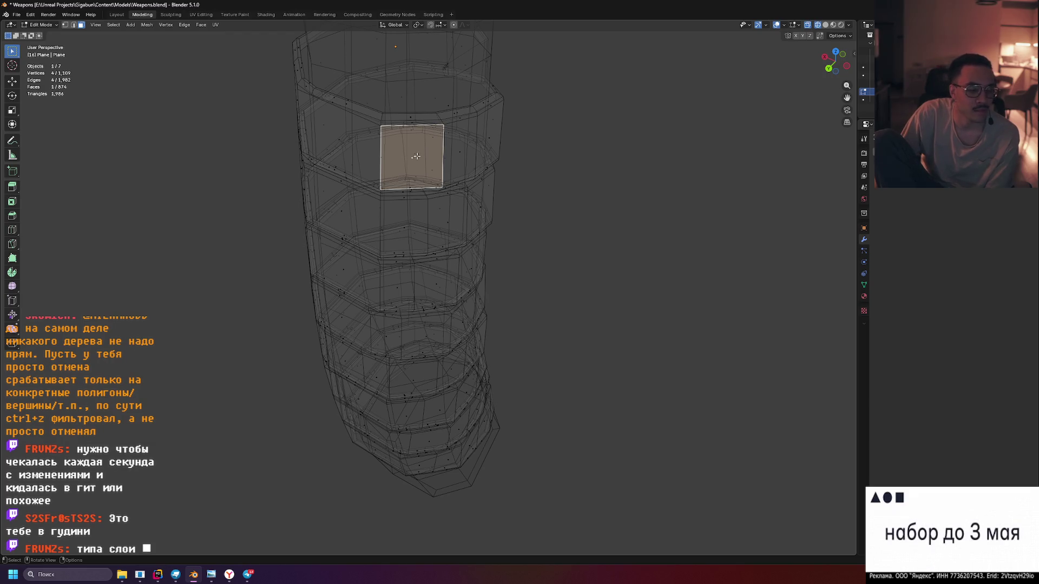
{"action": "left_click", "coordinate": [459, 154]}
{"action": "left_click", "coordinate": [489, 140]}
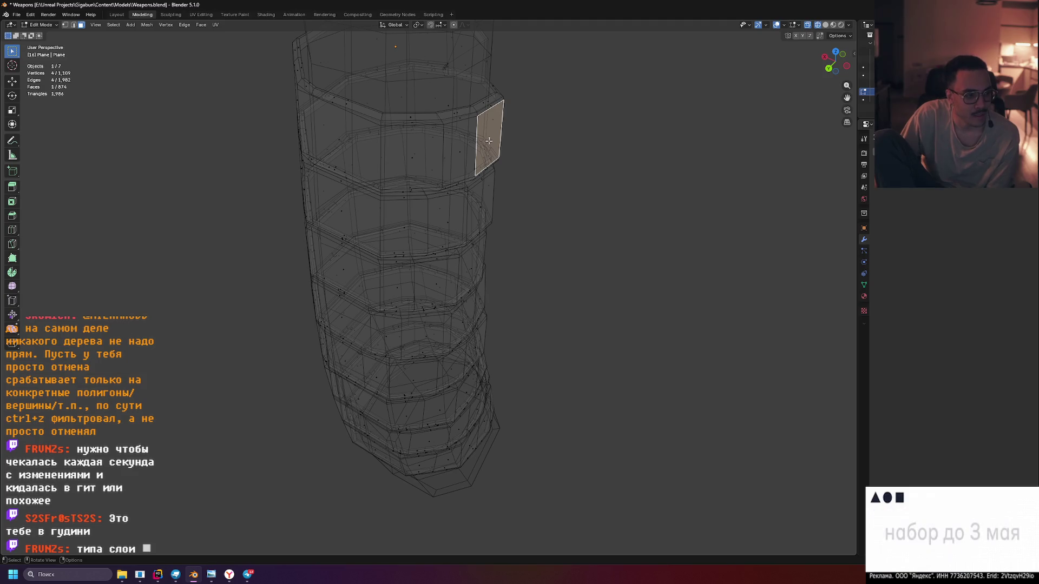
{"action": "left_click", "coordinate": [639, 167]}
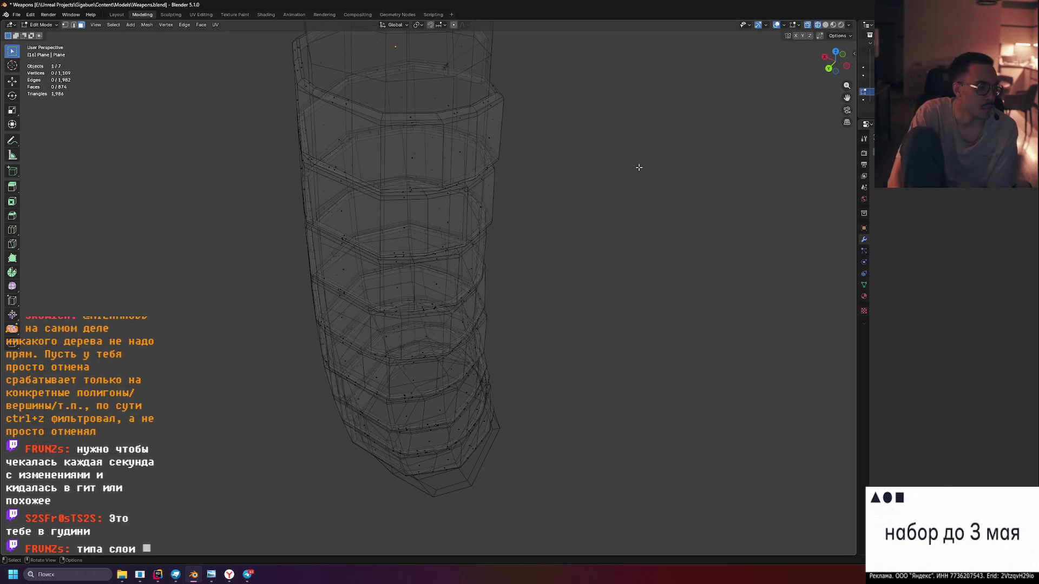
{"action": "left_click_drag", "start_coordinate": [638, 167], "coordinate": [516, 179]}
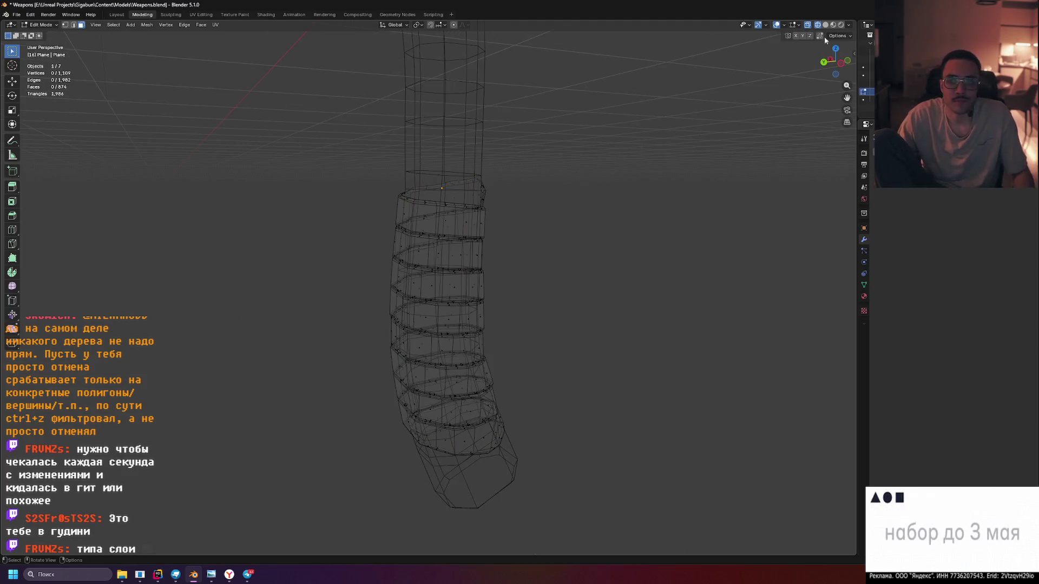
Switch to Material Preview, return to Object Mode and deselect the grip wrap to view the coloured axe
{"action": "left_click", "coordinate": [843, 26]}
{"action": "key", "text": "Tab"}
{"action": "left_click_drag", "start_coordinate": [598, 190], "coordinate": [576, 208]}
{"action": "scroll", "scroll_direction": "down", "scroll_amount": 3}
{"action": "left_click", "coordinate": [567, 206]}
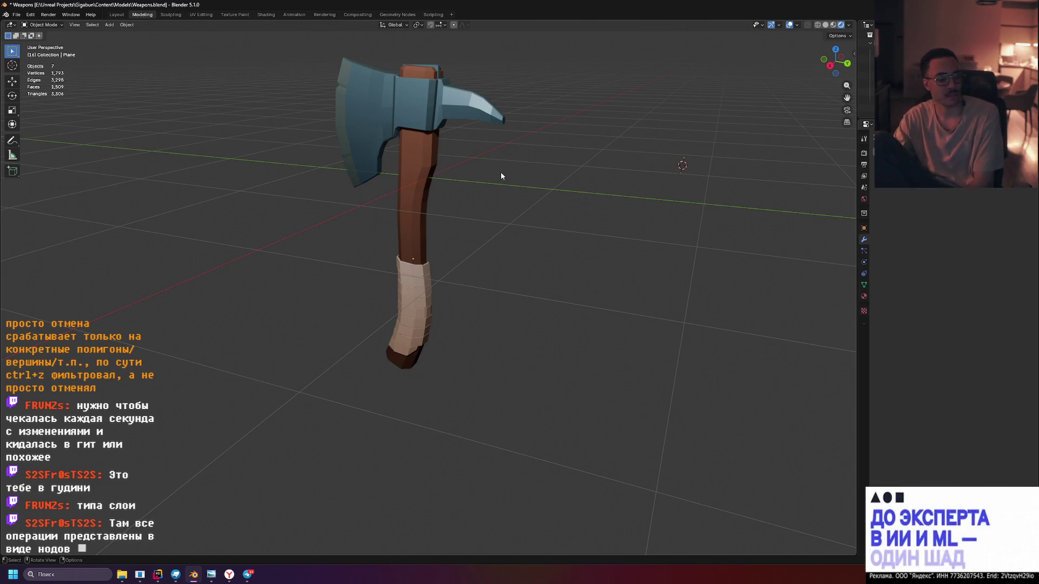
{"action": "left_click_drag", "start_coordinate": [413, 139], "coordinate": [211, 493]}
{"action": "left_click", "coordinate": [254, 576]}
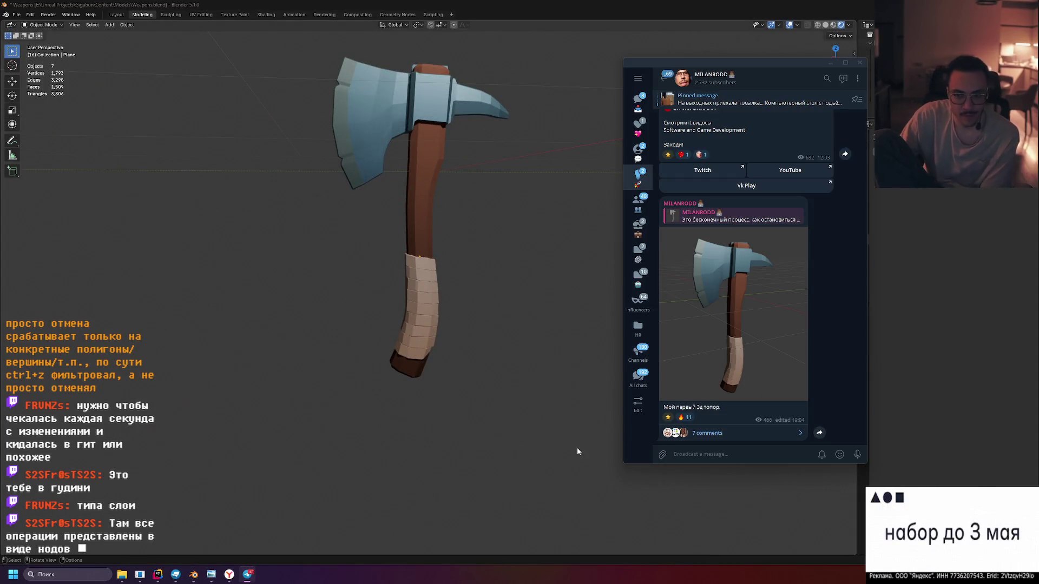
{"action": "left_click", "coordinate": [714, 431]}
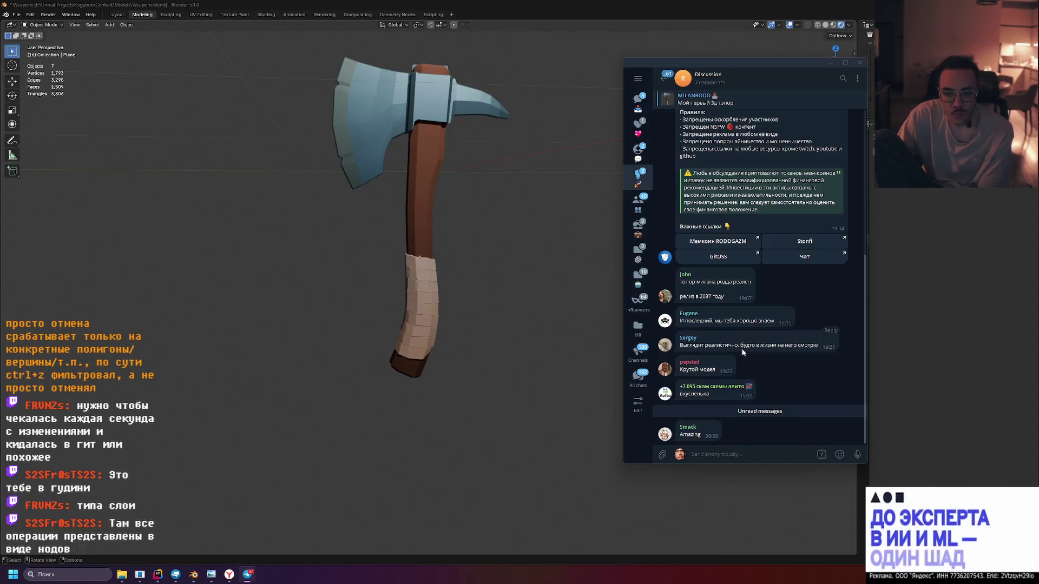
{"action": "right_click", "coordinate": [698, 432]}
{"action": "left_click", "coordinate": [858, 336]}
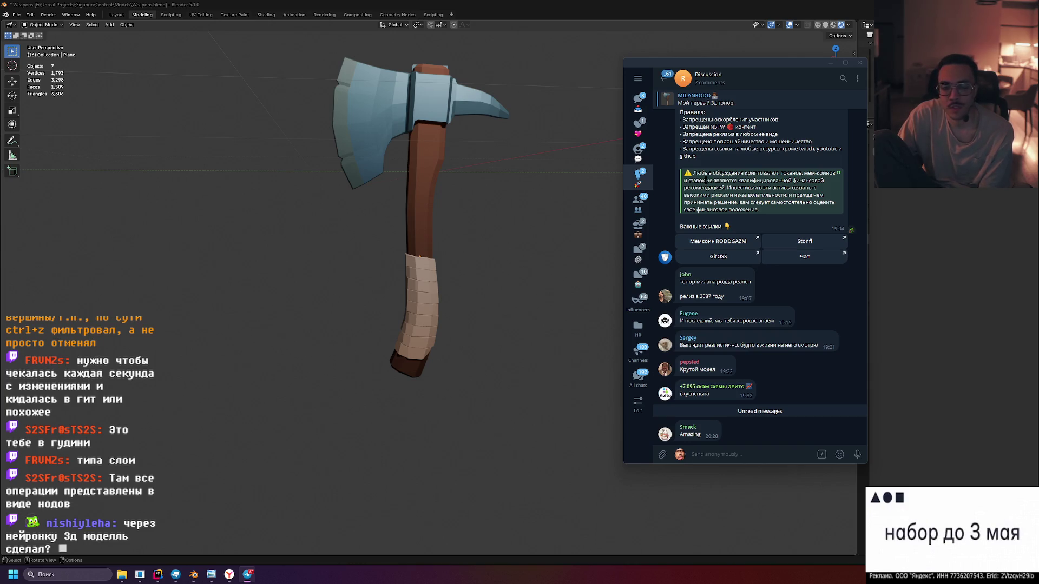
{"action": "left_click", "coordinate": [703, 100]}
{"action": "scroll", "scroll_direction": "up", "scroll_amount": 3}
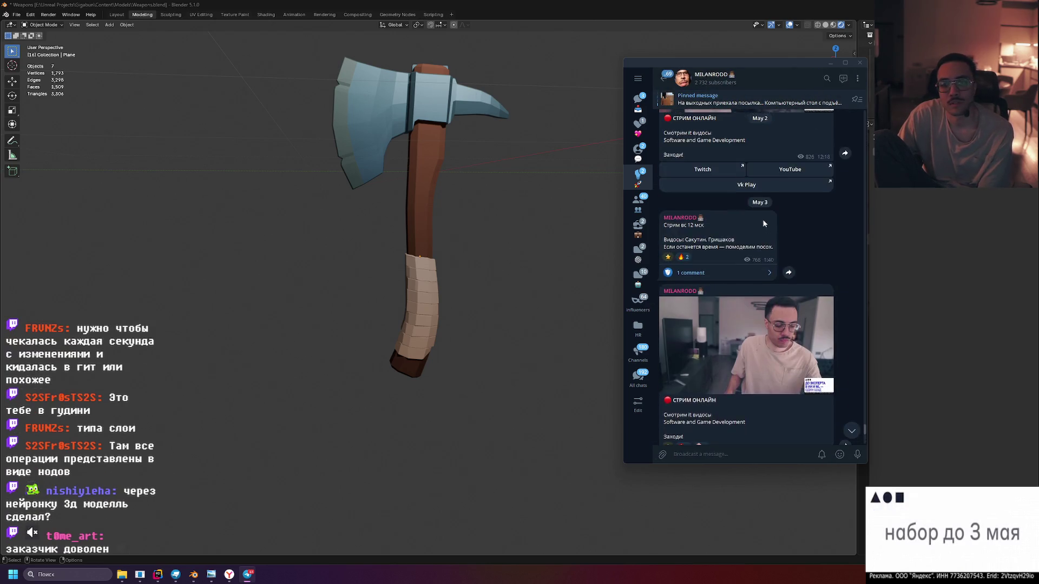
{"action": "scroll", "scroll_direction": "up", "scroll_amount": 3}
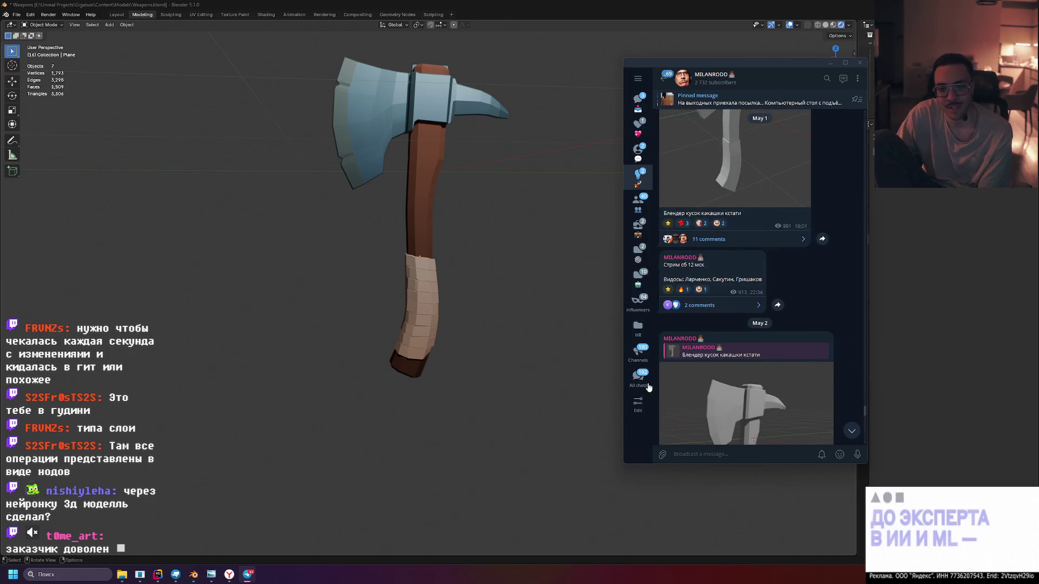
{"action": "left_click", "coordinate": [774, 198]}
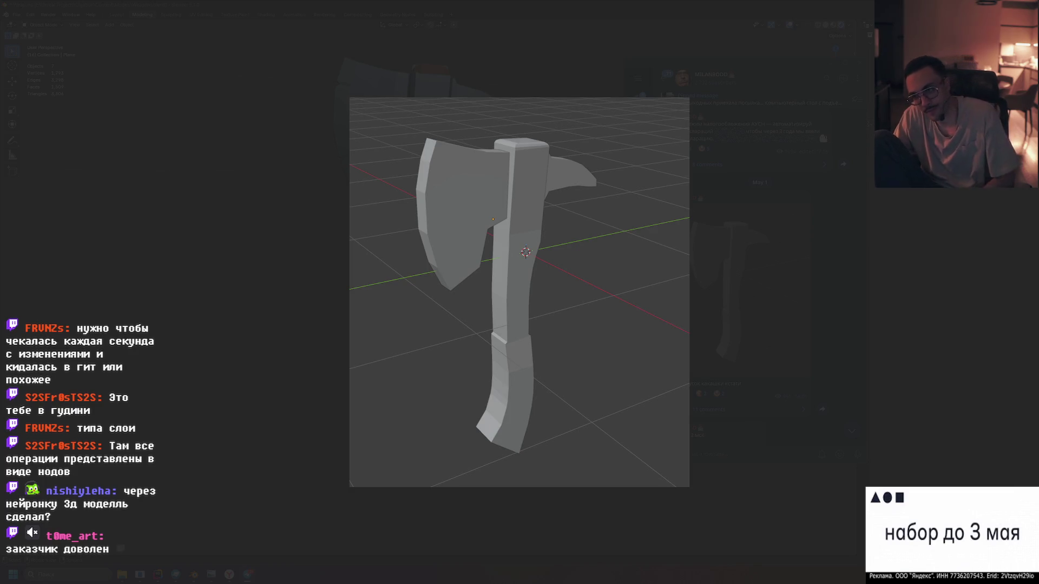
{"action": "left_click", "coordinate": [737, 272]}
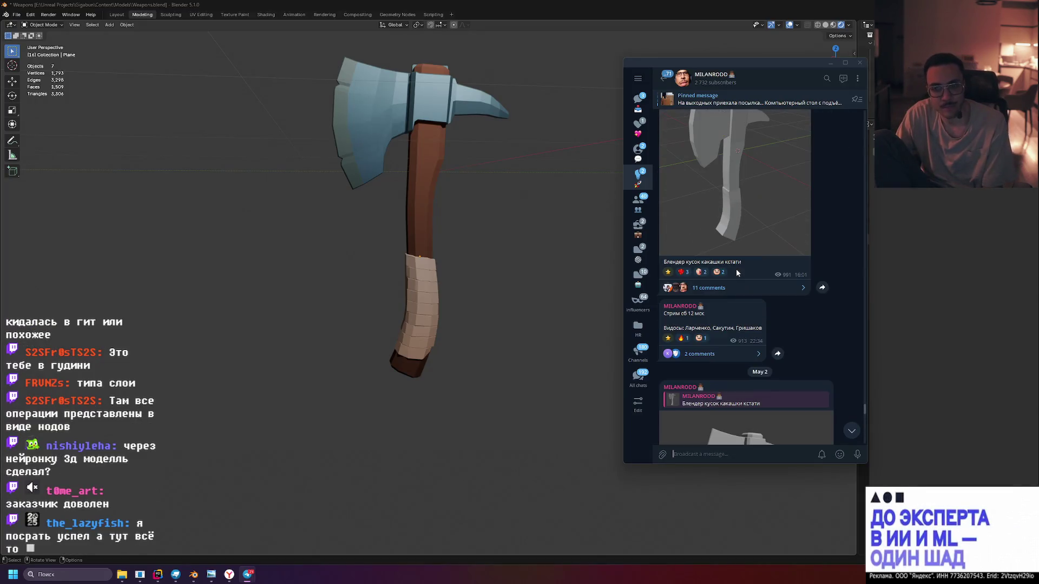
{"action": "scroll", "scroll_direction": "down", "scroll_amount": 3}
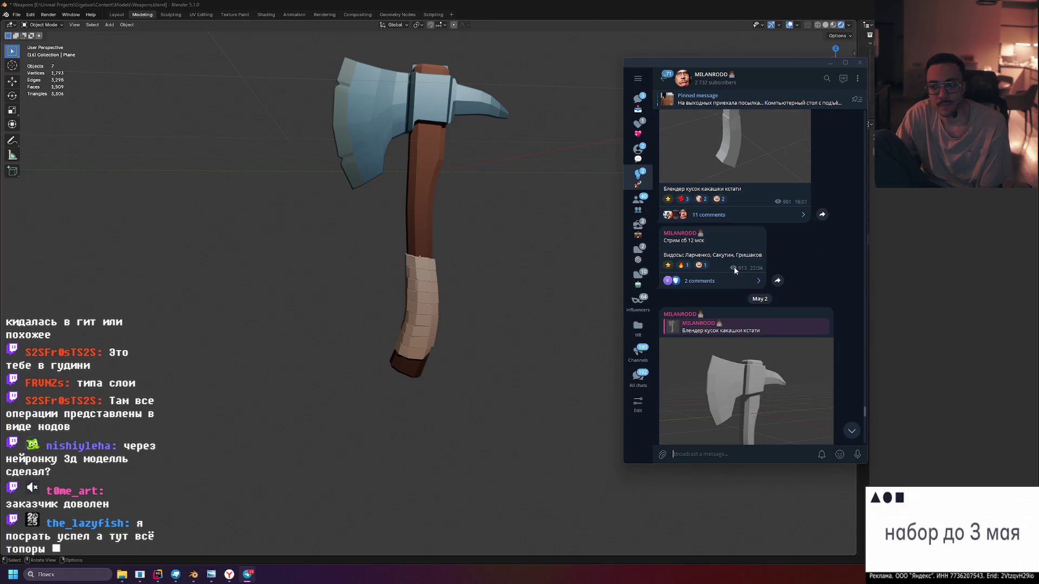
{"action": "left_click", "coordinate": [734, 270]}
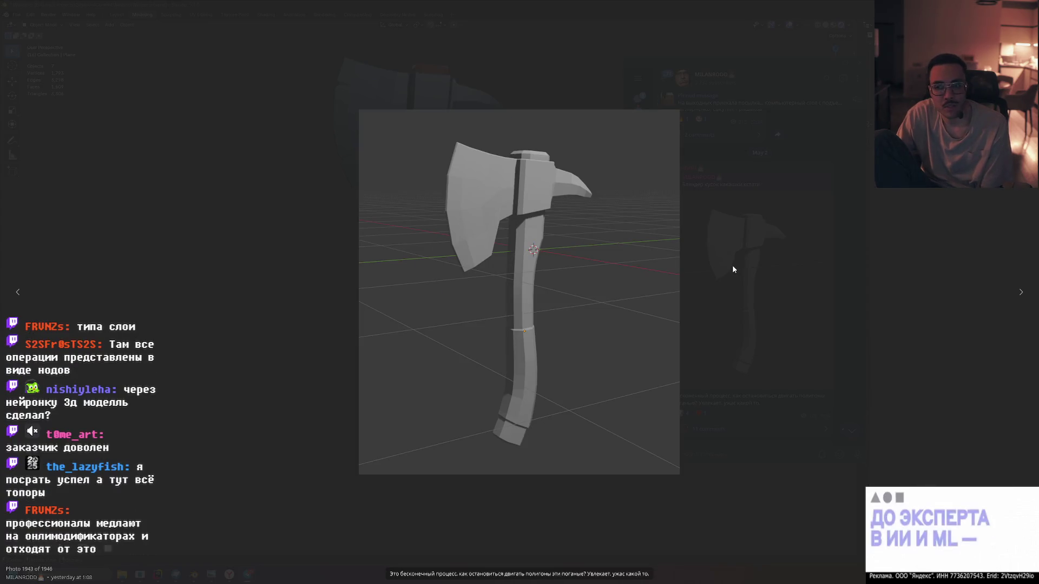
{"action": "left_click", "coordinate": [733, 265]}
{"action": "scroll", "scroll_direction": "down", "scroll_amount": 3}
{"action": "scroll", "scroll_direction": "up", "scroll_amount": 3}
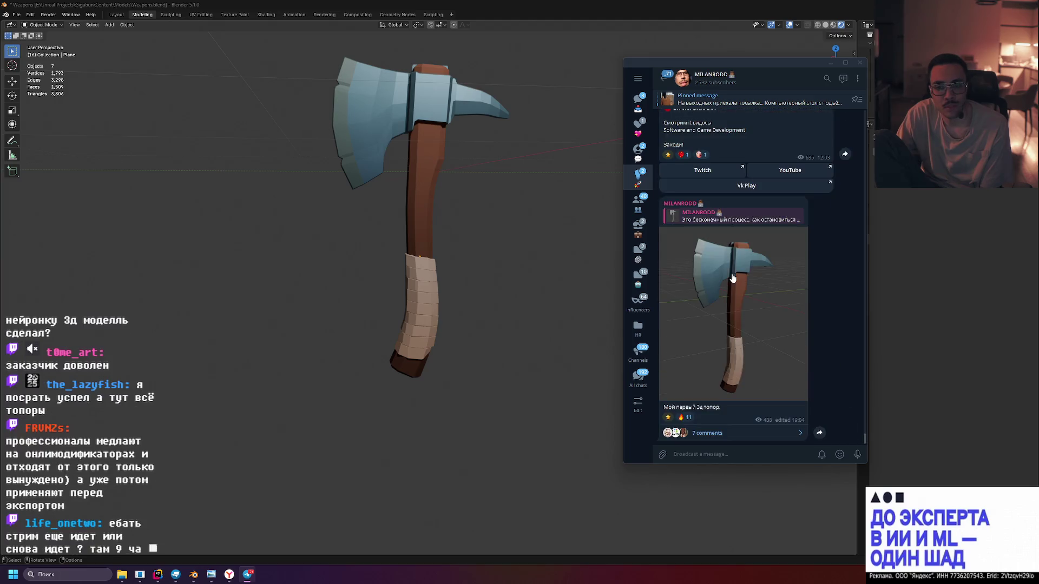
{"action": "left_click", "coordinate": [733, 273]}
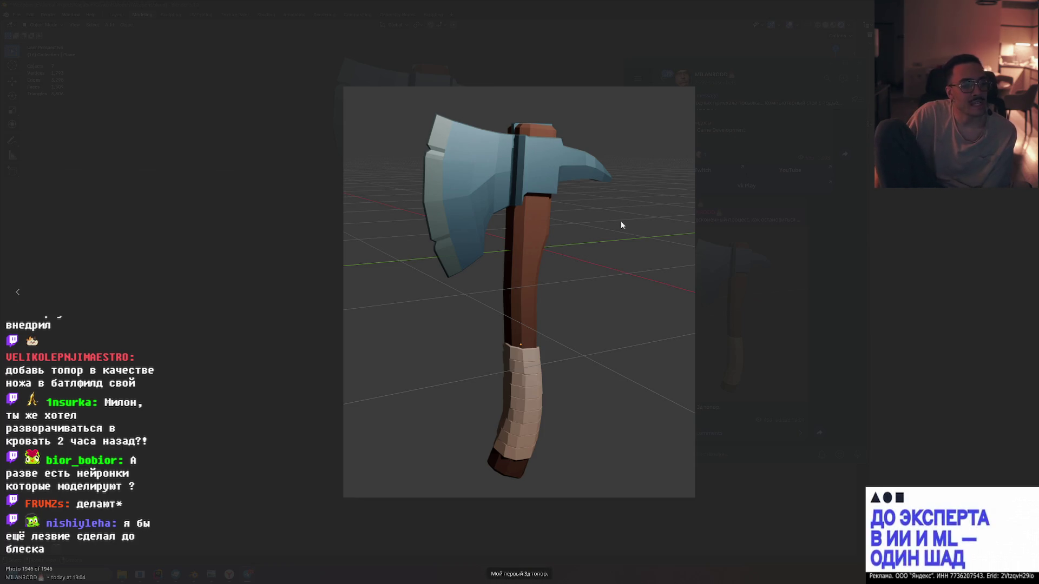
{"action": "left_click", "coordinate": [518, 219]}
{"action": "left_click", "coordinate": [826, 220]}
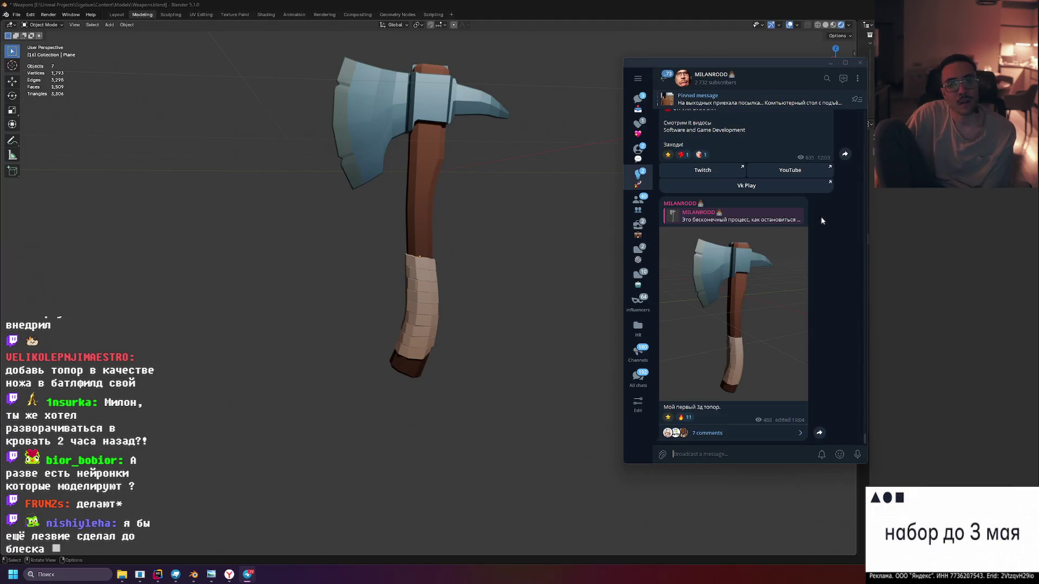
{"action": "left_click_drag", "start_coordinate": [458, 215], "coordinate": [494, 317]}
{"action": "scroll", "scroll_direction": "up", "scroll_amount": 3}
{"action": "left_click_drag", "start_coordinate": [530, 267], "coordinate": [523, 271]}
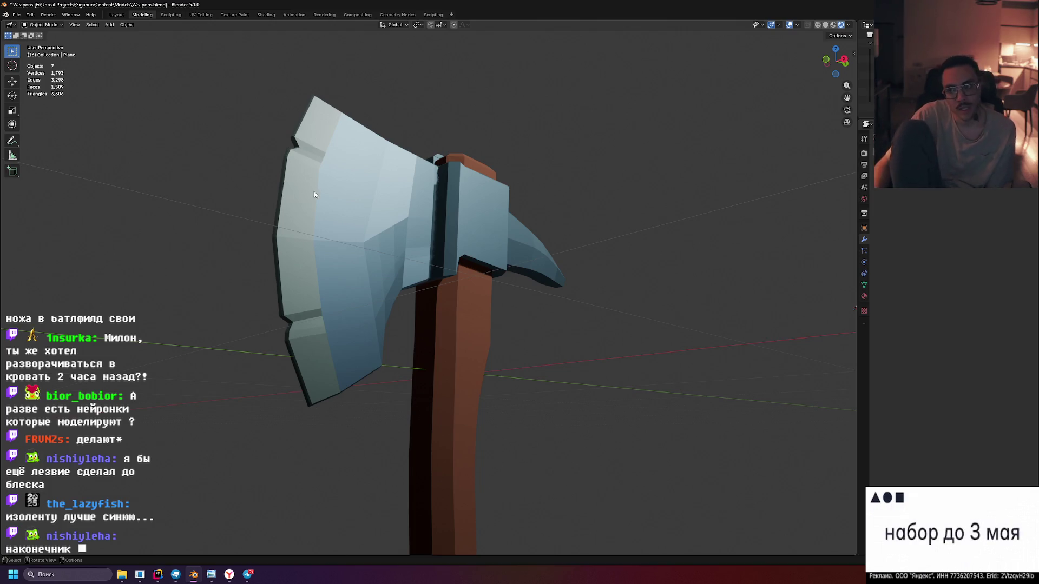
{"action": "left_click_drag", "start_coordinate": [337, 164], "coordinate": [357, 188]}
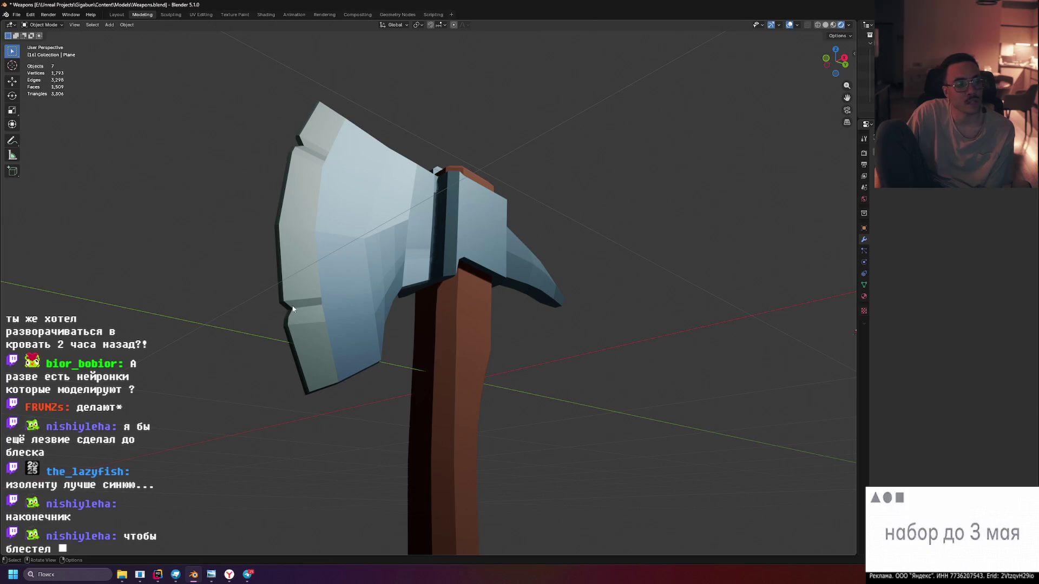
{"action": "left_click_drag", "start_coordinate": [332, 198], "coordinate": [305, 176]}
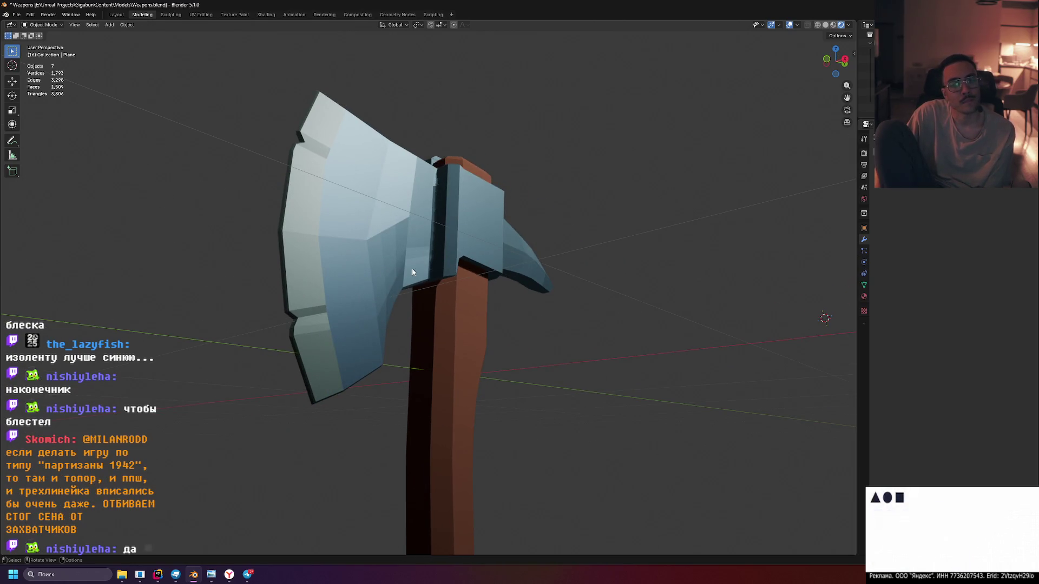
{"action": "left_click_drag", "start_coordinate": [362, 262], "coordinate": [316, 167]}
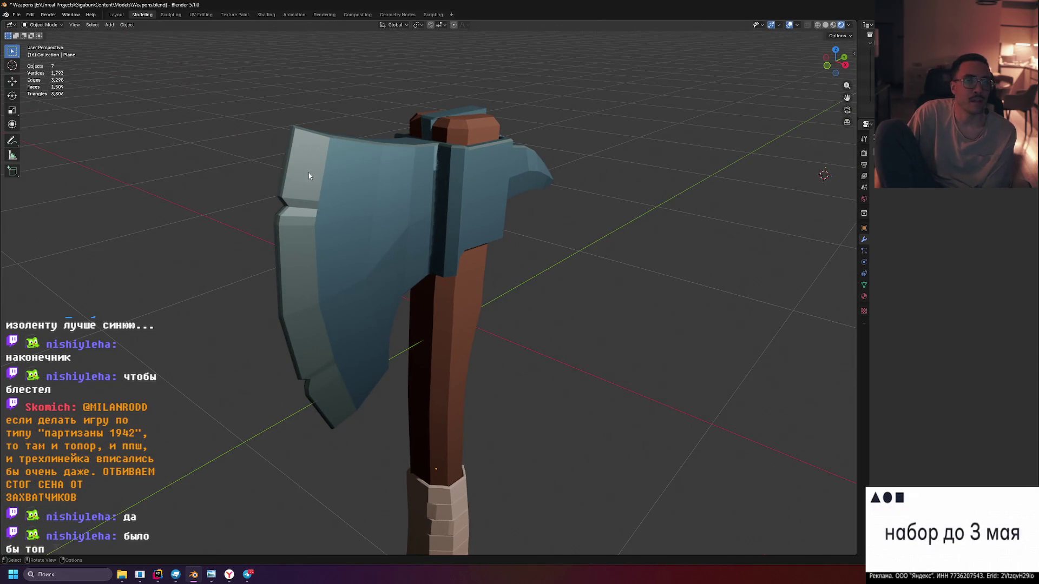
{"action": "scroll", "scroll_direction": "down", "scroll_amount": 3}
{"action": "left_click_drag", "start_coordinate": [420, 269], "coordinate": [384, 281]}
{"action": "scroll", "scroll_direction": "up", "scroll_amount": 3}
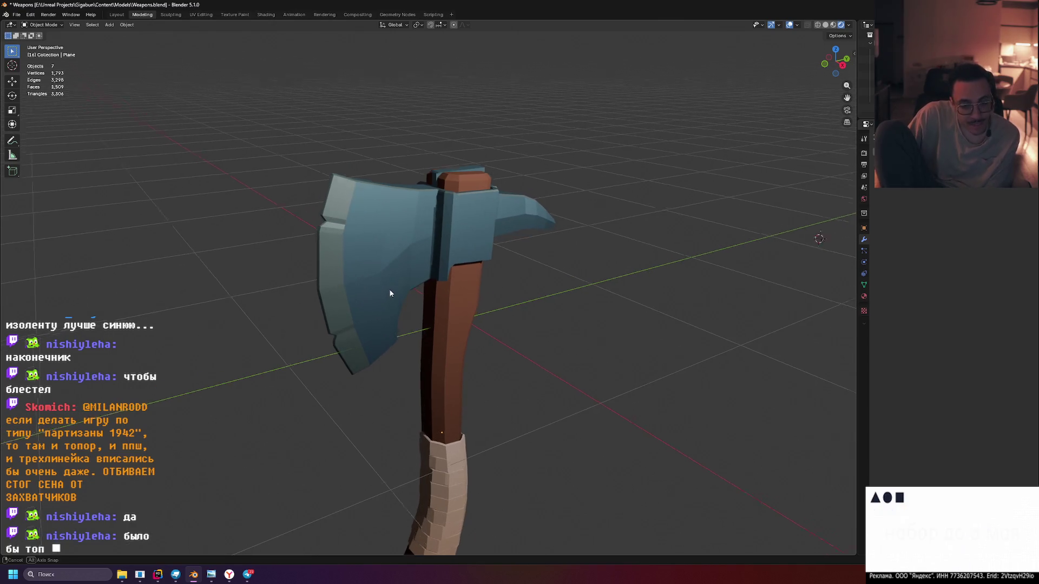
{"action": "scroll", "scroll_direction": "up", "scroll_amount": 3}
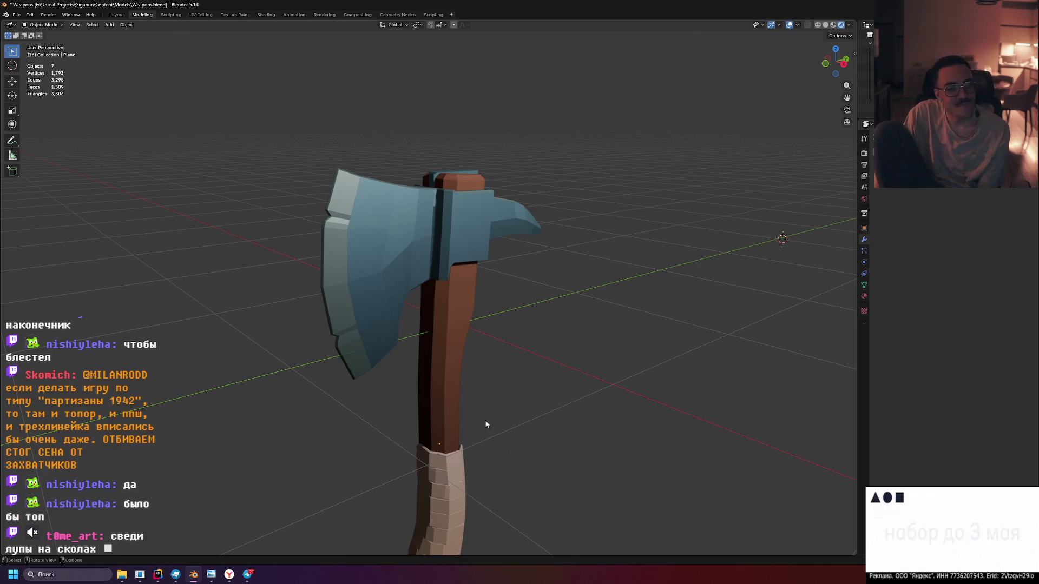
{"action": "left_click_drag", "start_coordinate": [328, 213], "coordinate": [335, 213]}
{"action": "scroll", "scroll_direction": "up", "scroll_amount": 3}
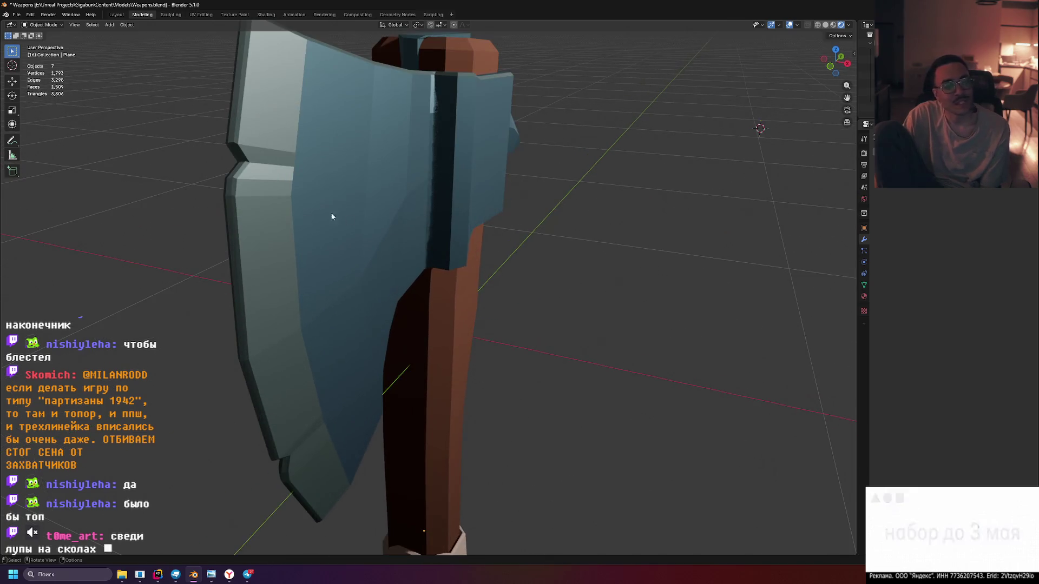
Select the axe head, enter Edit Mode and orbit in on the blade notch
{"action": "left_click", "coordinate": [270, 167]}
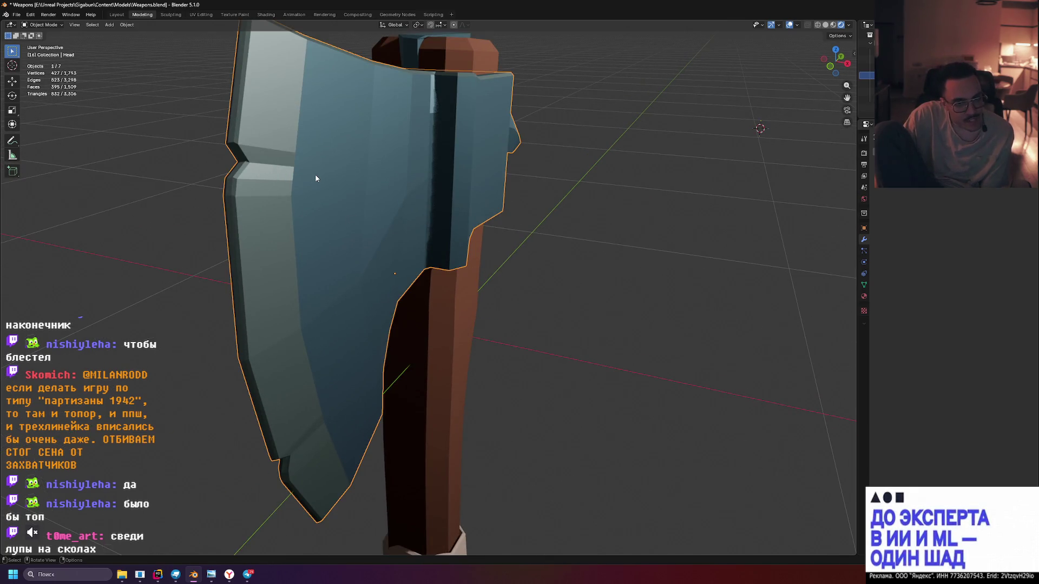
{"action": "key", "text": "Tab"}
{"action": "scroll", "scroll_direction": "up", "scroll_amount": 3}
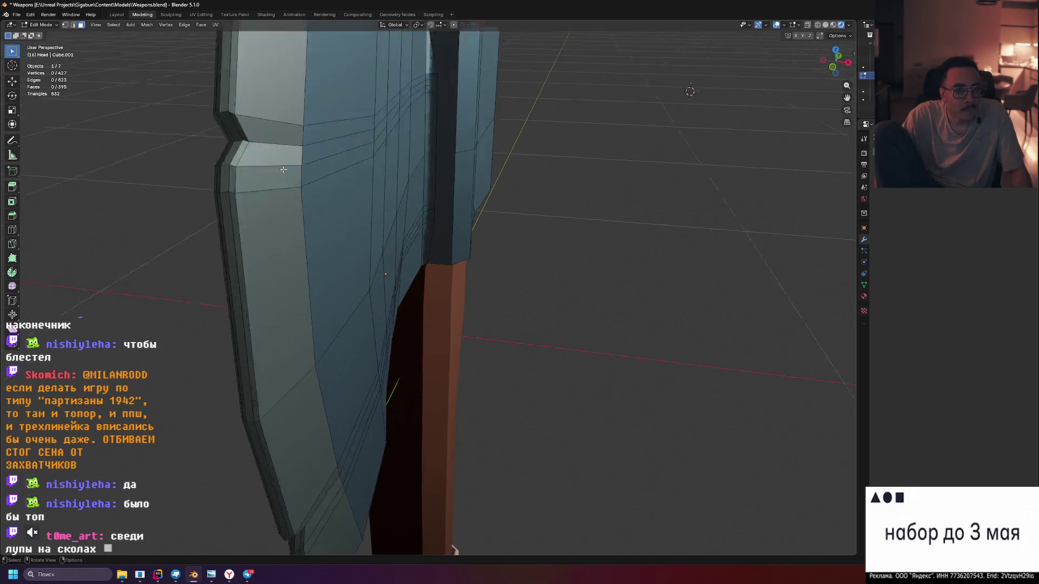
{"action": "left_click_drag", "start_coordinate": [286, 169], "coordinate": [442, 199]}
{"action": "scroll", "scroll_direction": "down", "scroll_amount": 3}
{"action": "scroll", "scroll_direction": "up", "scroll_amount": 3}
{"action": "left_click_drag", "start_coordinate": [449, 292], "coordinate": [438, 208]}
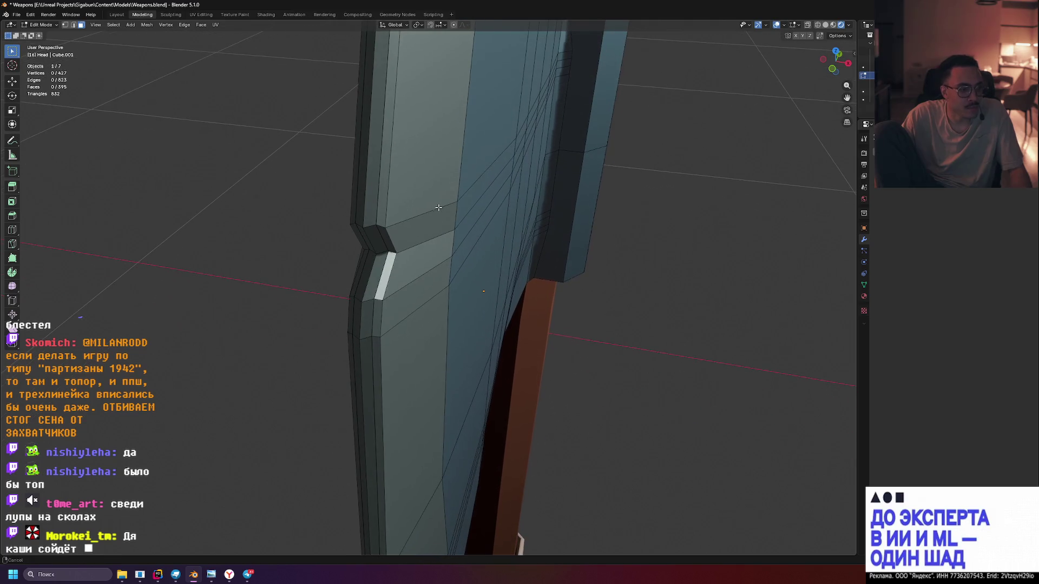
{"action": "scroll", "scroll_direction": "up", "scroll_amount": 3}
{"action": "left_click_drag", "start_coordinate": [436, 285], "coordinate": [510, 291]}
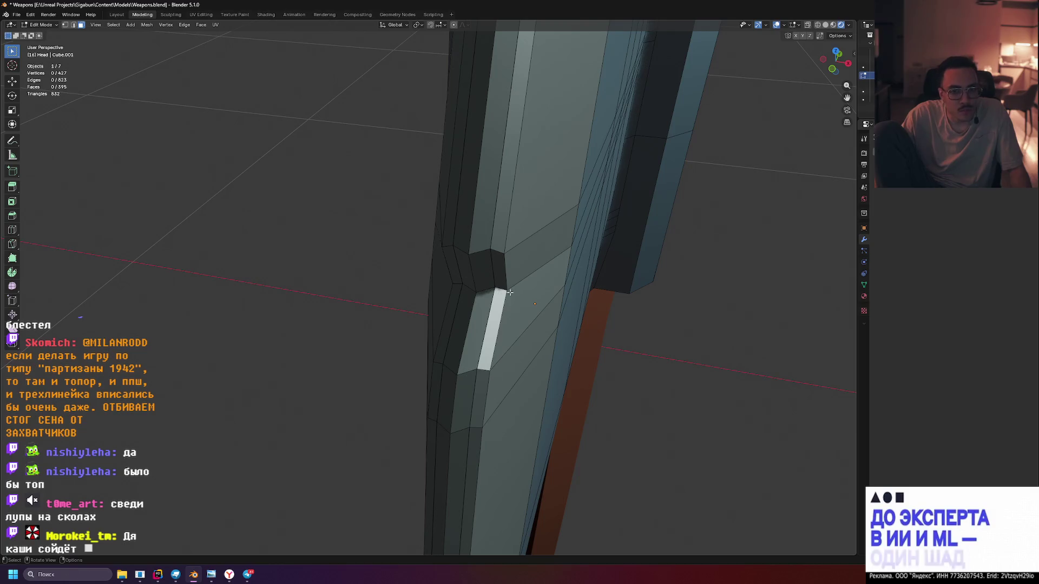
Select the face loop around the notch, switch to edge select and pick the edge below
{"action": "left_click", "coordinate": [511, 291]}
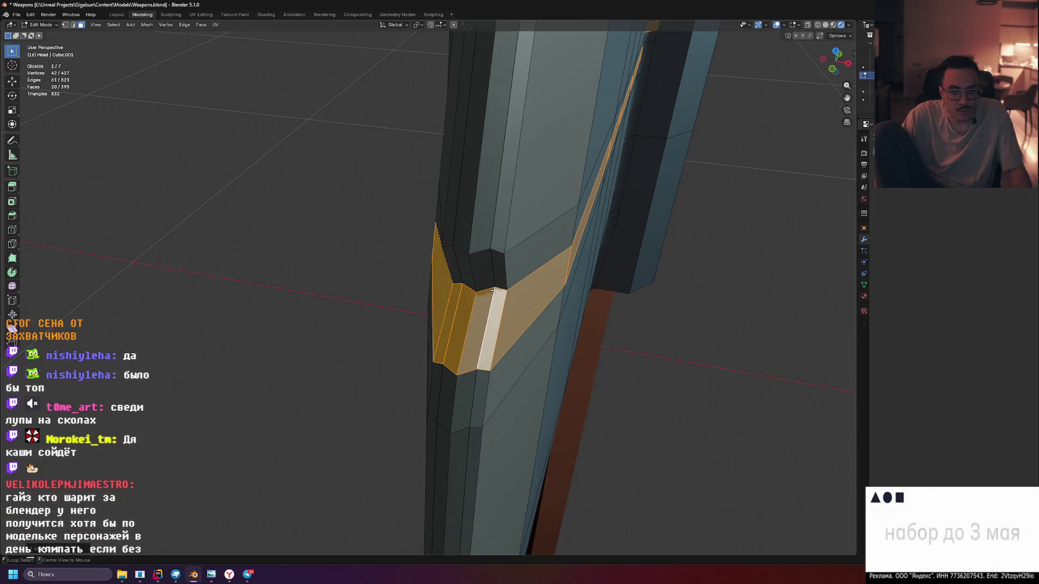
{"action": "left_click_drag", "start_coordinate": [493, 291], "coordinate": [384, 117]}
{"action": "left_click", "coordinate": [74, 24]}
{"action": "scroll", "scroll_direction": "down", "scroll_amount": 3}
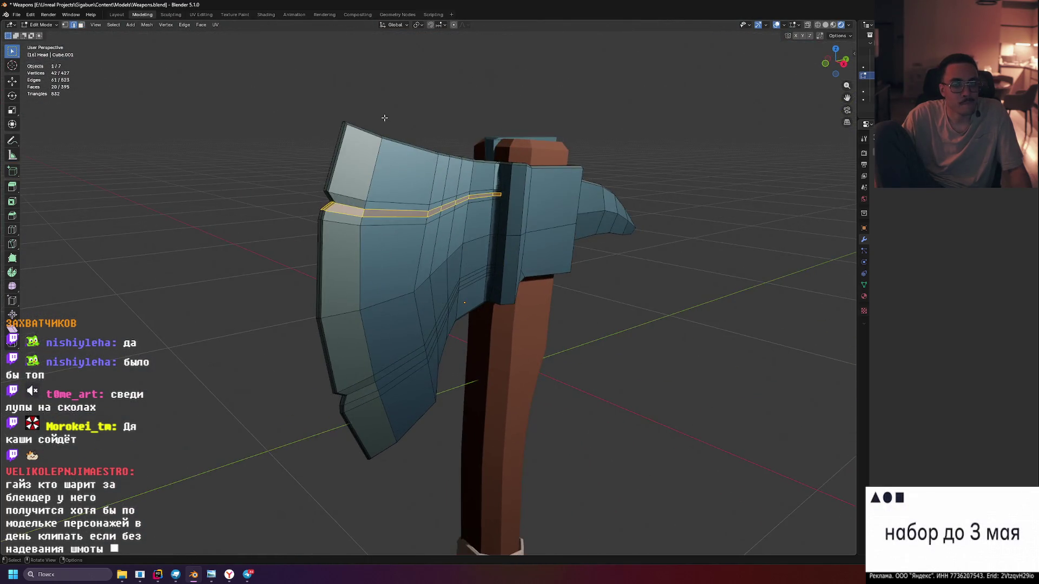
{"action": "scroll", "scroll_direction": "up", "scroll_amount": 3}
{"action": "scroll", "scroll_direction": "up", "scroll_amount": 3}
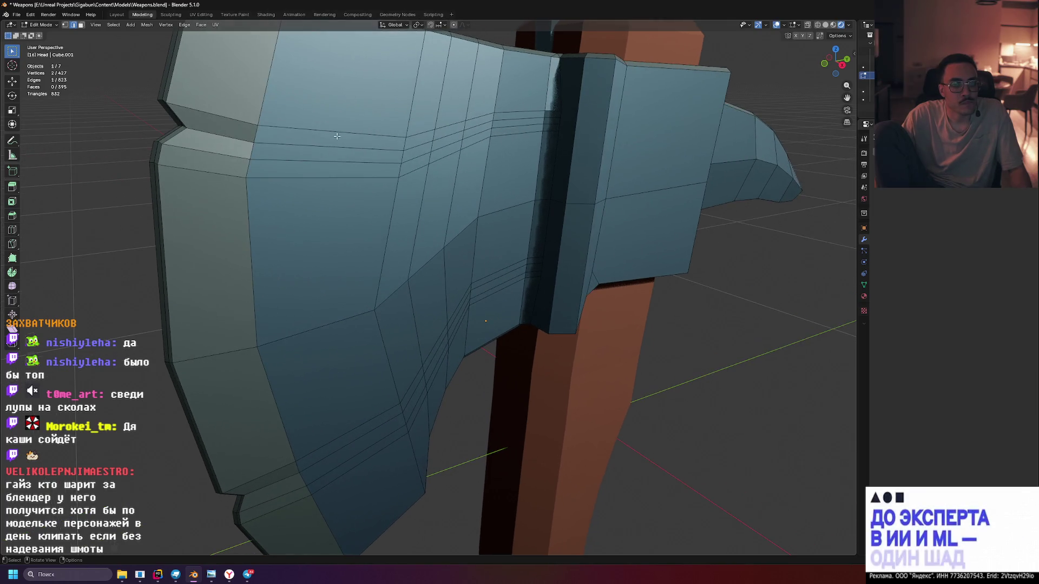
{"action": "left_click", "coordinate": [328, 145]}
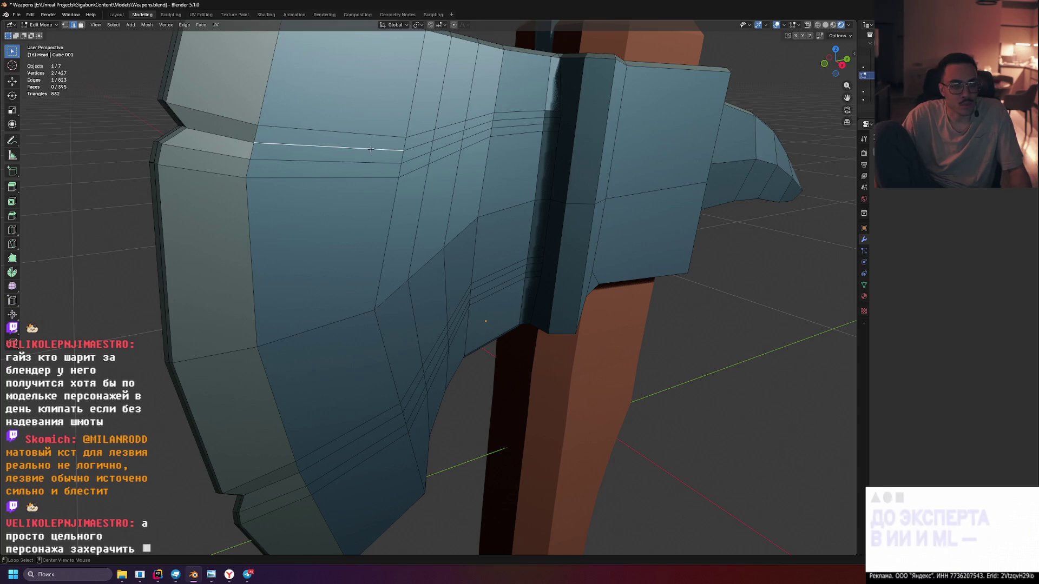
Select three parallel edge loops across the head, try Limited Dissolve, then undo it
{"action": "left_click", "coordinate": [371, 149]}
{"action": "left_click", "coordinate": [362, 161]}
{"action": "left_click", "coordinate": [361, 171]}
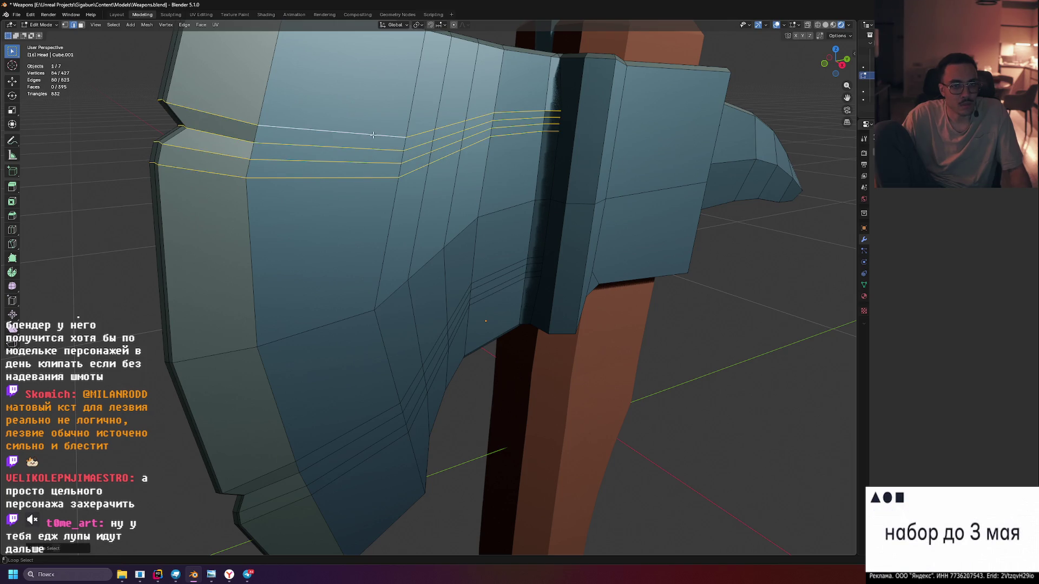
{"action": "key", "text": "x"}
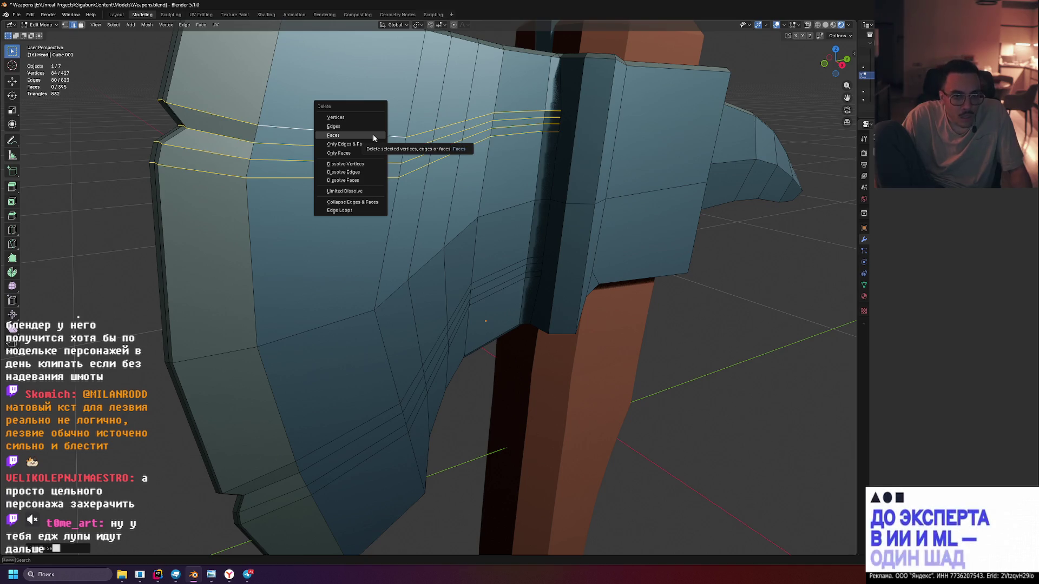
{"action": "left_click", "coordinate": [372, 192]}
{"action": "left_click_drag", "start_coordinate": [372, 190], "coordinate": [372, 190]}
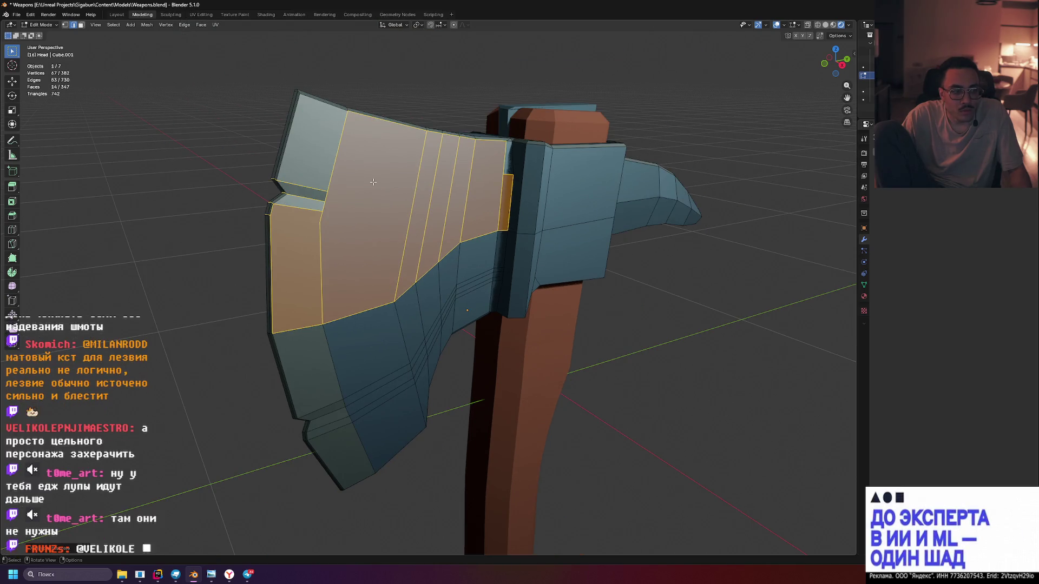
{"action": "scroll", "scroll_direction": "up", "scroll_amount": 3}
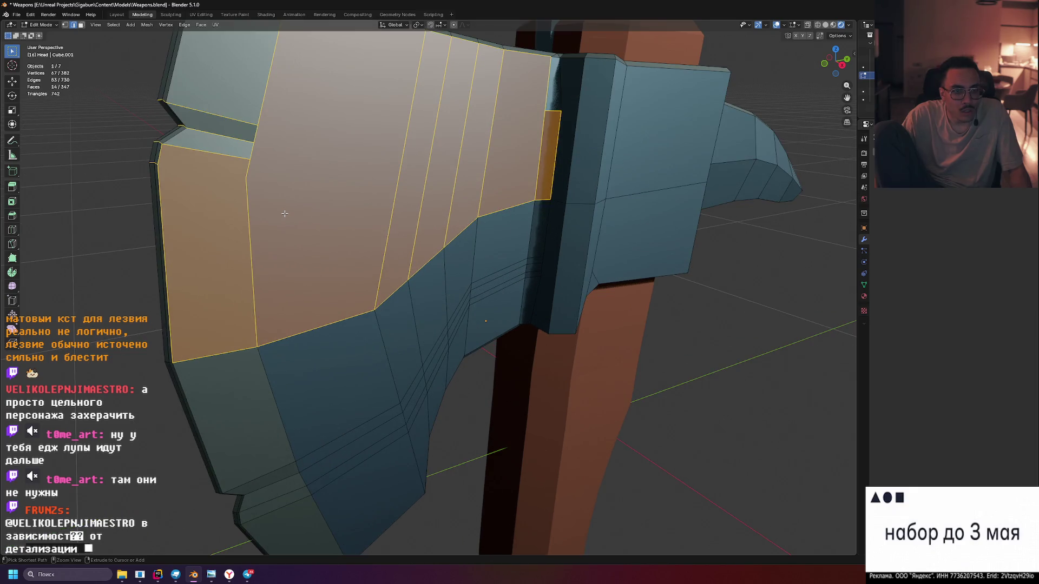
{"action": "key", "text": "ctrl+z"}
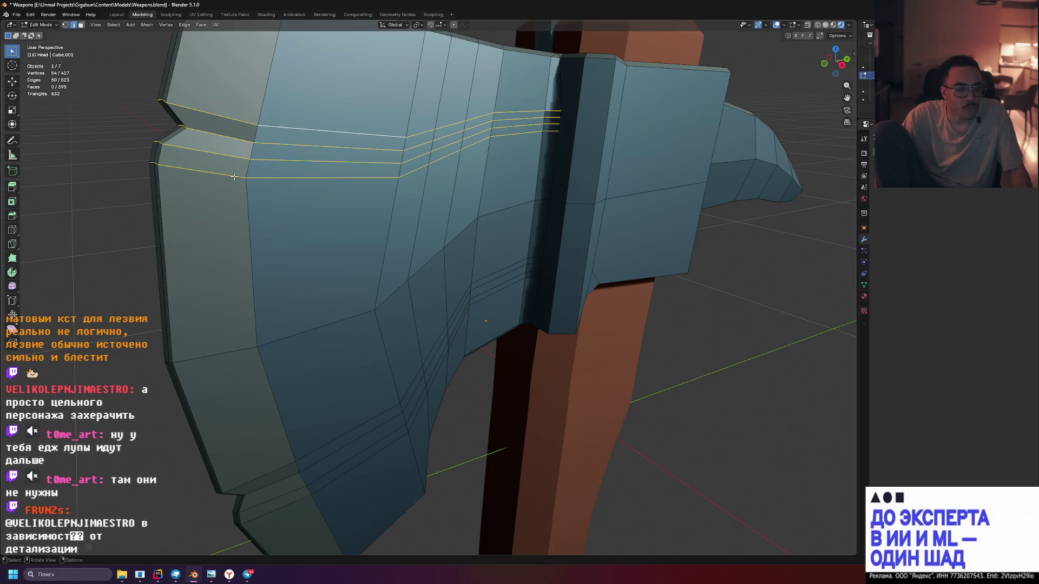
Deselect the upper loop segment and the loop-end vertices at the notch corners
{"action": "left_click_drag", "start_coordinate": [233, 176], "coordinate": [271, 180]}
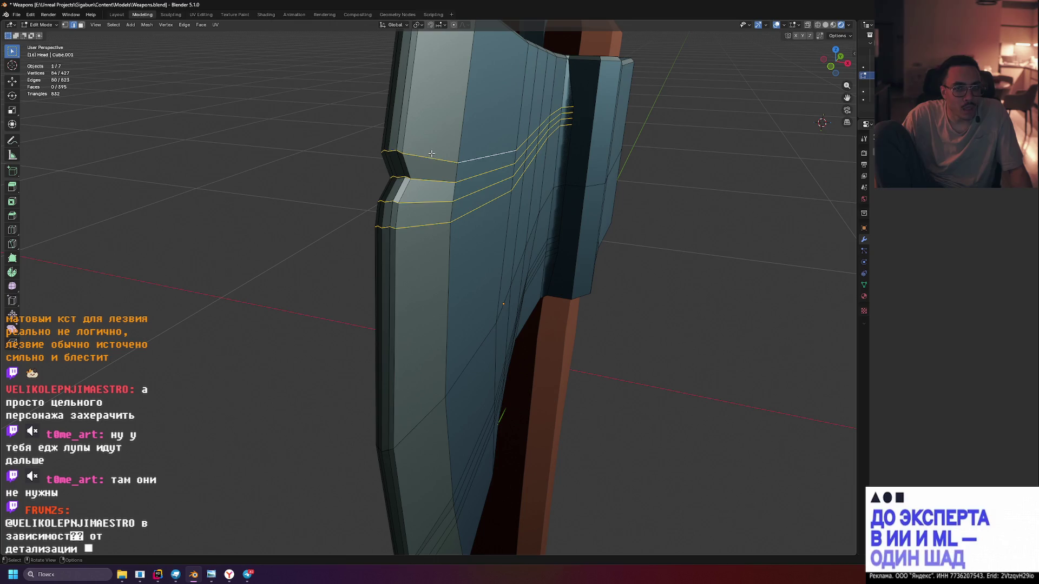
{"action": "left_click", "coordinate": [431, 160]}
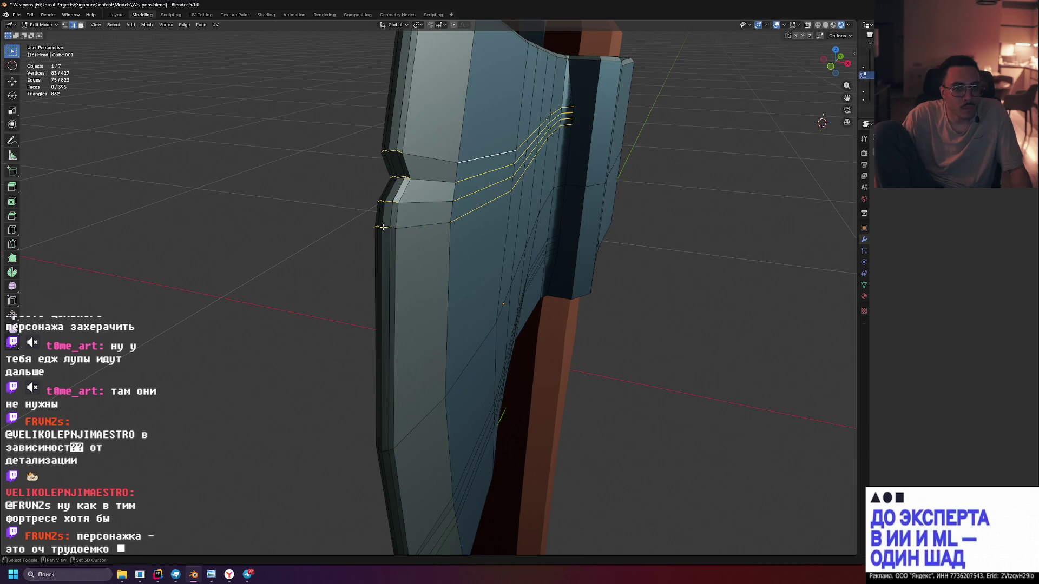
{"action": "left_click", "coordinate": [379, 226]}
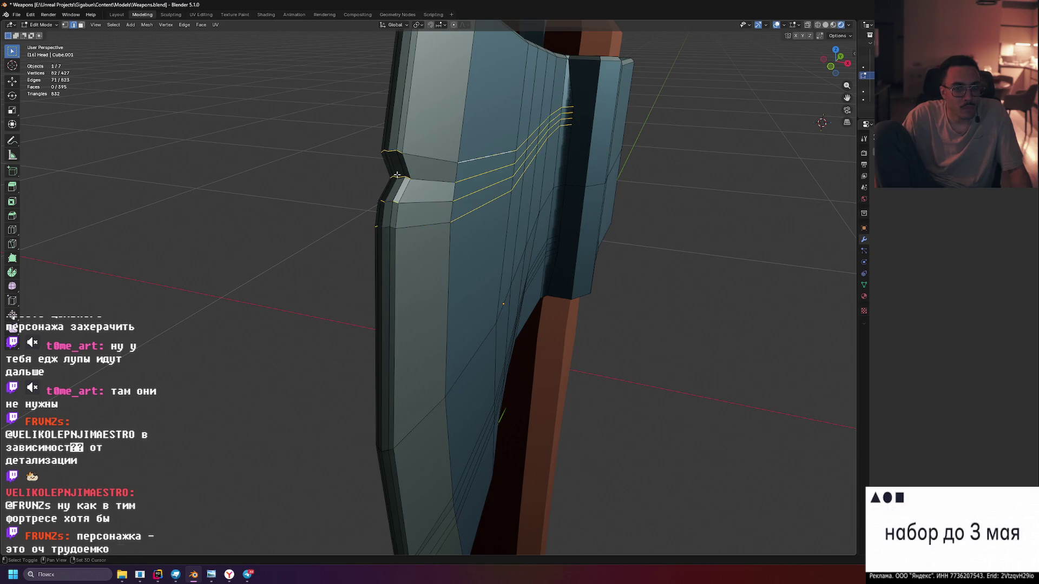
{"action": "left_click", "coordinate": [403, 177]}
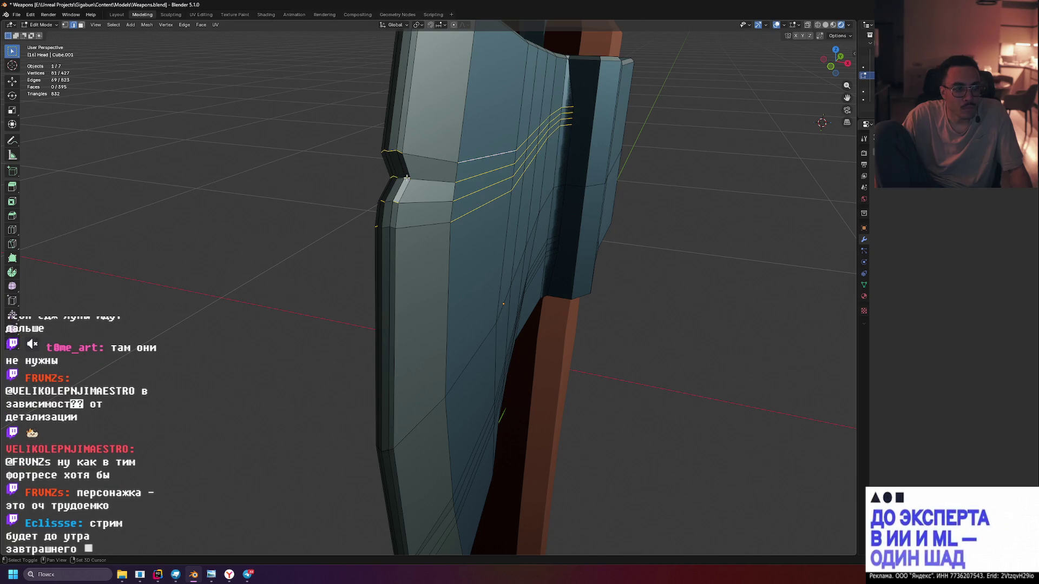
{"action": "left_click_drag", "start_coordinate": [409, 170], "coordinate": [579, 124]}
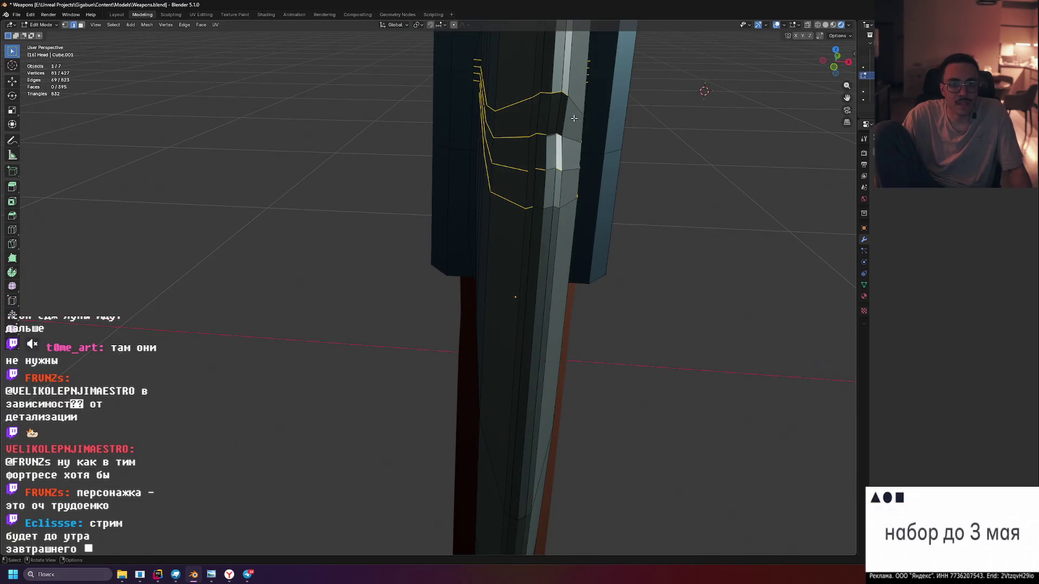
{"action": "left_click", "coordinate": [546, 91]}
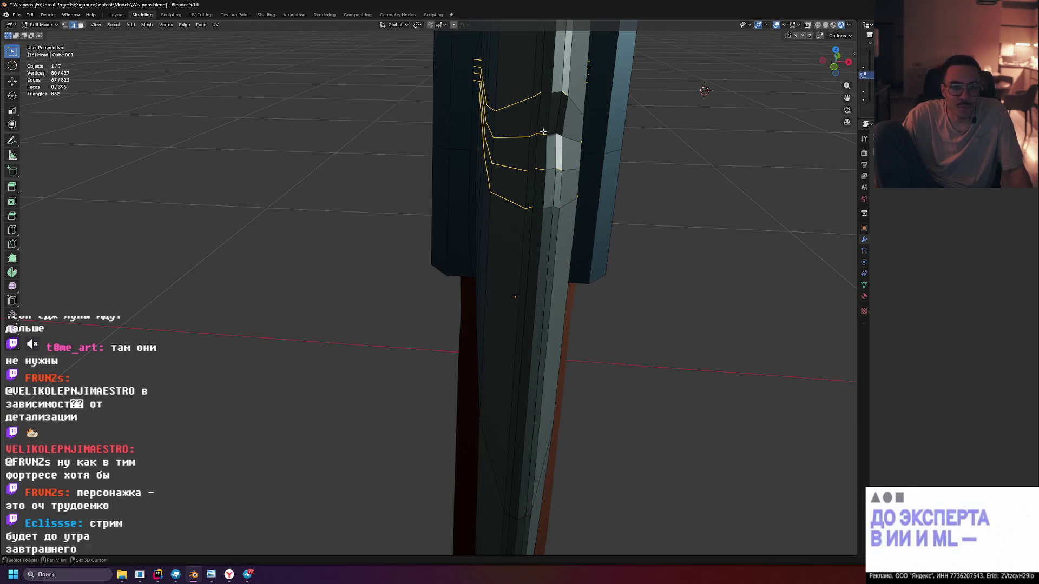
{"action": "left_click", "coordinate": [542, 166]}
Deselect the remaining loop-end edges and vertex on the far side of the head
{"action": "left_click_drag", "start_coordinate": [518, 170], "coordinate": [758, 135]}
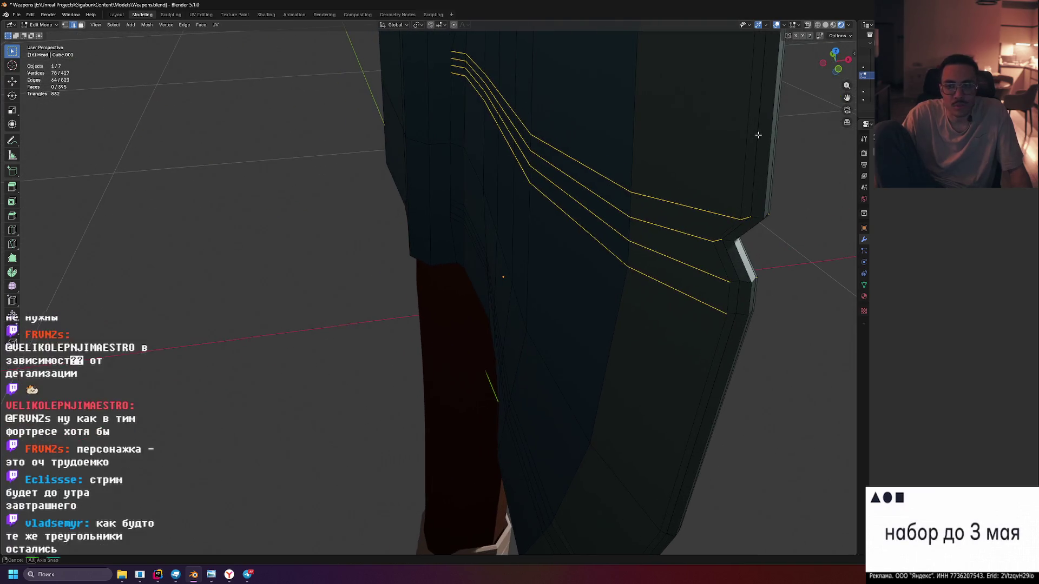
{"action": "scroll", "scroll_direction": "down", "scroll_amount": 3}
{"action": "left_click", "coordinate": [666, 159]}
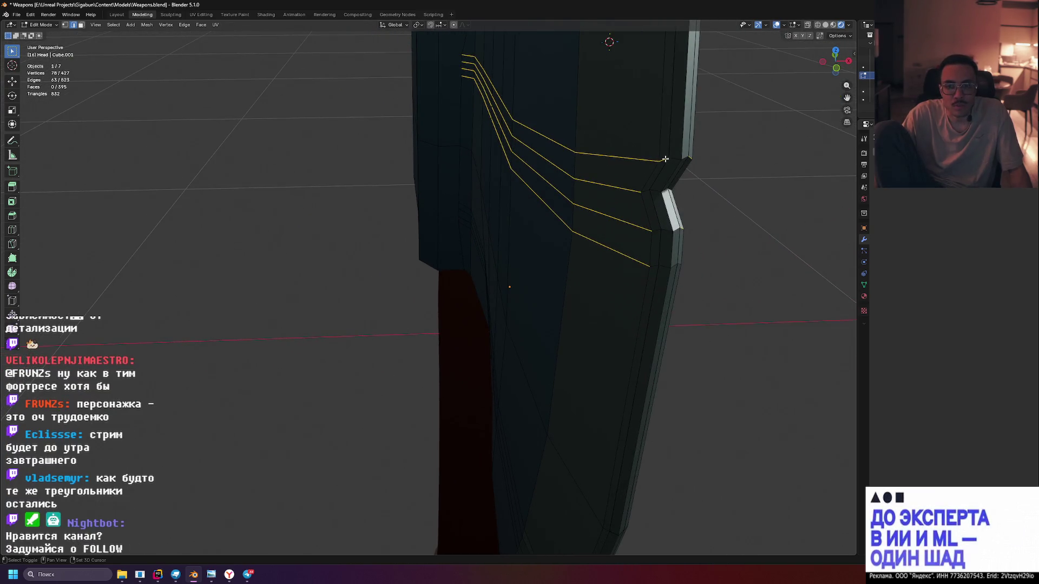
{"action": "left_click_drag", "start_coordinate": [660, 224], "coordinate": [736, 217]}
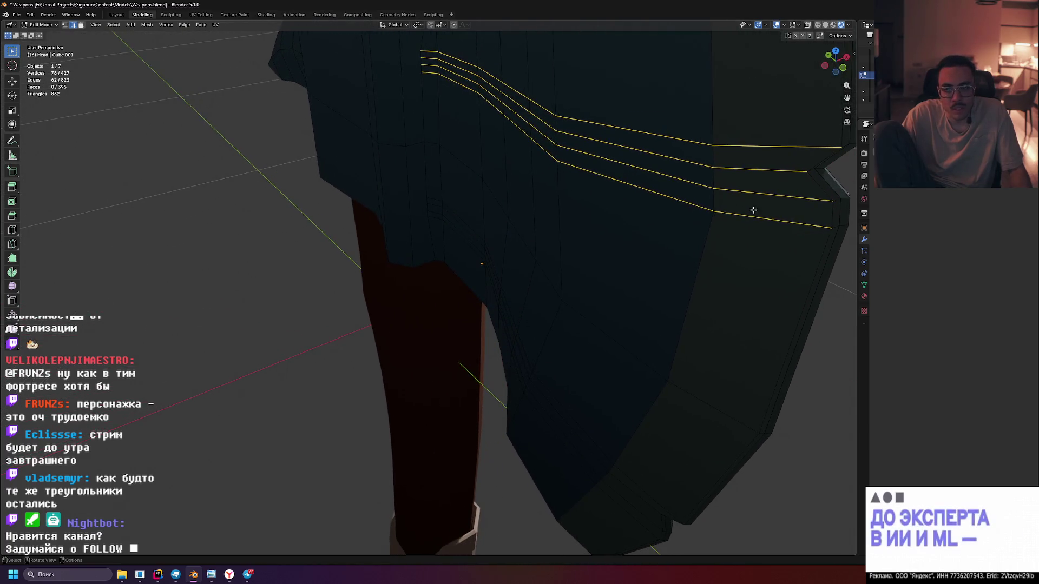
{"action": "left_click", "coordinate": [789, 219]}
{"action": "left_click_drag", "start_coordinate": [794, 218], "coordinate": [753, 208]}
{"action": "left_click", "coordinate": [209, 111]}
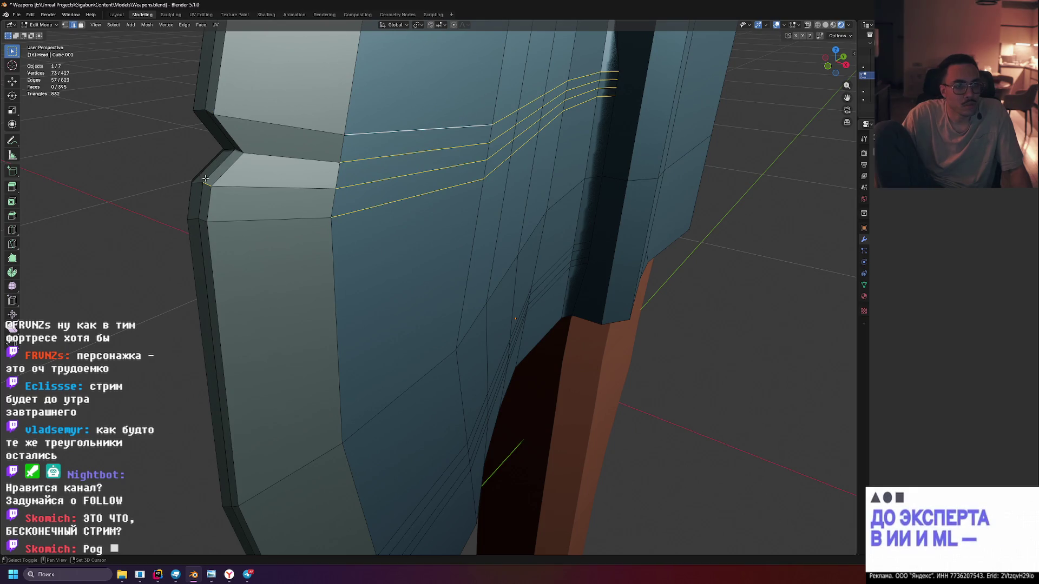
{"action": "left_click_drag", "start_coordinate": [348, 169], "coordinate": [484, 170]}
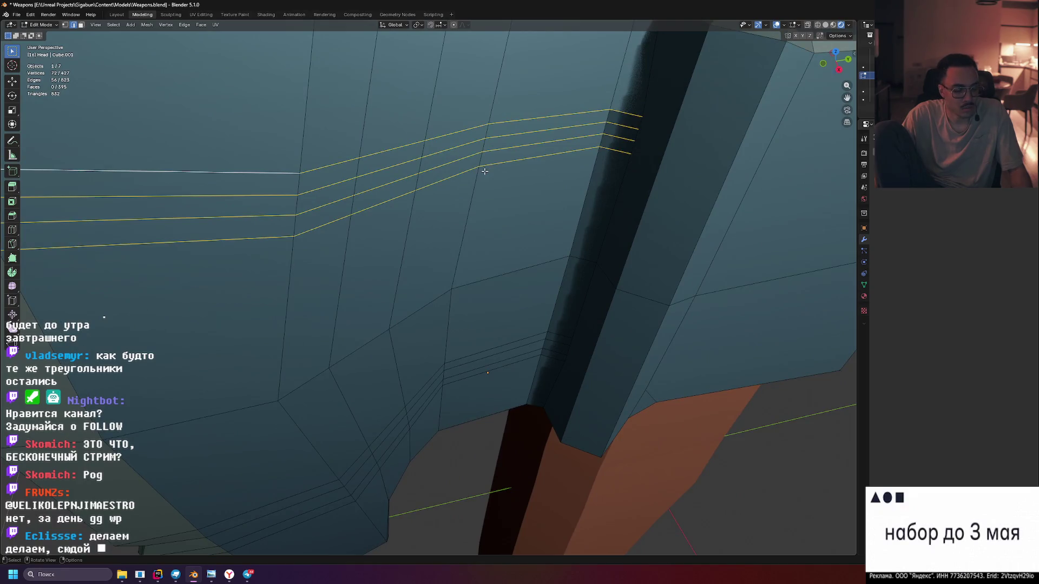
Dissolve the selected edge loops across the blade with Dissolve Edges
{"action": "key", "text": "x"}
{"action": "left_click", "coordinate": [485, 171]}
{"action": "scroll", "scroll_direction": "down", "scroll_amount": 3}
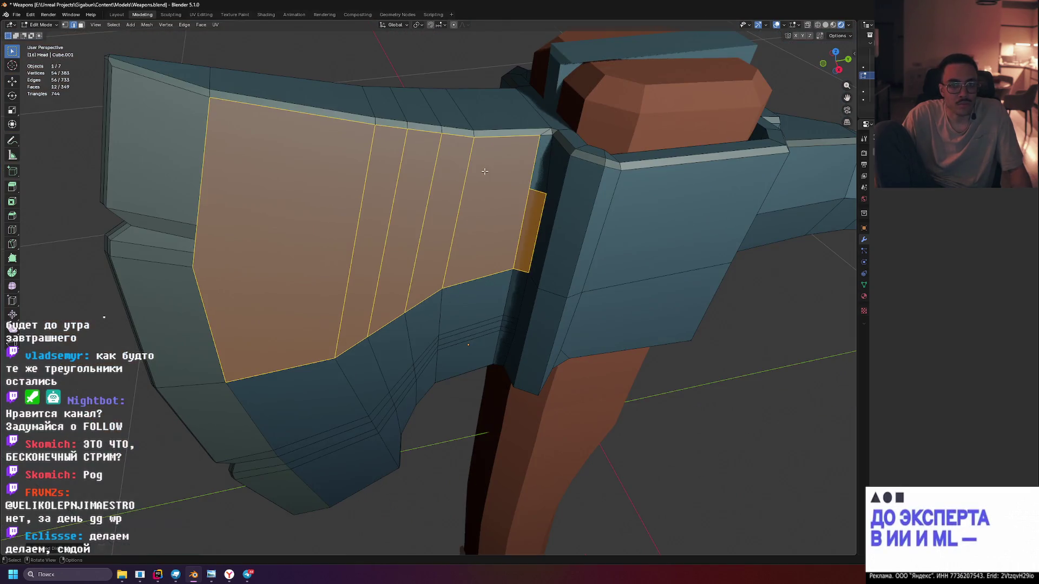
{"action": "left_click", "coordinate": [541, 190]}
{"action": "left_click_drag", "start_coordinate": [542, 190], "coordinate": [493, 81]}
{"action": "scroll", "scroll_direction": "down", "scroll_amount": 3}
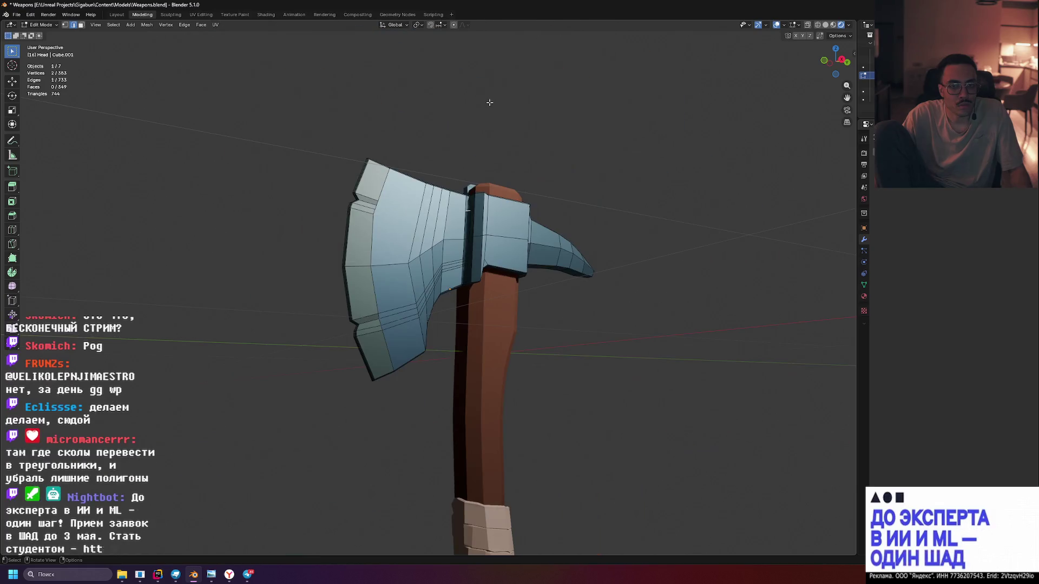
Clear the selection and pick two edges on the blade face for the next rows
{"action": "left_click", "coordinate": [470, 127]}
{"action": "left_click_drag", "start_coordinate": [470, 128], "coordinate": [421, 77]}
{"action": "scroll", "scroll_direction": "up", "scroll_amount": 3}
{"action": "left_click_drag", "start_coordinate": [397, 135], "coordinate": [399, 224]}
{"action": "left_click", "coordinate": [399, 224]}
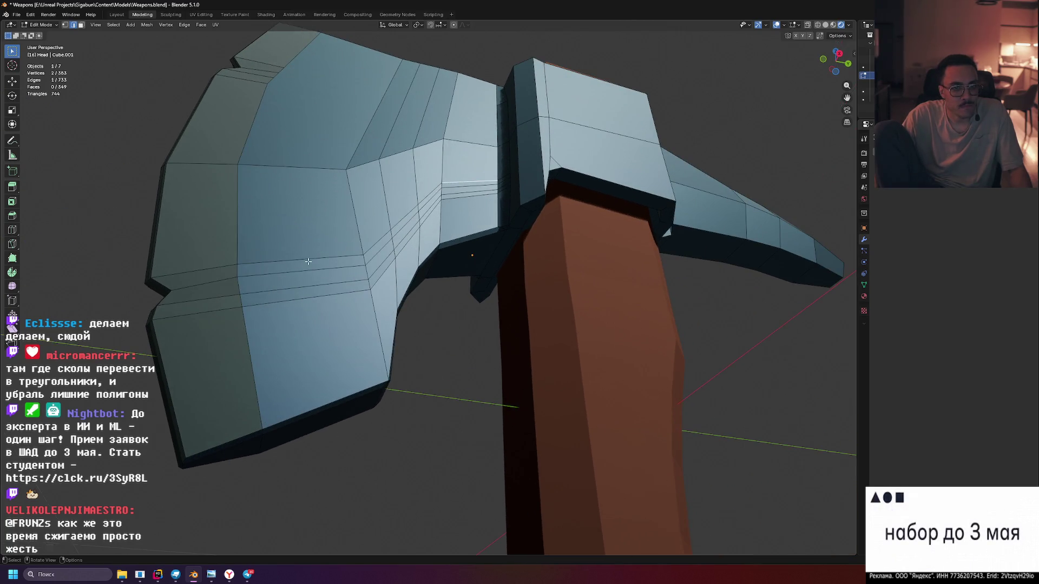
{"action": "left_click", "coordinate": [340, 267]}
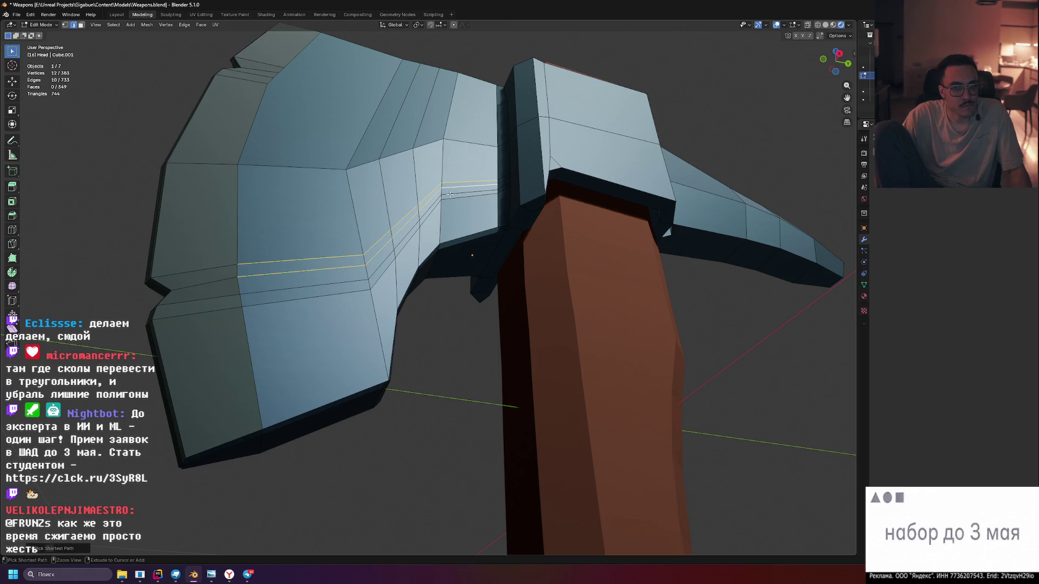
Add three more parallel edge rows to the selection and switch to Solid shading
{"action": "left_click", "coordinate": [450, 194]}
{"action": "left_click", "coordinate": [336, 281]}
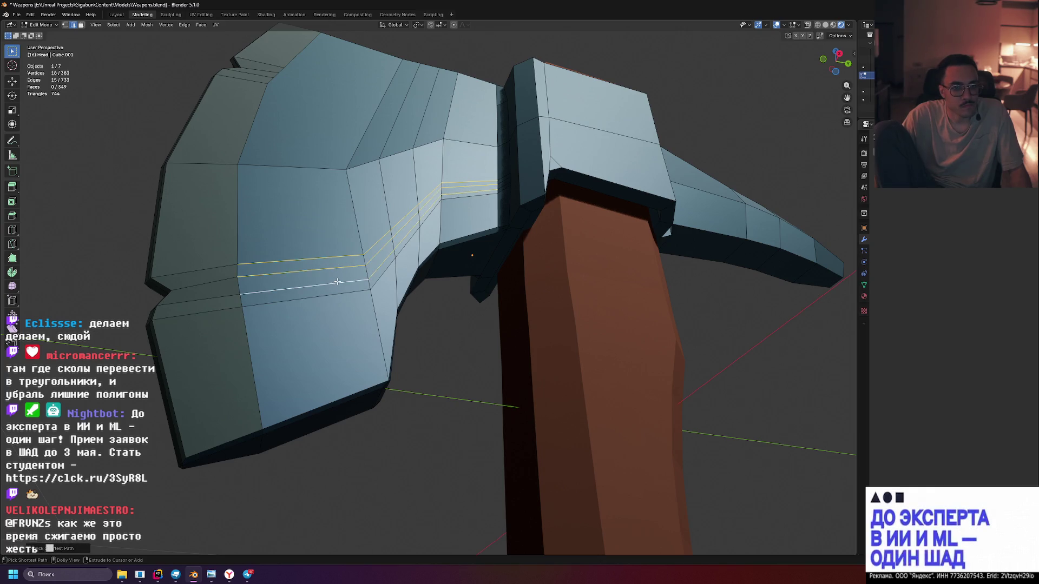
{"action": "left_click", "coordinate": [342, 294]}
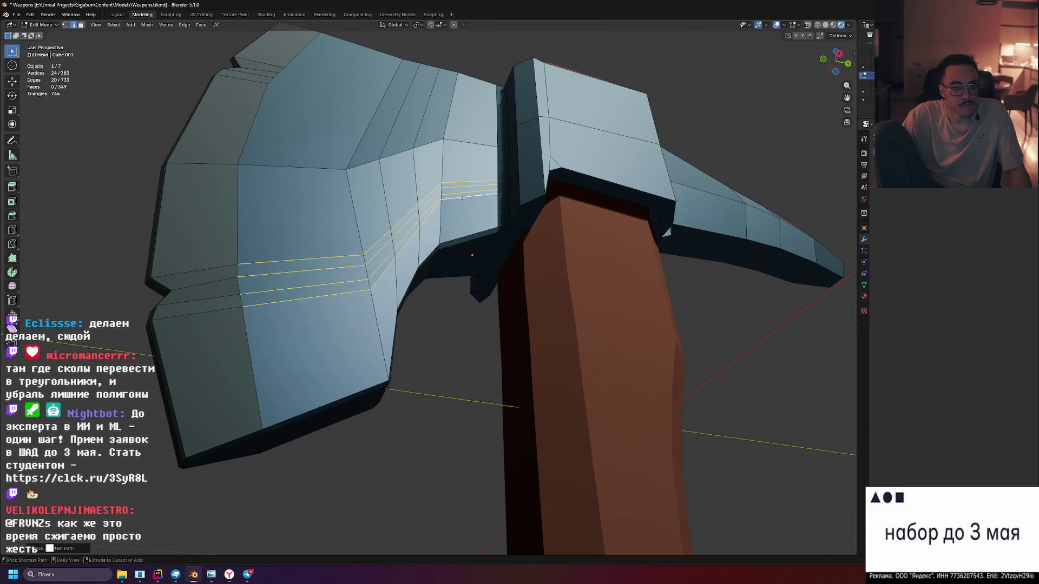
{"action": "left_click_drag", "start_coordinate": [277, 227], "coordinate": [396, 232]}
{"action": "left_click_drag", "start_coordinate": [437, 234], "coordinate": [445, 229]}
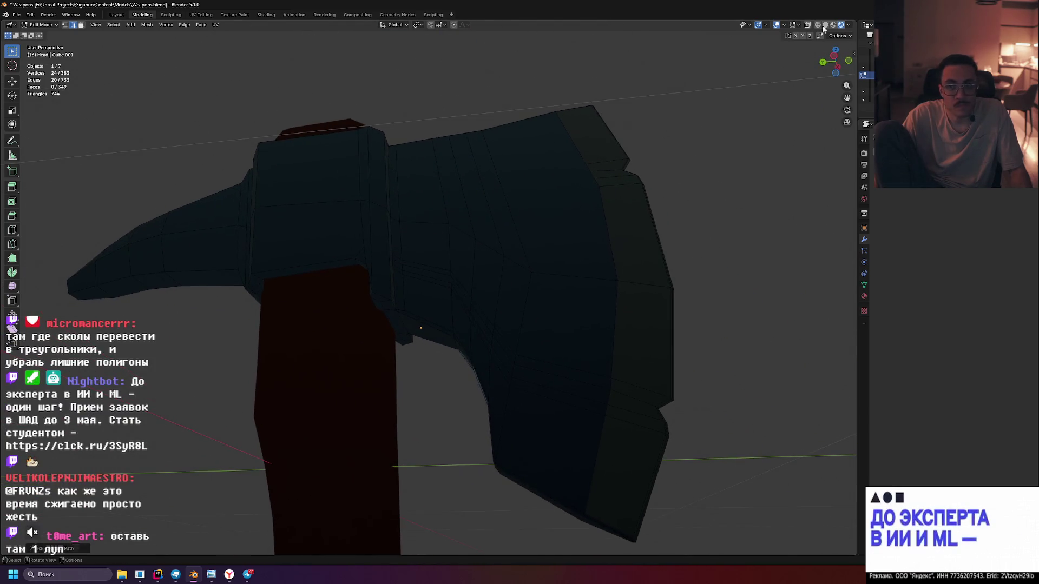
{"action": "left_click", "coordinate": [825, 25]}
{"action": "scroll", "scroll_direction": "up", "scroll_amount": 3}
{"action": "left_click_drag", "start_coordinate": [423, 291], "coordinate": [402, 249]}
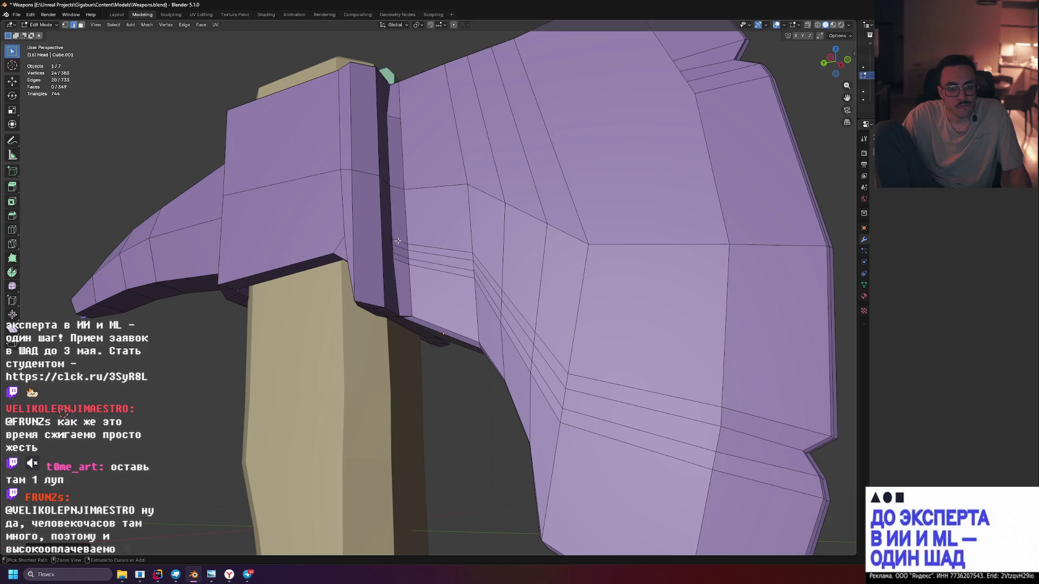
Select three more parallel edge paths and dissolve them with Dissolve Edges
{"action": "left_click", "coordinate": [397, 241]}
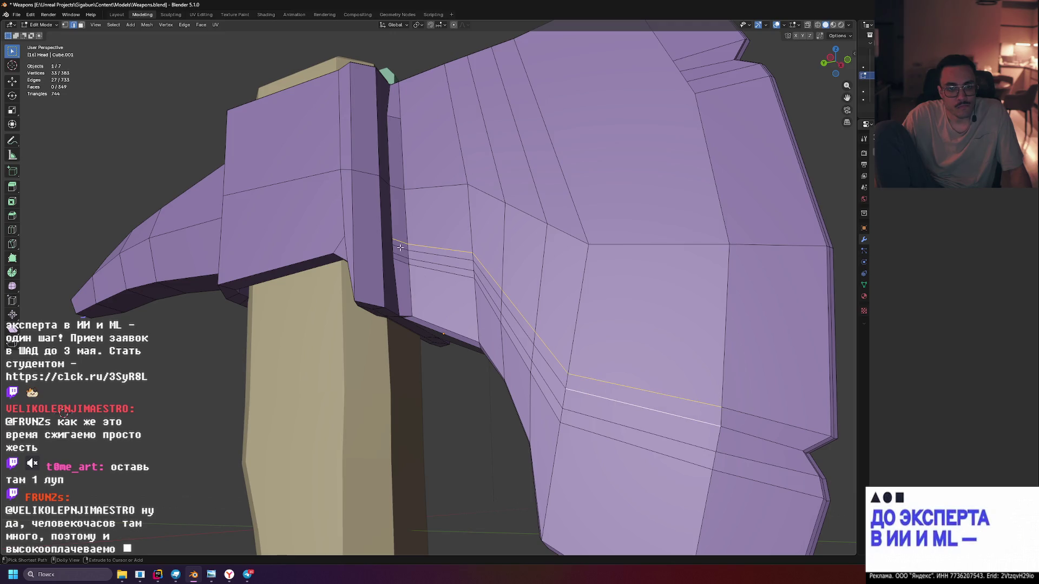
{"action": "left_click", "coordinate": [400, 255]}
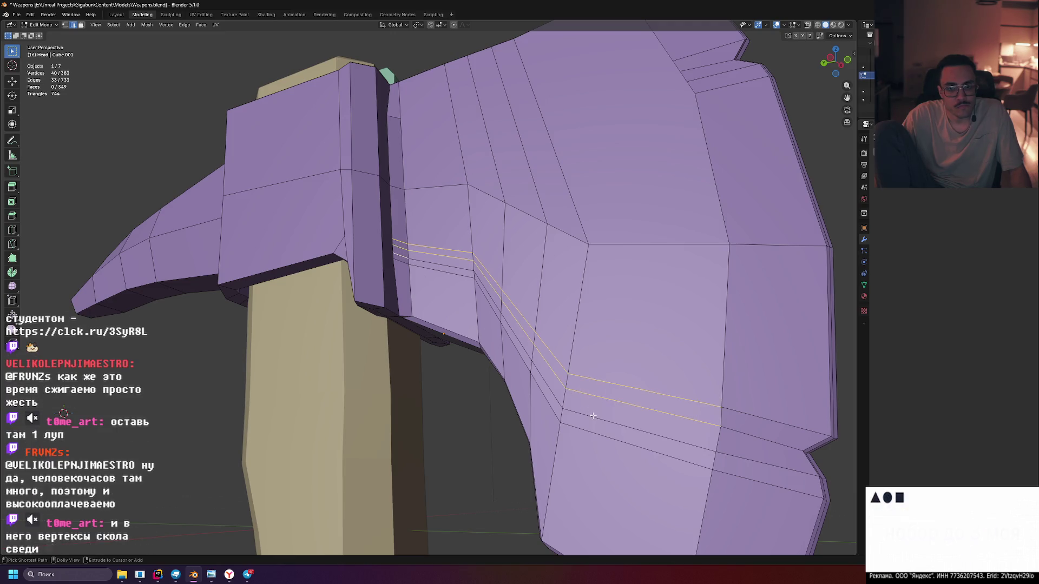
{"action": "left_click", "coordinate": [401, 262]}
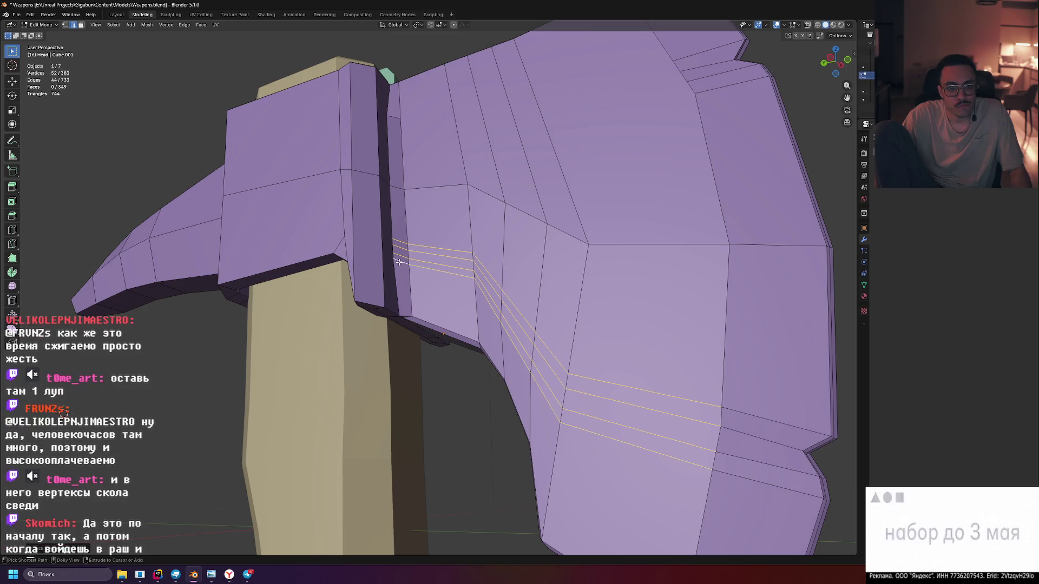
{"action": "key", "text": "x"}
{"action": "left_click", "coordinate": [520, 265]}
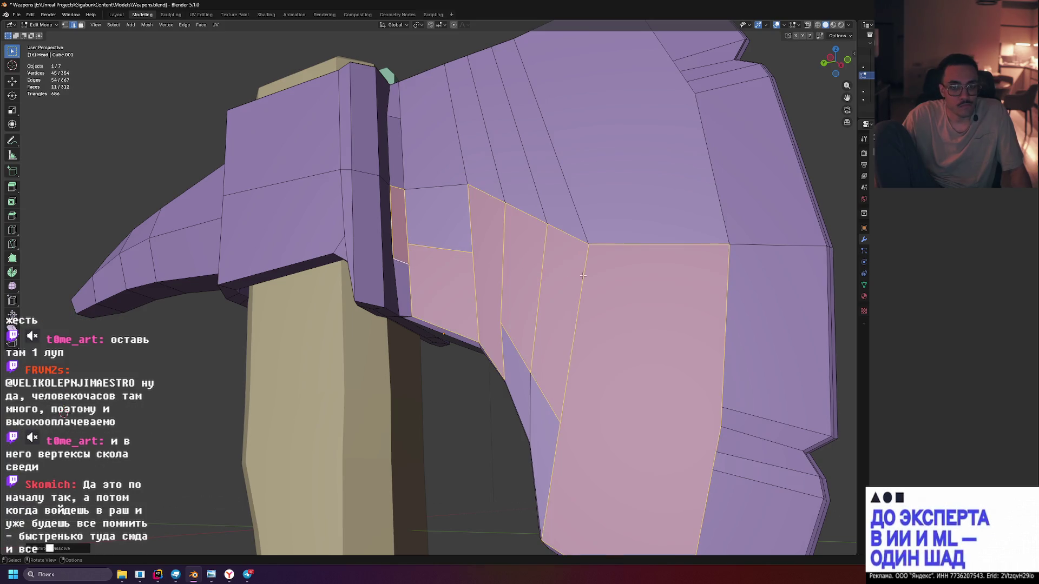
Orbit around the axe head to inspect the merged faces edge-on
{"action": "left_click_drag", "start_coordinate": [678, 277], "coordinate": [548, 294]}
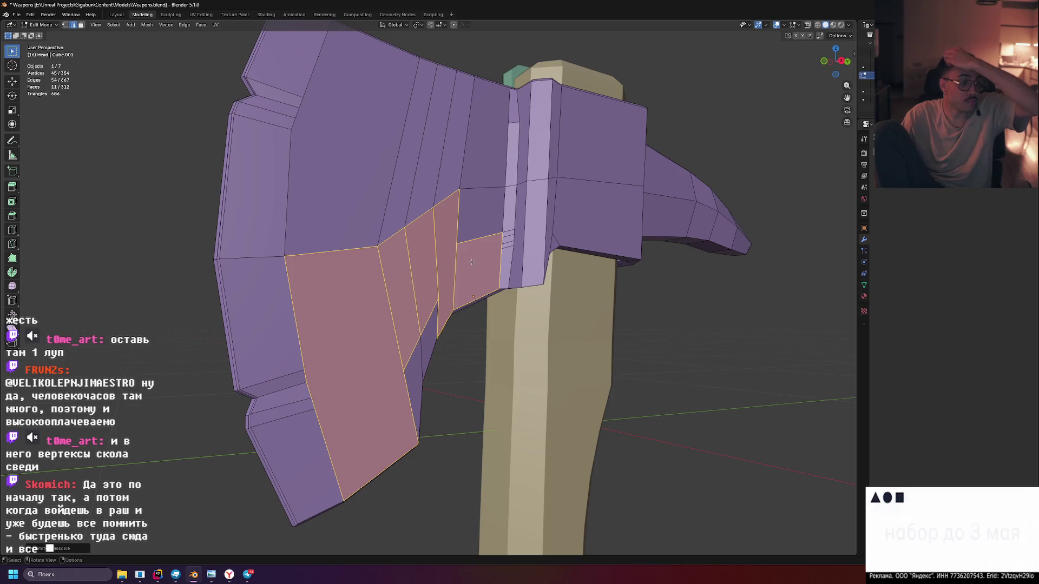
{"action": "left_click_drag", "start_coordinate": [470, 262], "coordinate": [355, 193]}
{"action": "scroll", "scroll_direction": "up", "scroll_amount": 3}
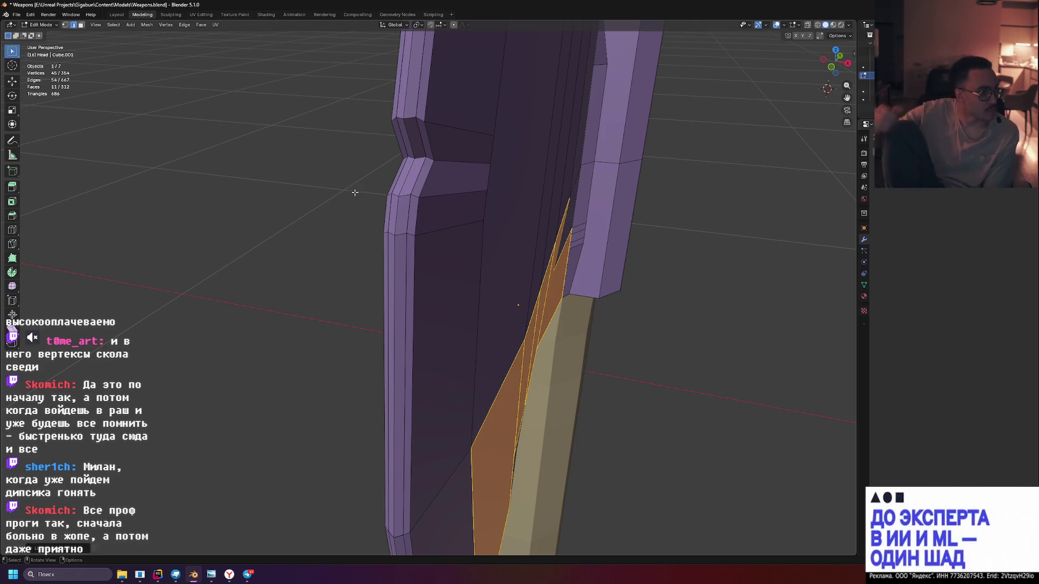
{"action": "left_click_drag", "start_coordinate": [519, 178], "coordinate": [480, 171]}
{"action": "left_click_drag", "start_coordinate": [299, 182], "coordinate": [252, 163]}
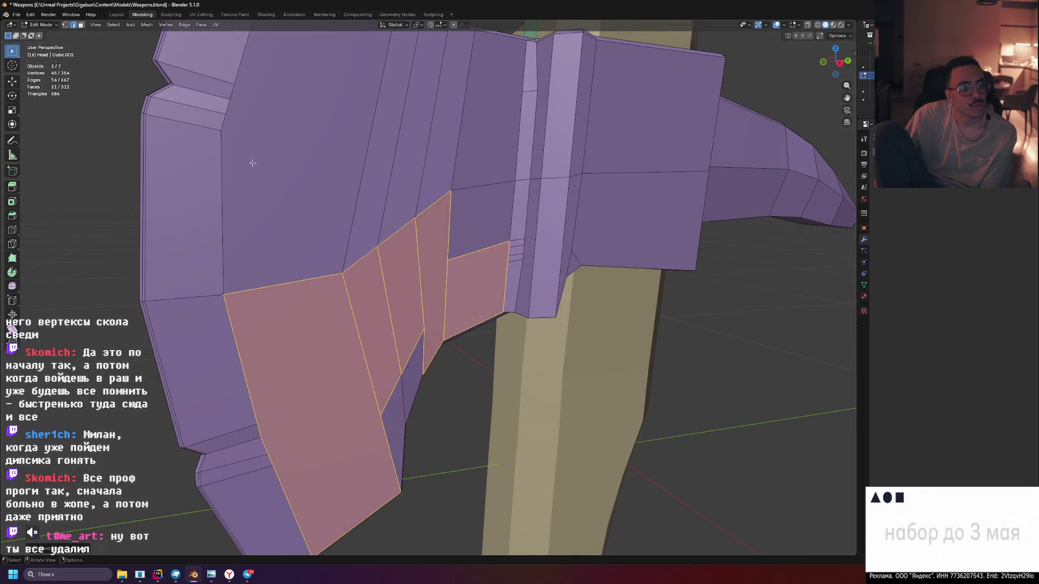
{"action": "left_click_drag", "start_coordinate": [253, 163], "coordinate": [431, 324]}
Select edges across the blade while inspecting it, then switch to the browser reference image
{"action": "left_click", "coordinate": [413, 331]}
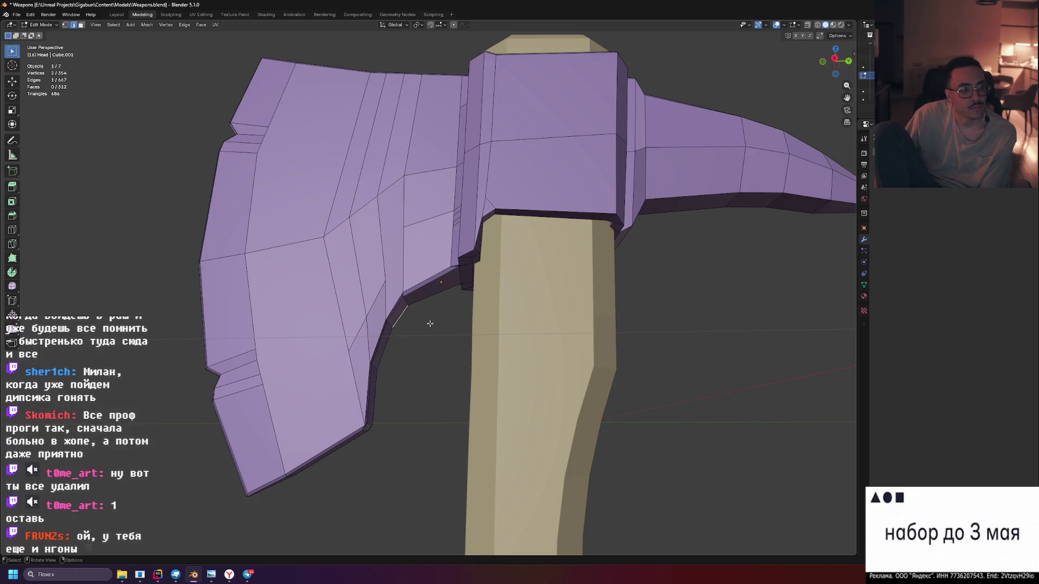
{"action": "left_click_drag", "start_coordinate": [246, 244], "coordinate": [197, 267]}
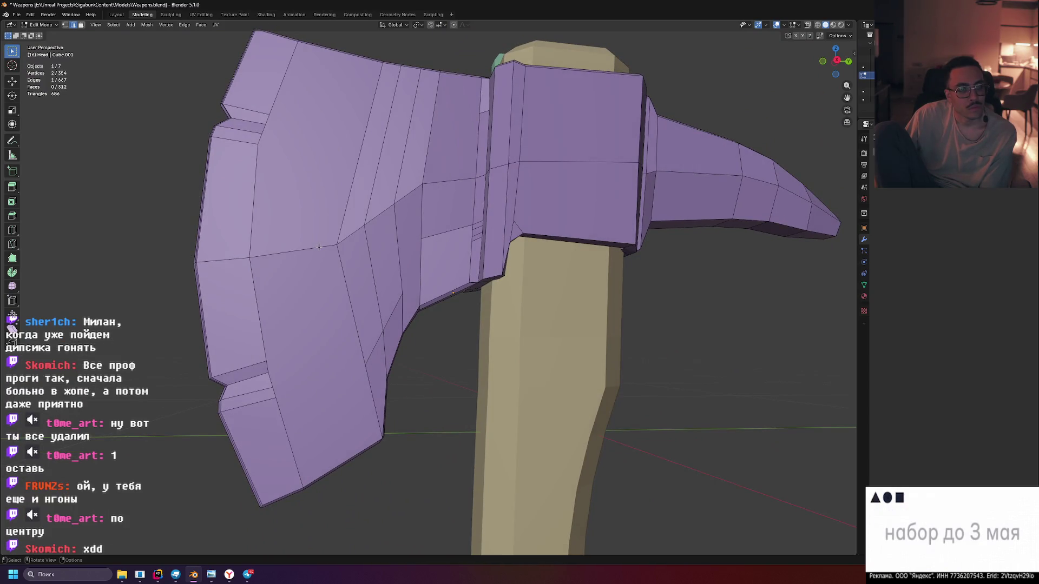
{"action": "left_click", "coordinate": [319, 246]}
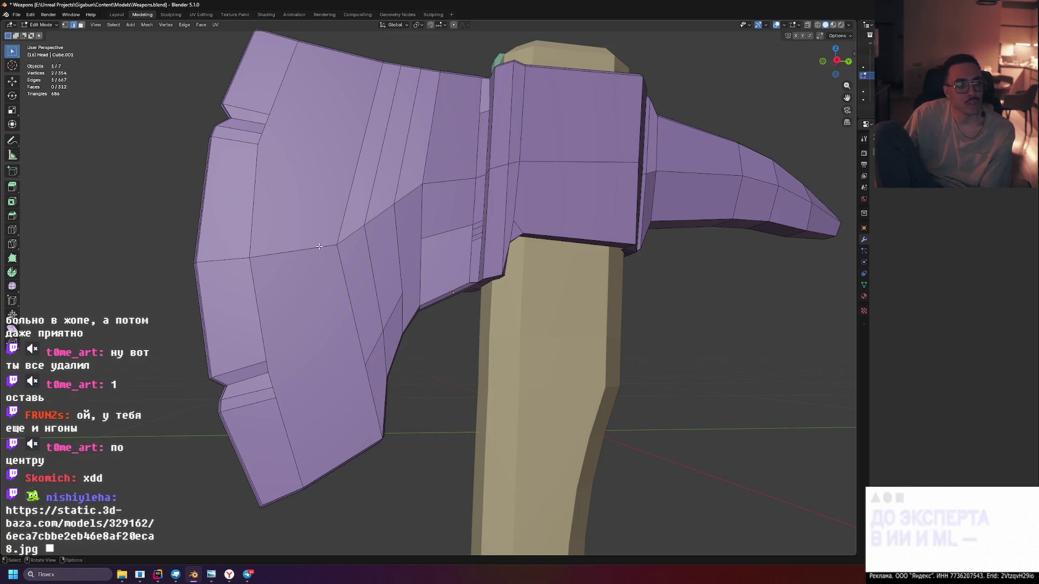
{"action": "left_click_drag", "start_coordinate": [249, 258], "coordinate": [330, 266]}
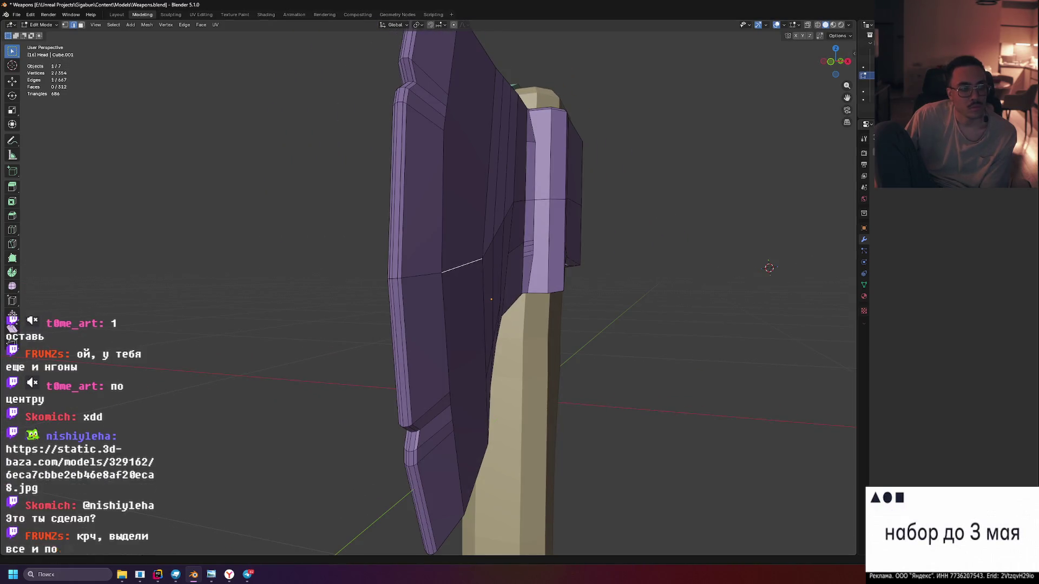
{"action": "left_click_drag", "start_coordinate": [165, 340], "coordinate": [187, 339]}
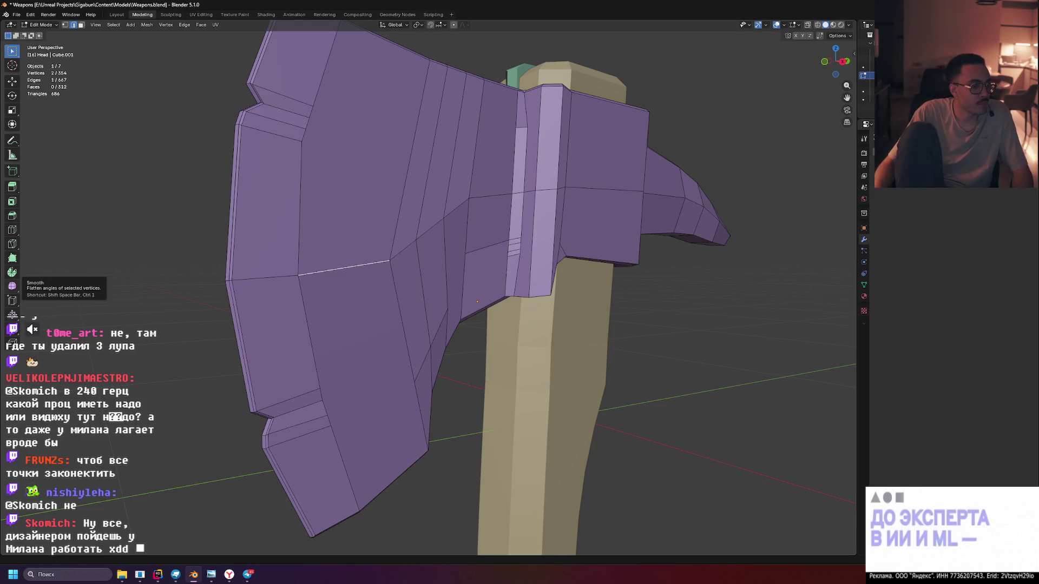
{"action": "key", "text": "alt+Tab"}
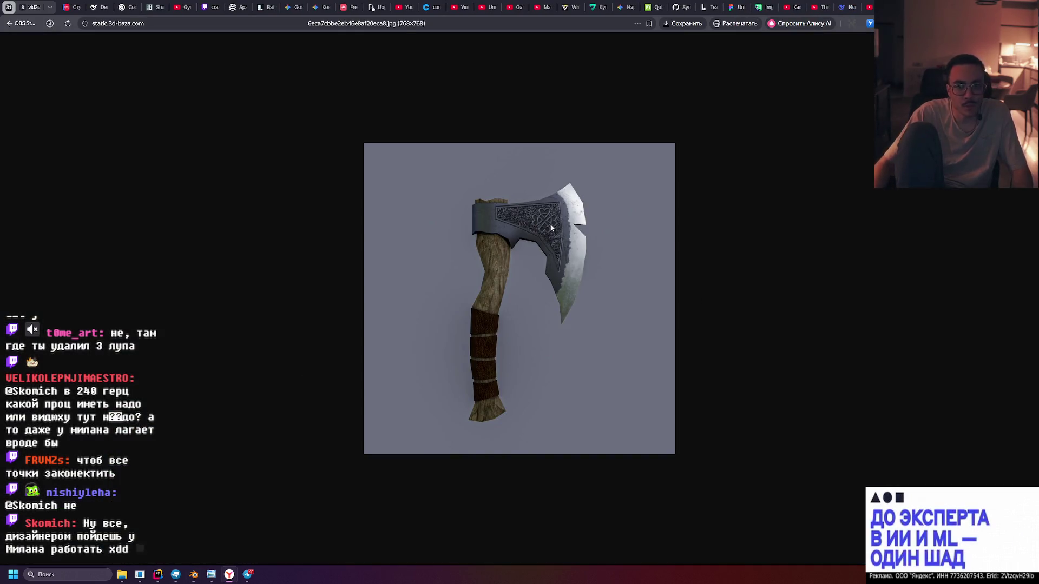
Zoom into the axe reference photo, close its tab and return to Blender
{"action": "scroll", "scroll_direction": "up", "scroll_amount": 3}
{"action": "scroll", "scroll_direction": "down", "scroll_amount": 3}
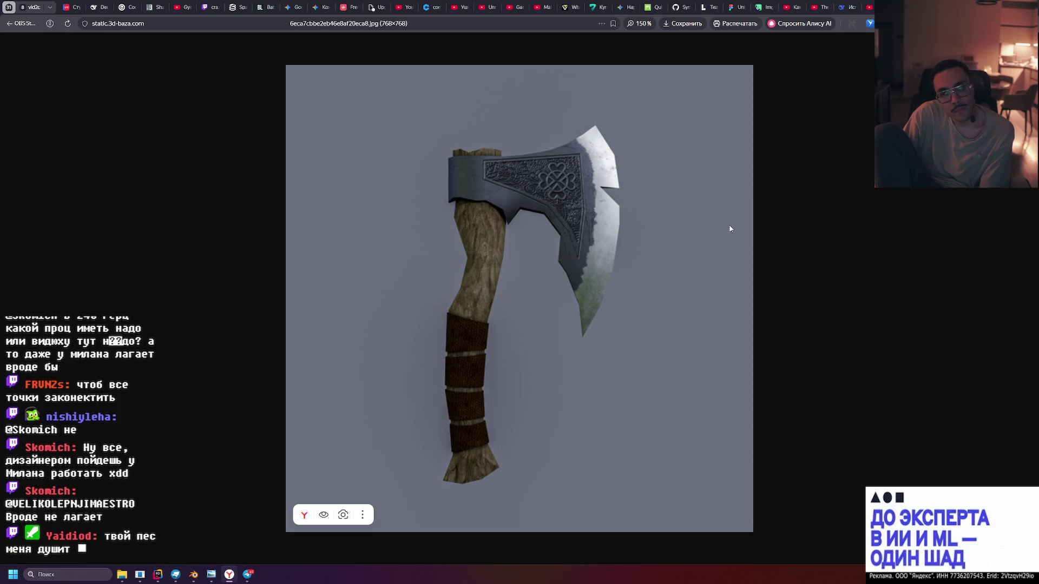
{"action": "key", "text": "ctrl+w"}
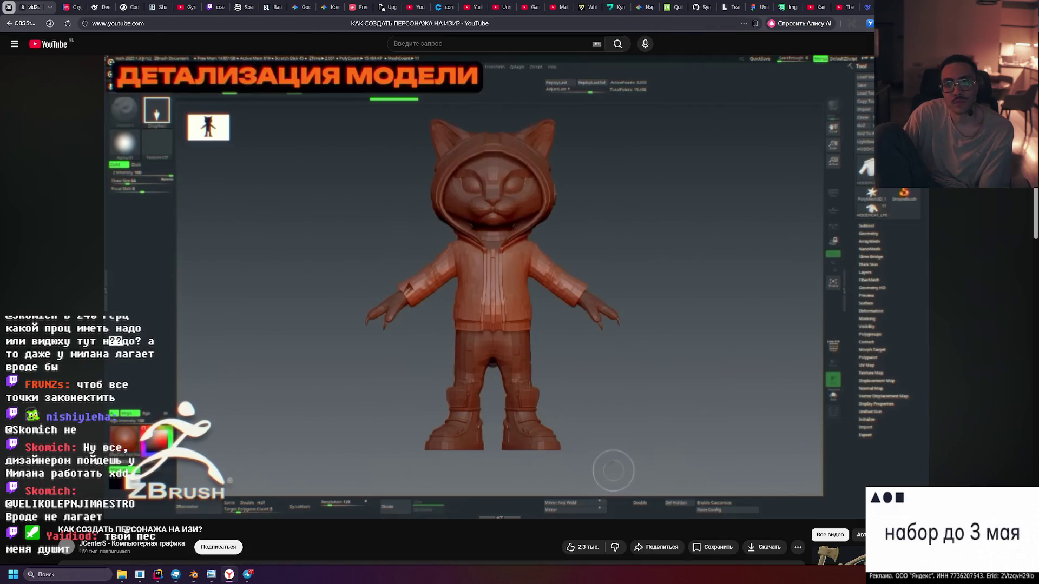
{"action": "key", "text": "alt+Tab"}
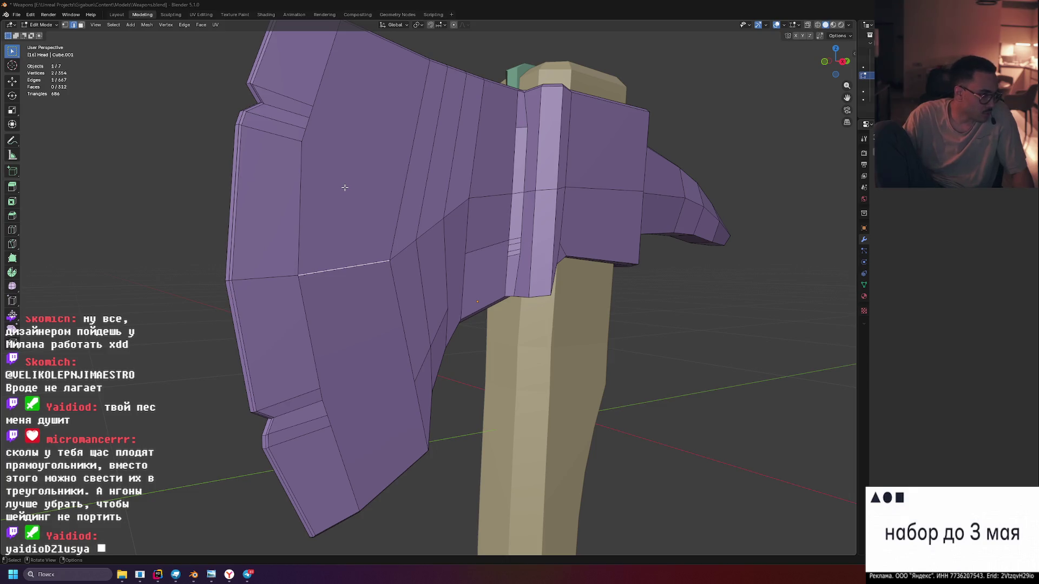
Orbit and zoom around the selected blade edge to inspect the simplified head
{"action": "left_click_drag", "start_coordinate": [398, 190], "coordinate": [393, 185]}
{"action": "scroll", "scroll_direction": "up", "scroll_amount": 3}
{"action": "scroll", "scroll_direction": "down", "scroll_amount": 3}
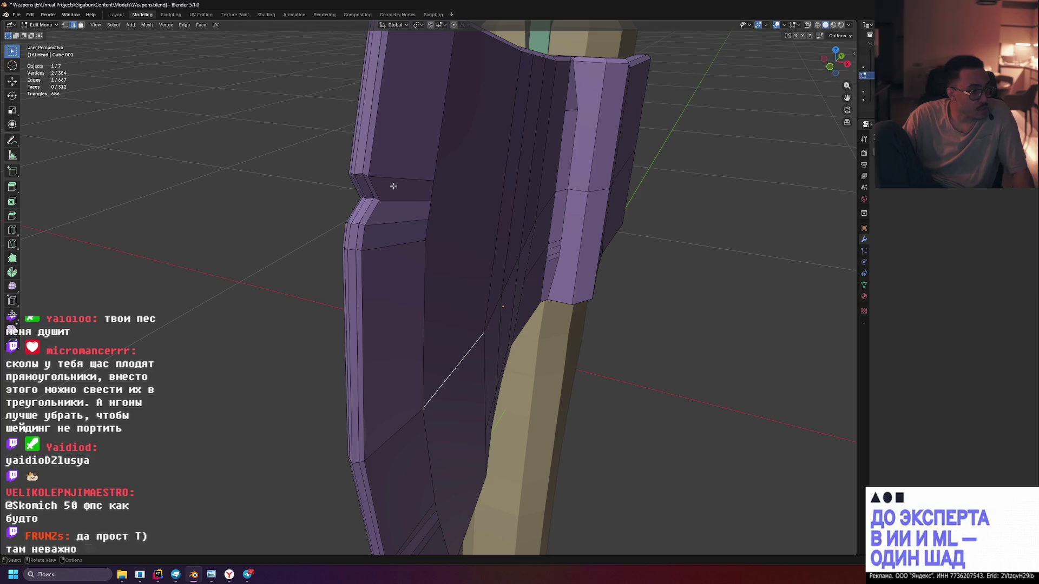
{"action": "left_click_drag", "start_coordinate": [391, 184], "coordinate": [331, 200]}
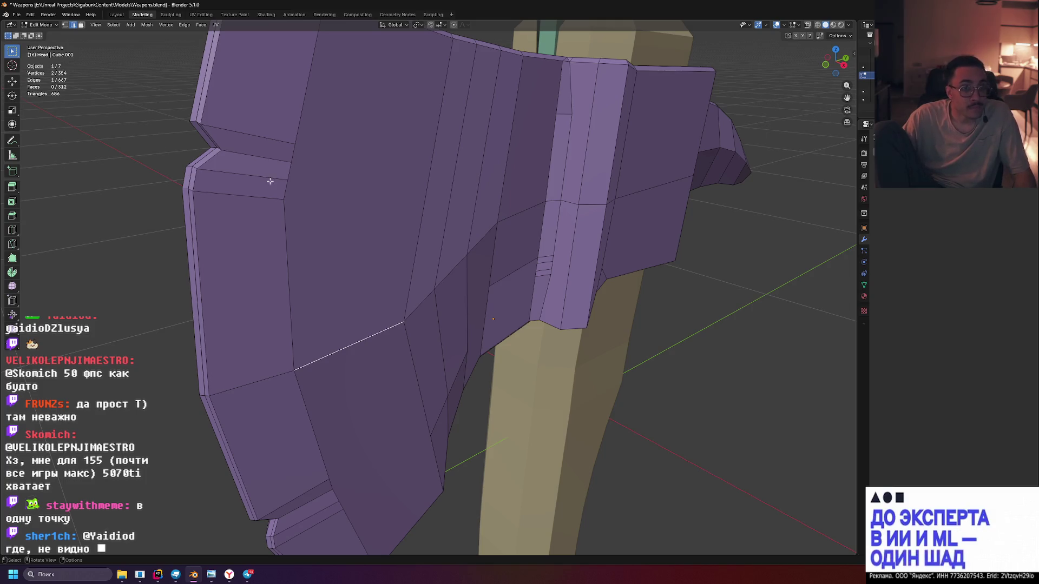
{"action": "scroll", "scroll_direction": "down", "scroll_amount": 3}
{"action": "scroll", "scroll_direction": "up", "scroll_amount": 3}
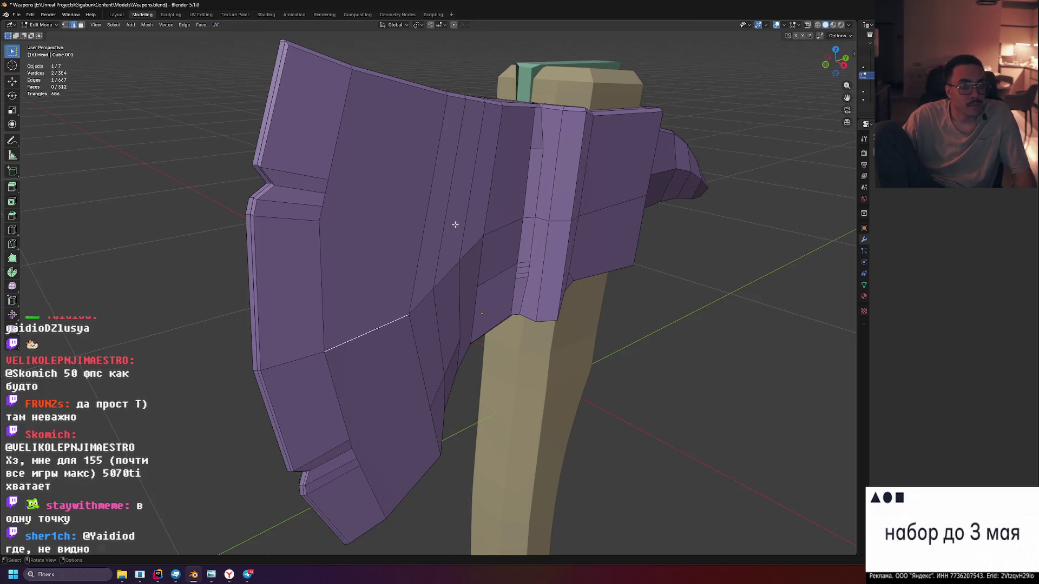
Preview the axe with its materials and take the head out of mesh editing into Object Mode
{"action": "key", "text": "z"}
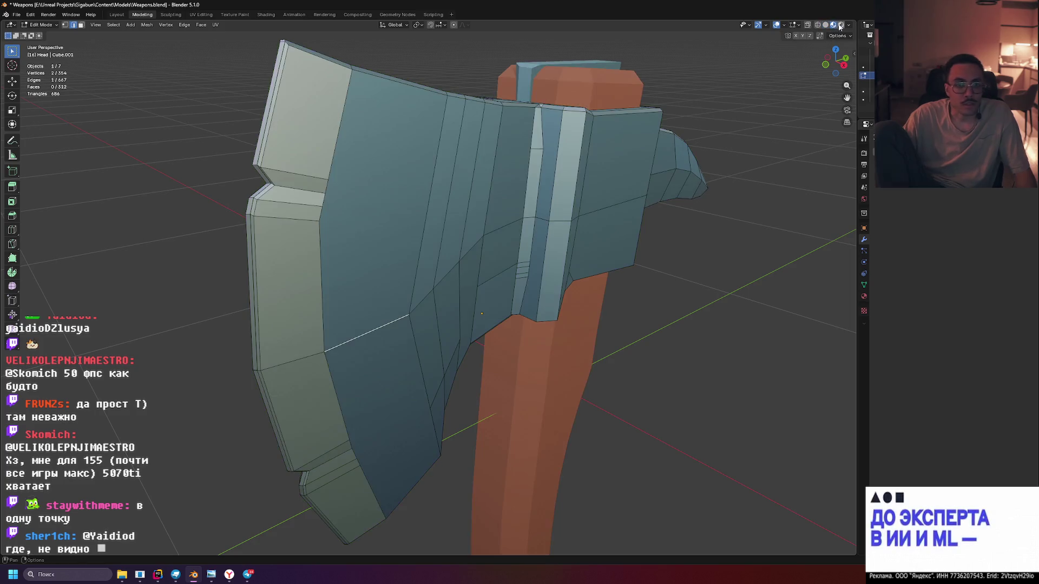
{"action": "scroll", "scroll_direction": "down", "scroll_amount": 3}
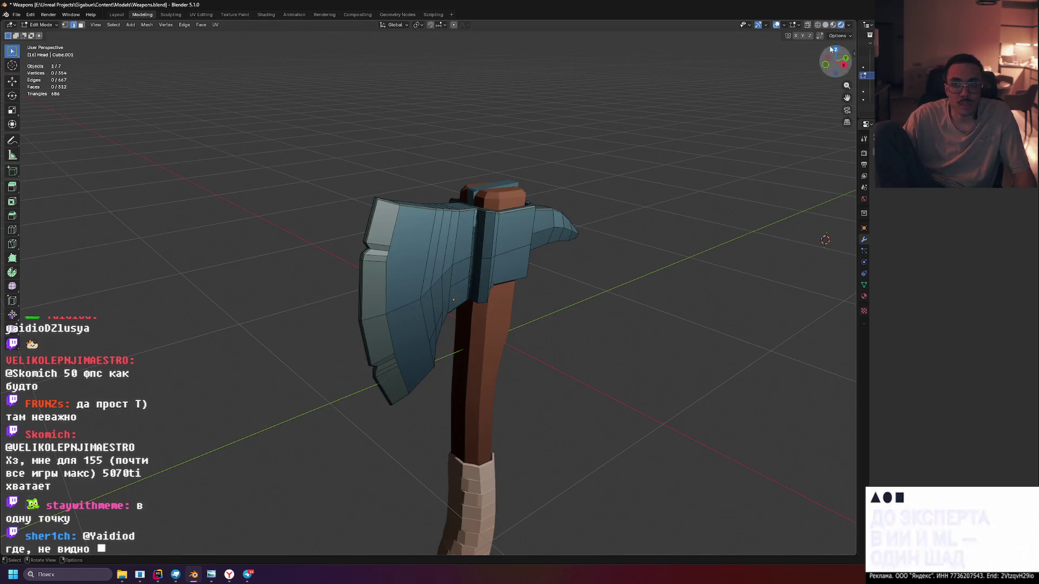
{"action": "left_click_drag", "start_coordinate": [702, 180], "coordinate": [704, 174]}
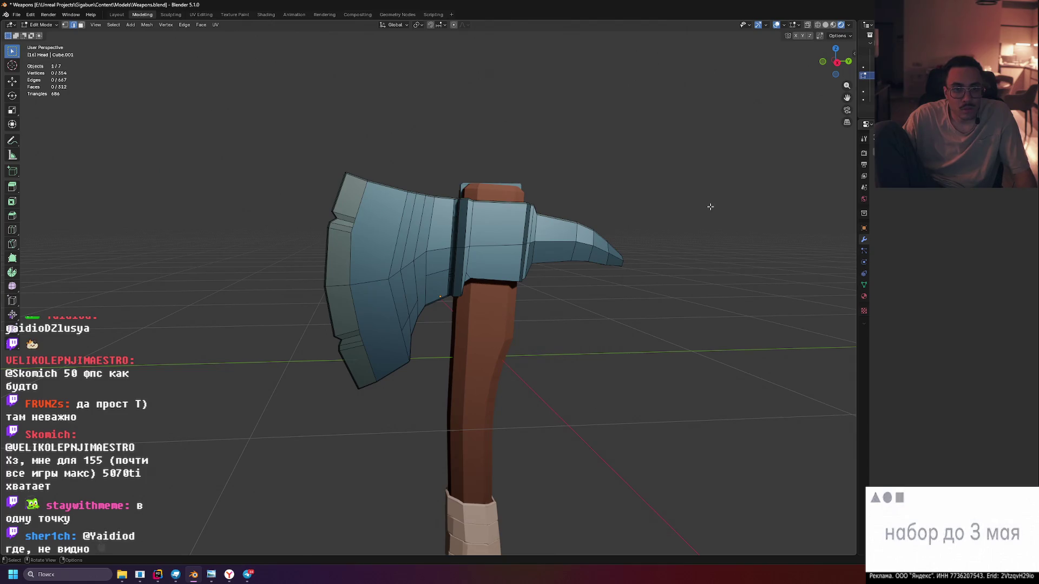
{"action": "left_click", "coordinate": [500, 244]}
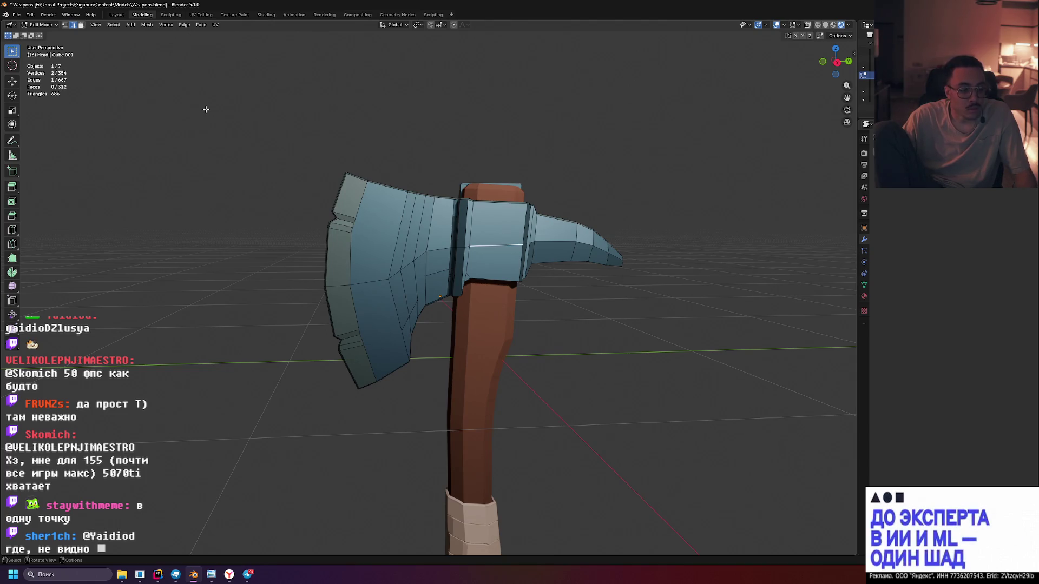
{"action": "key", "text": "Tab"}
Orbit around the finished axe to inspect its head, blade and top, then switch to Solid shading
{"action": "left_click_drag", "start_coordinate": [573, 114], "coordinate": [614, 118]}
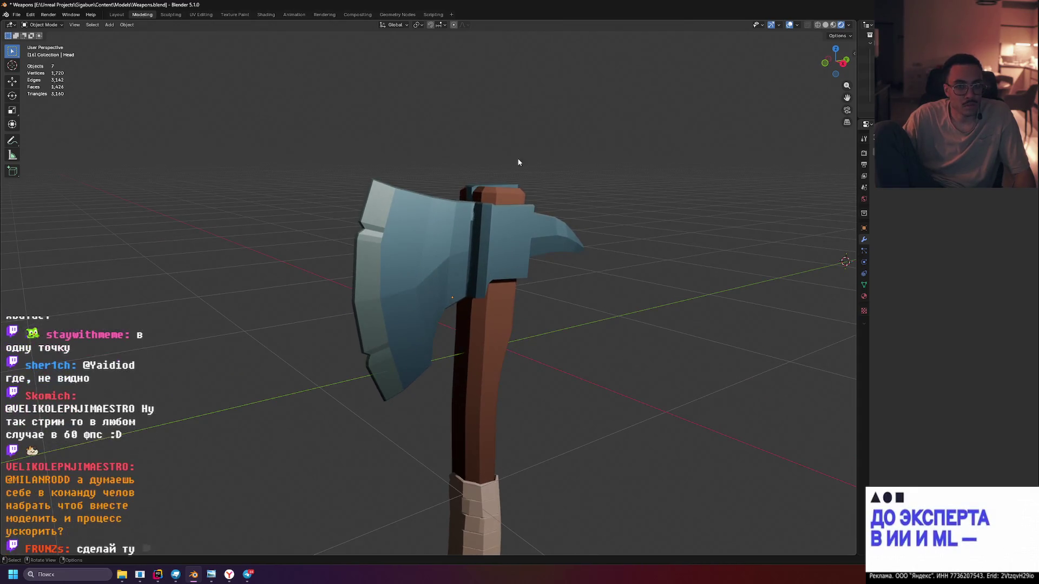
{"action": "left_click_drag", "start_coordinate": [389, 241], "coordinate": [399, 170]}
{"action": "scroll", "scroll_direction": "up", "scroll_amount": 3}
{"action": "left_click_drag", "start_coordinate": [336, 111], "coordinate": [318, 134]}
{"action": "left_click_drag", "start_coordinate": [439, 218], "coordinate": [409, 195]}
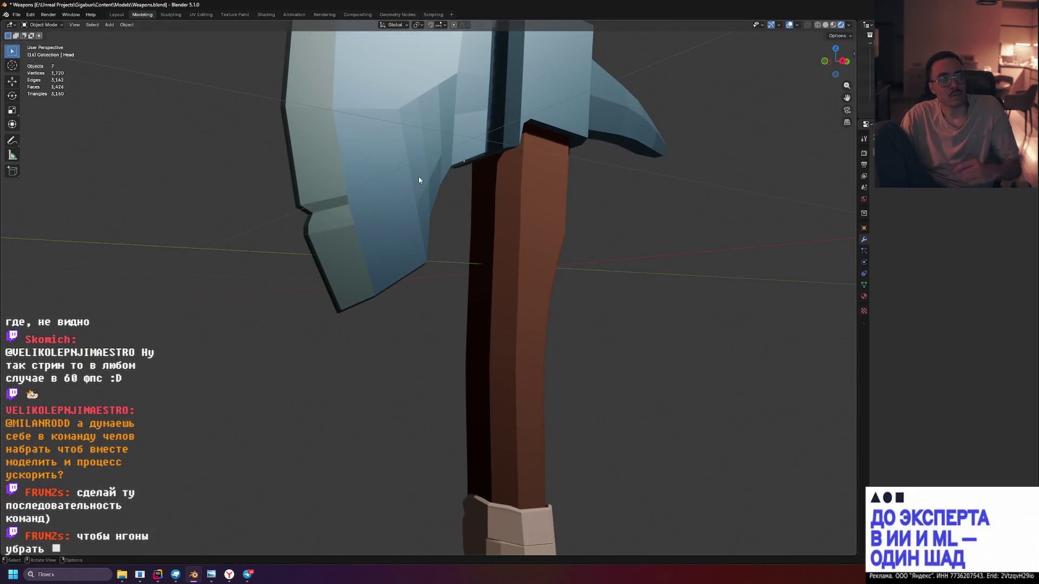
{"action": "key", "text": "shift"}
{"action": "left_click_drag", "start_coordinate": [431, 132], "coordinate": [482, 233]}
{"action": "scroll", "scroll_direction": "down", "scroll_amount": 3}
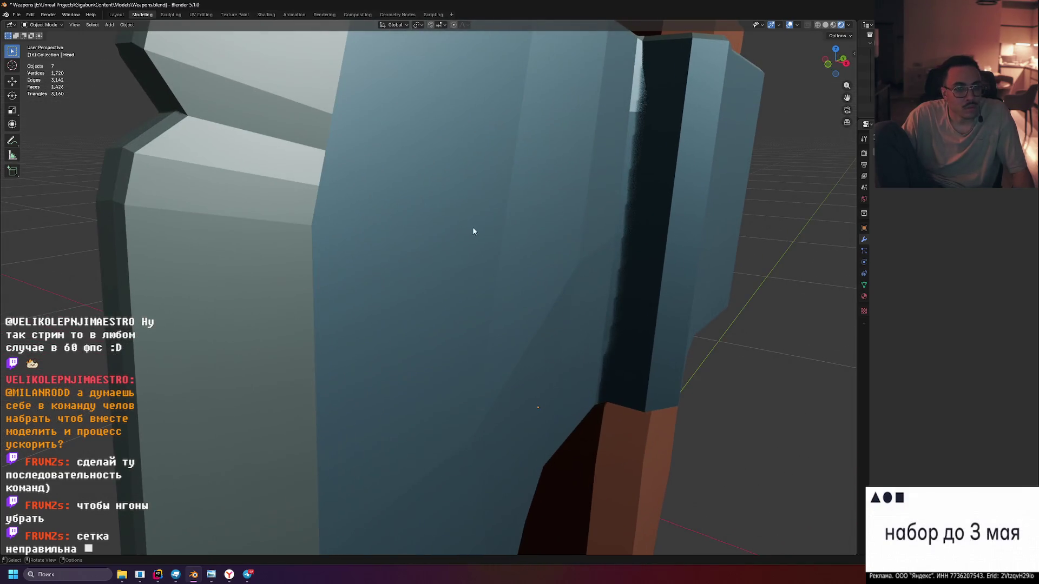
{"action": "left_click_drag", "start_coordinate": [276, 193], "coordinate": [362, 215]}
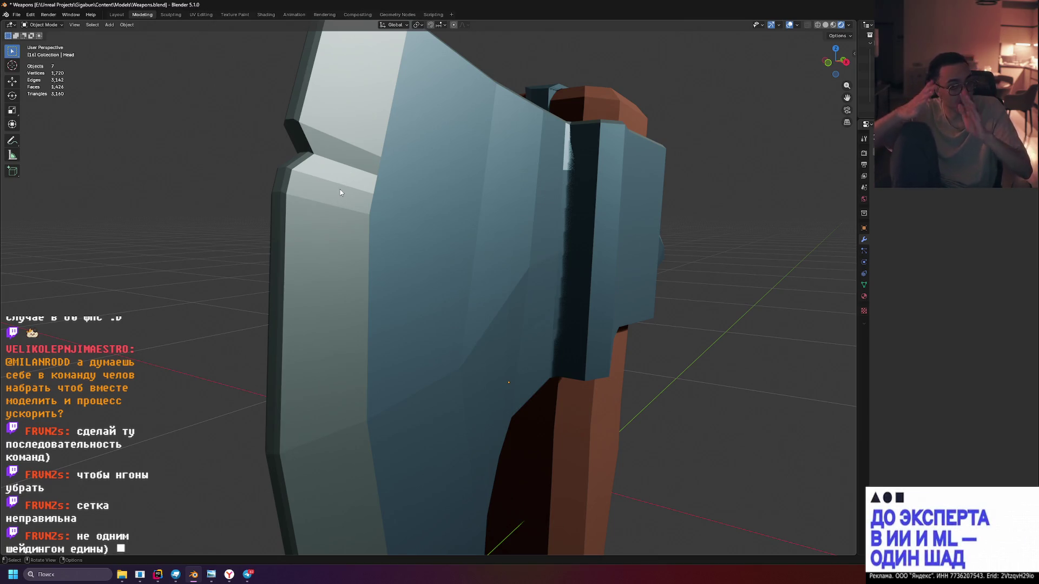
{"action": "left_click_drag", "start_coordinate": [383, 144], "coordinate": [395, 157]}
{"action": "left_click", "coordinate": [825, 24]}
Frame the purple axe head so it fills the view, select it, and enter Edit Mode
{"action": "left_click_drag", "start_coordinate": [482, 235], "coordinate": [486, 243]}
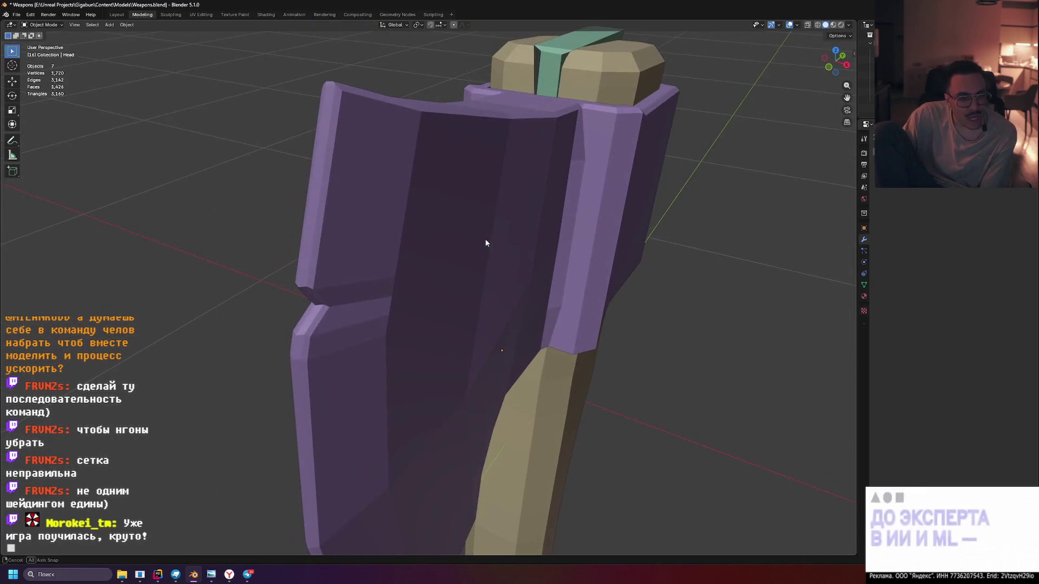
{"action": "left_click_drag", "start_coordinate": [349, 295], "coordinate": [422, 288]}
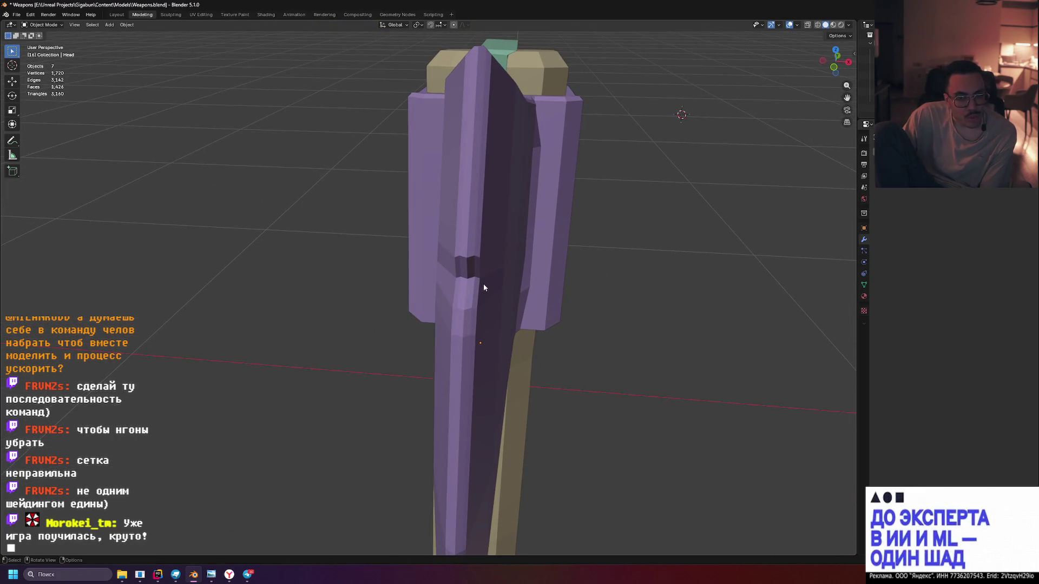
{"action": "scroll", "scroll_direction": "up", "scroll_amount": 3}
{"action": "left_click_drag", "start_coordinate": [498, 274], "coordinate": [325, 247]}
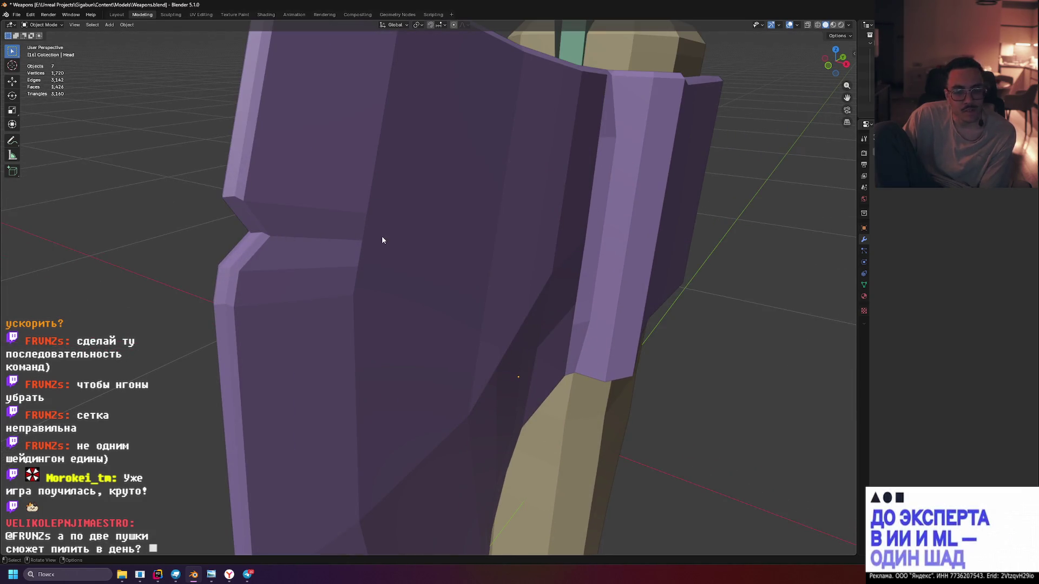
{"action": "scroll", "scroll_direction": "up", "scroll_amount": 3}
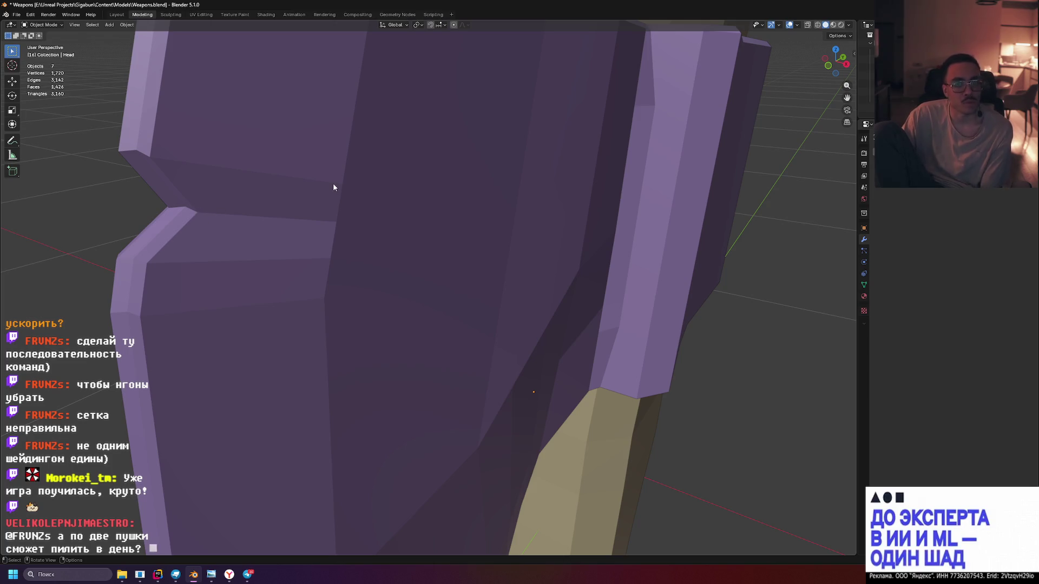
{"action": "left_click", "coordinate": [304, 194]}
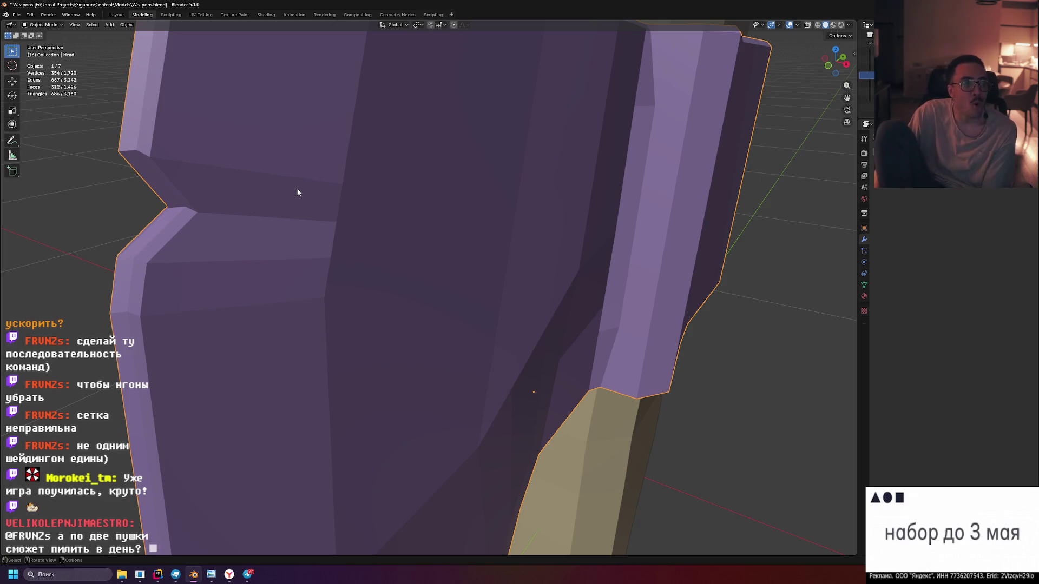
{"action": "left_click_drag", "start_coordinate": [281, 192], "coordinate": [279, 177]}
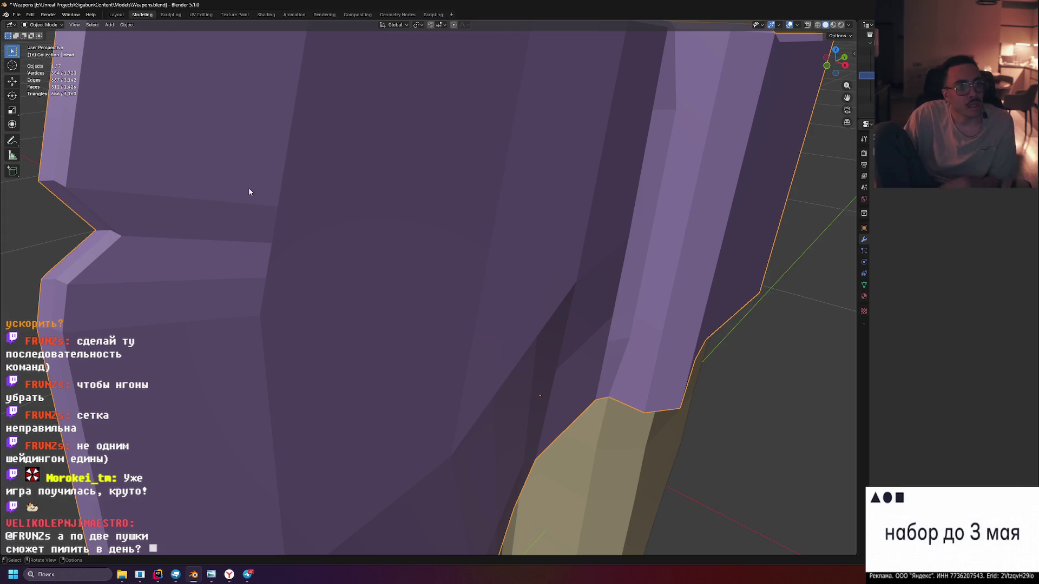
{"action": "key", "text": "Tab"}
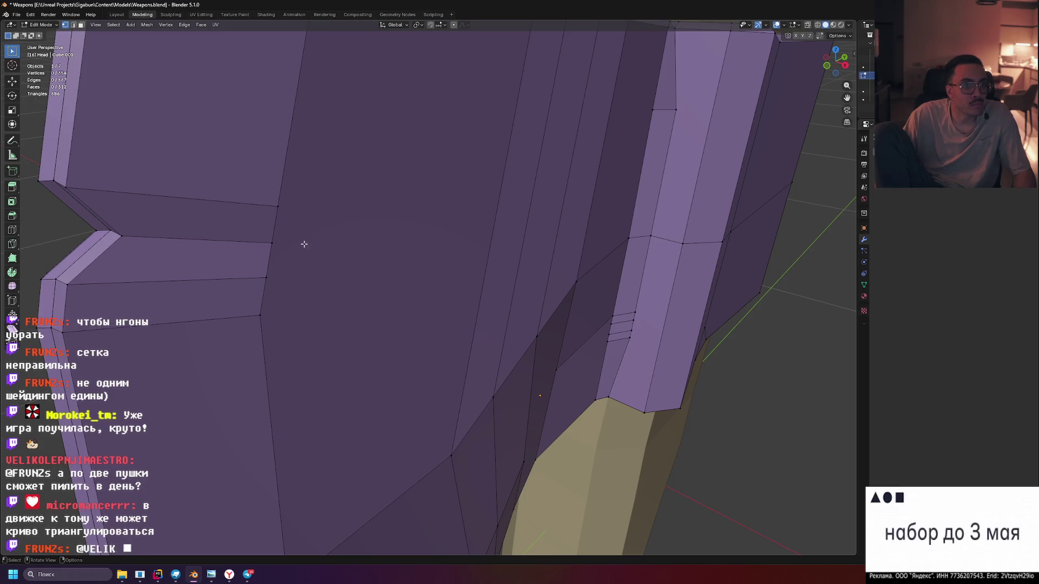
Merge stray vertices at the blade's notch and upper-left edge using Merge At Last
{"action": "left_click", "coordinate": [278, 207]}
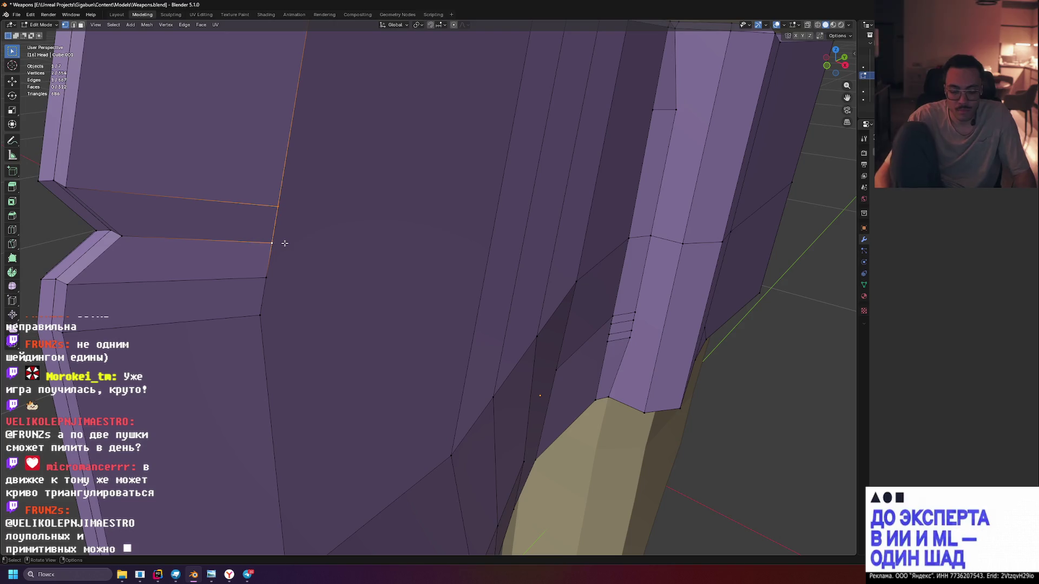
{"action": "key", "text": "m"}
{"action": "left_click", "coordinate": [281, 238]}
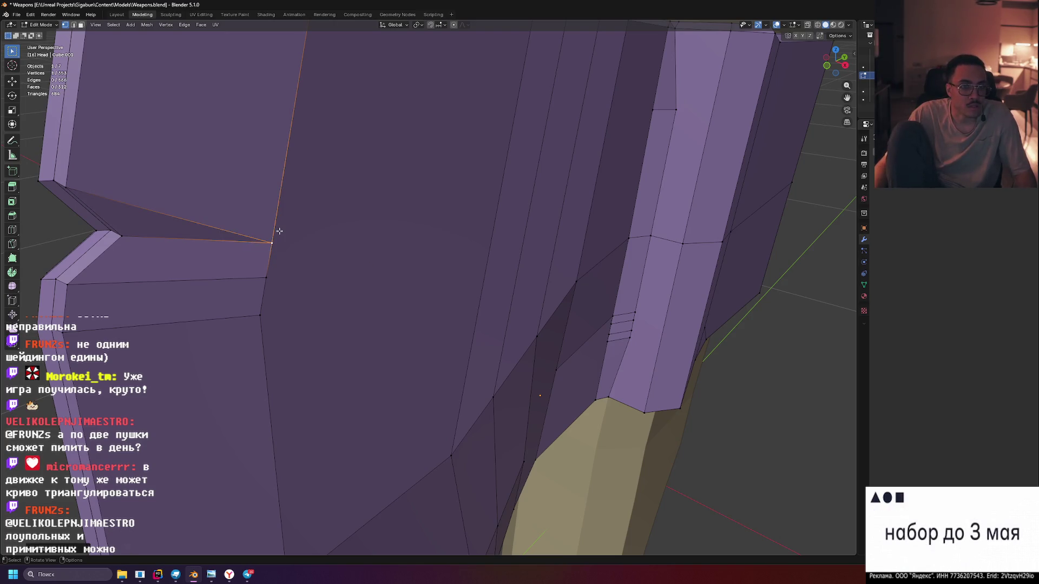
{"action": "left_click_drag", "start_coordinate": [277, 236], "coordinate": [257, 227]}
{"action": "scroll", "scroll_direction": "up", "scroll_amount": 3}
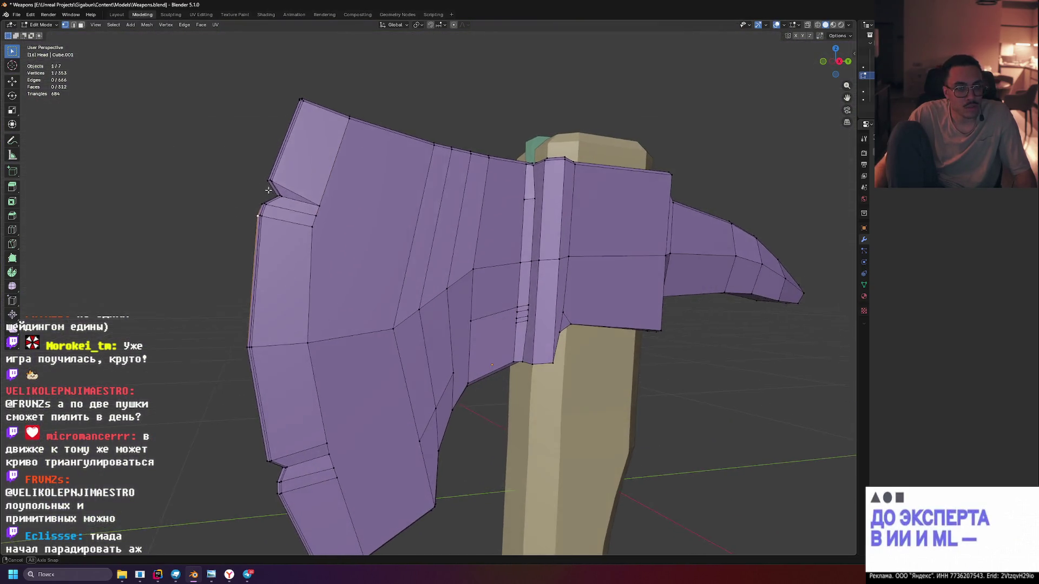
{"action": "left_click_drag", "start_coordinate": [308, 207], "coordinate": [390, 256]}
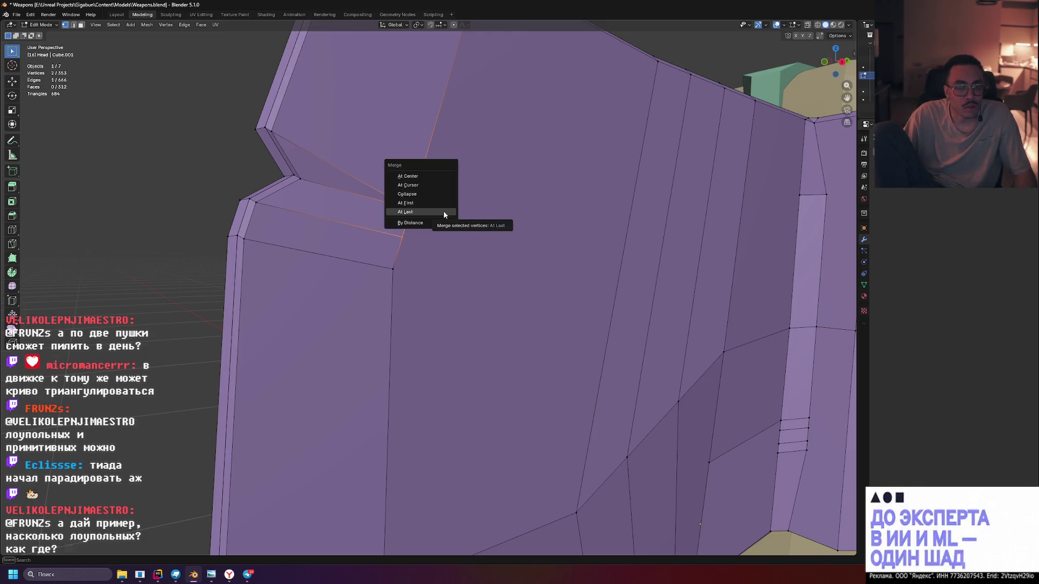
{"action": "left_click", "coordinate": [443, 211]}
On the head's other side, collapse an edge and merge more vertices, then ready the next pair
{"action": "left_click_drag", "start_coordinate": [443, 211], "coordinate": [523, 221]}
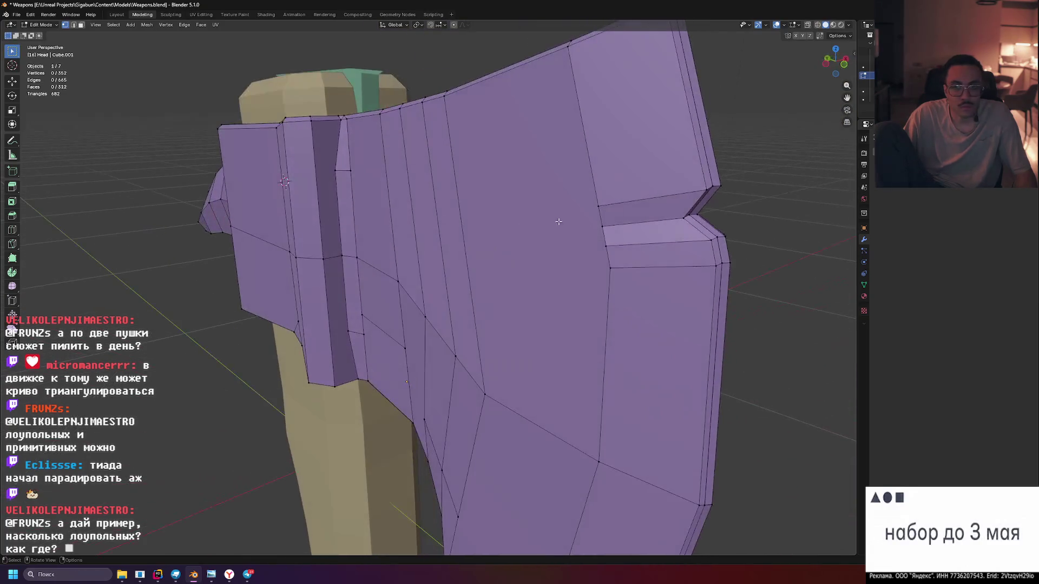
{"action": "key", "text": "m"}
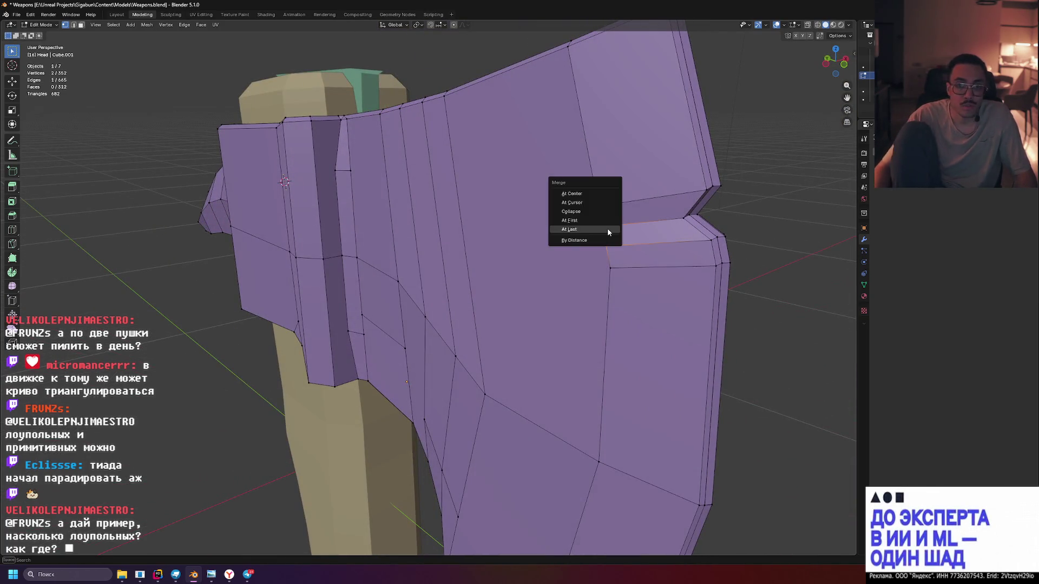
{"action": "left_click", "coordinate": [607, 228]}
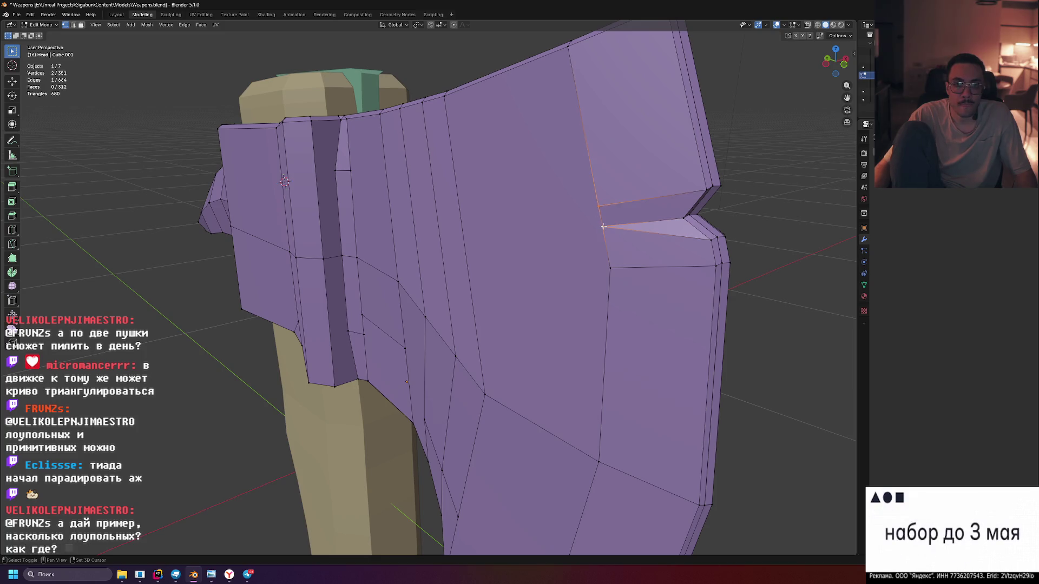
{"action": "key", "text": "m"}
{"action": "left_click", "coordinate": [603, 226]}
{"action": "left_click_drag", "start_coordinate": [603, 225], "coordinate": [605, 216]}
{"action": "scroll", "scroll_direction": "up", "scroll_amount": 3}
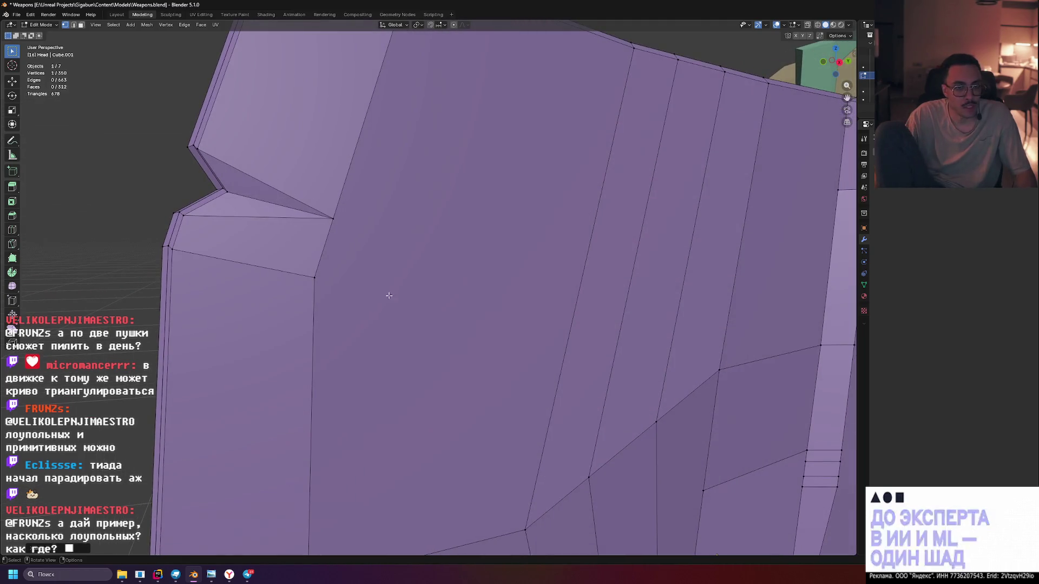
{"action": "left_click_drag", "start_coordinate": [346, 266], "coordinate": [403, 282]}
{"action": "scroll", "scroll_direction": "up", "scroll_amount": 3}
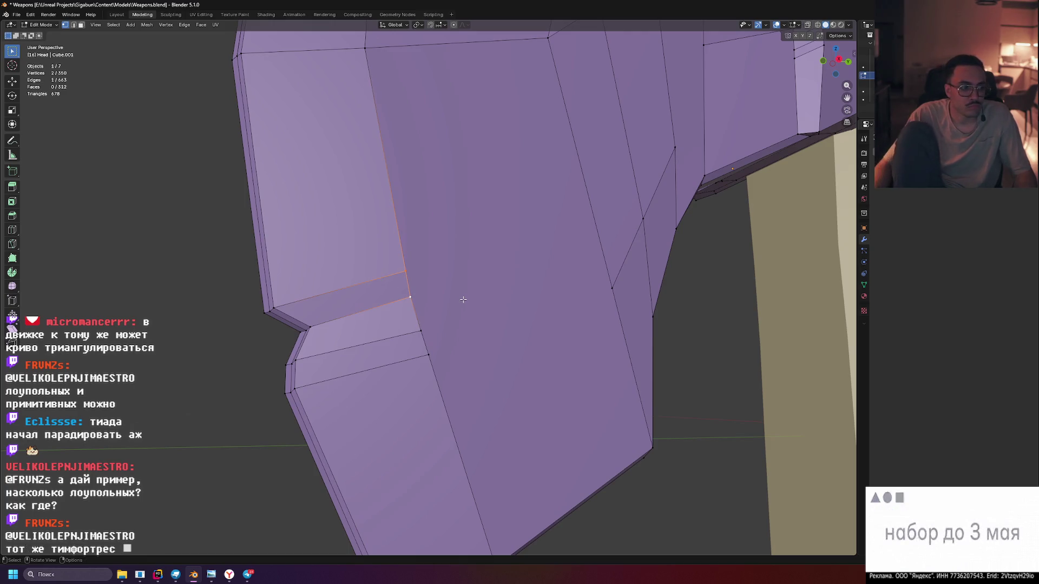
{"action": "key", "text": "m"}
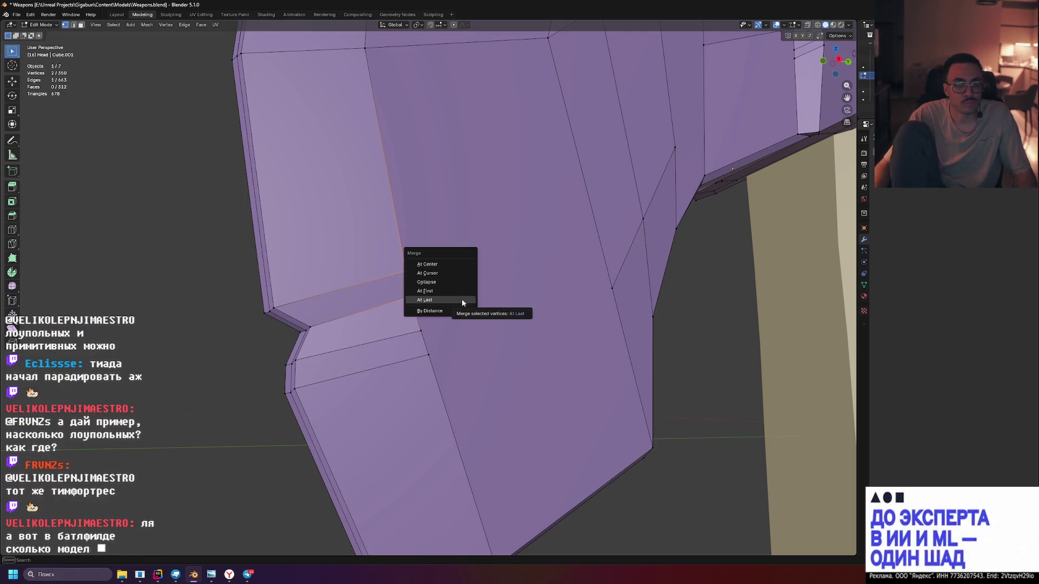
Merge two more pairs of loose vertices on the axe head at the last one
{"action": "left_click", "coordinate": [462, 298]}
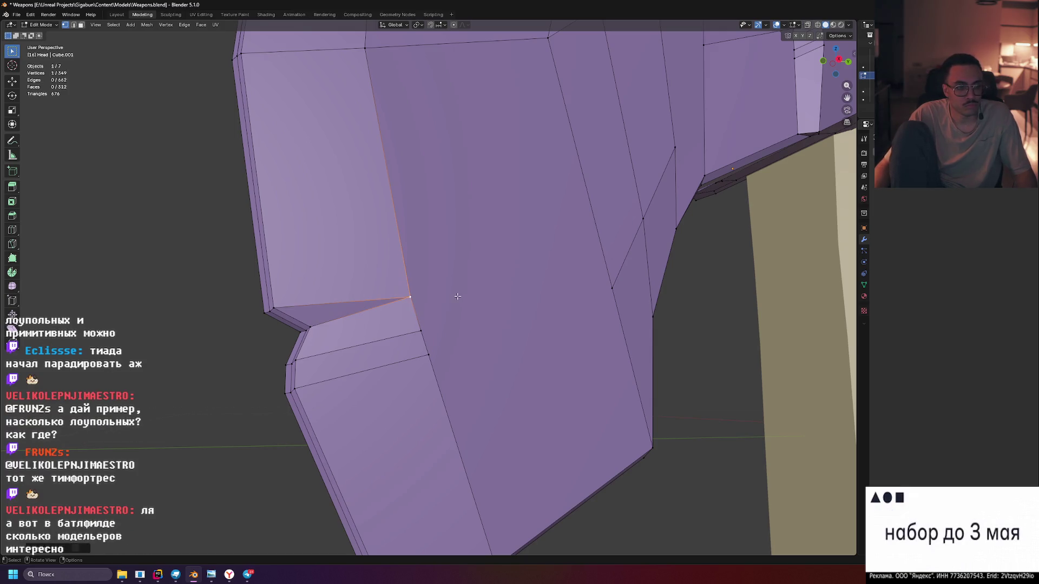
{"action": "key", "text": "m"}
{"action": "left_click", "coordinate": [410, 298]}
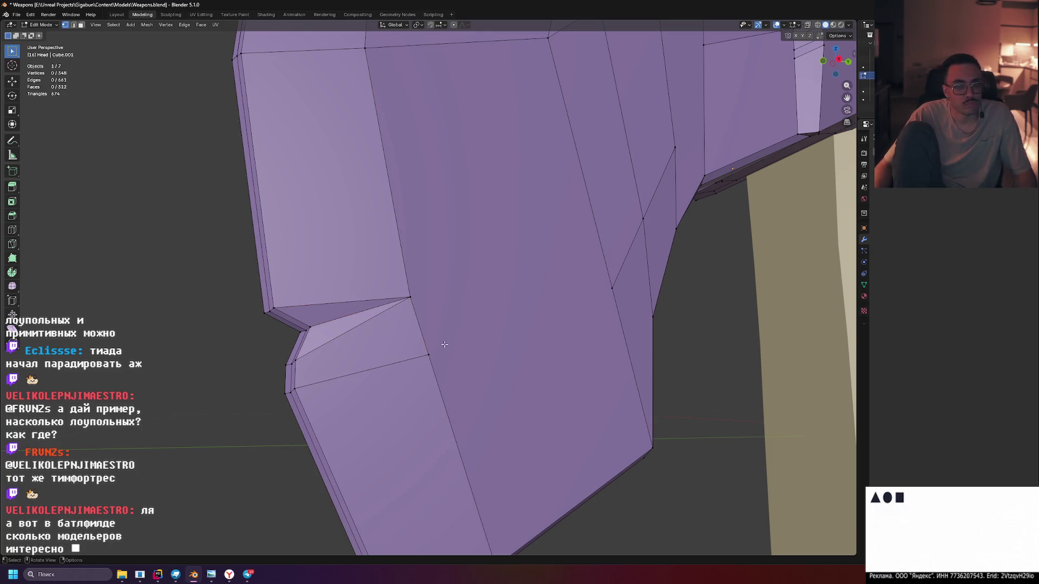
{"action": "scroll", "scroll_direction": "down", "scroll_amount": 3}
{"action": "scroll", "scroll_direction": "up", "scroll_amount": 3}
{"action": "left_click_drag", "start_coordinate": [458, 299], "coordinate": [563, 306]}
{"action": "scroll", "scroll_direction": "down", "scroll_amount": 3}
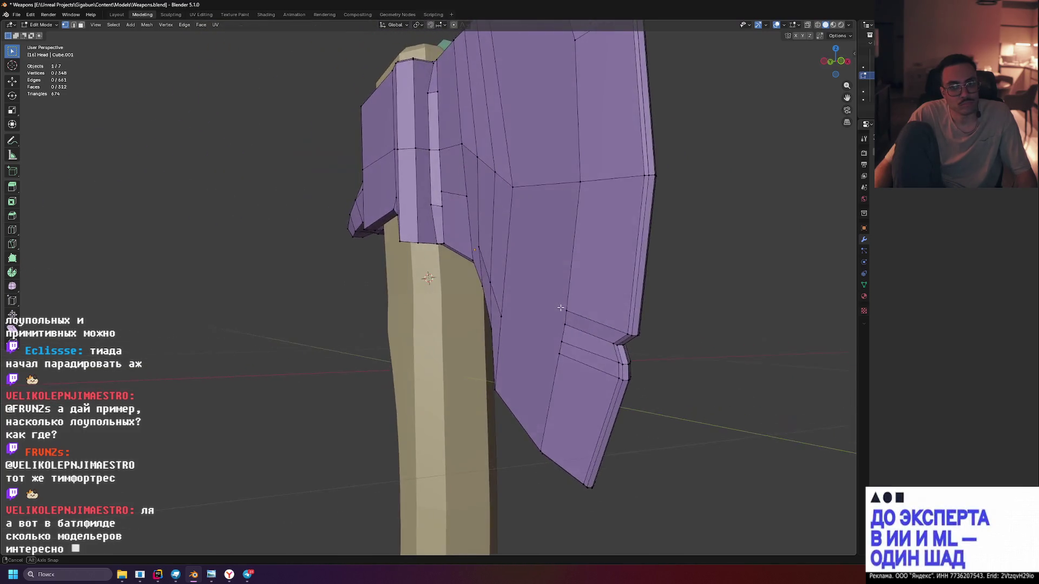
{"action": "scroll", "scroll_direction": "up", "scroll_amount": 3}
{"action": "scroll", "scroll_direction": "down", "scroll_amount": 3}
{"action": "scroll", "scroll_direction": "up", "scroll_amount": 3}
{"action": "left_click_drag", "start_coordinate": [562, 303], "coordinate": [519, 316]}
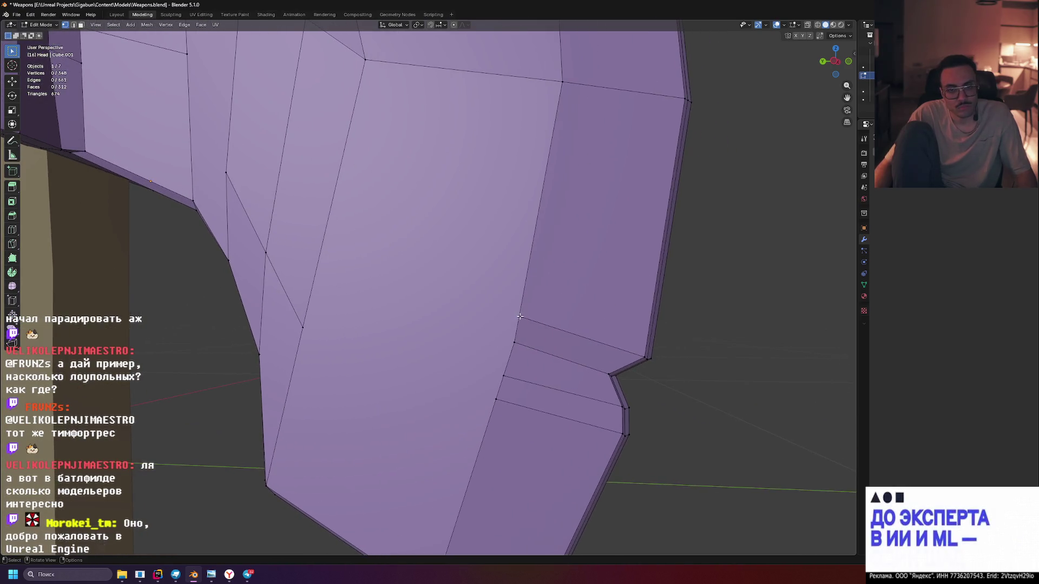
Collapse another edge and merge two vertices into one, then orbit to check the merge
{"action": "key", "text": "m"}
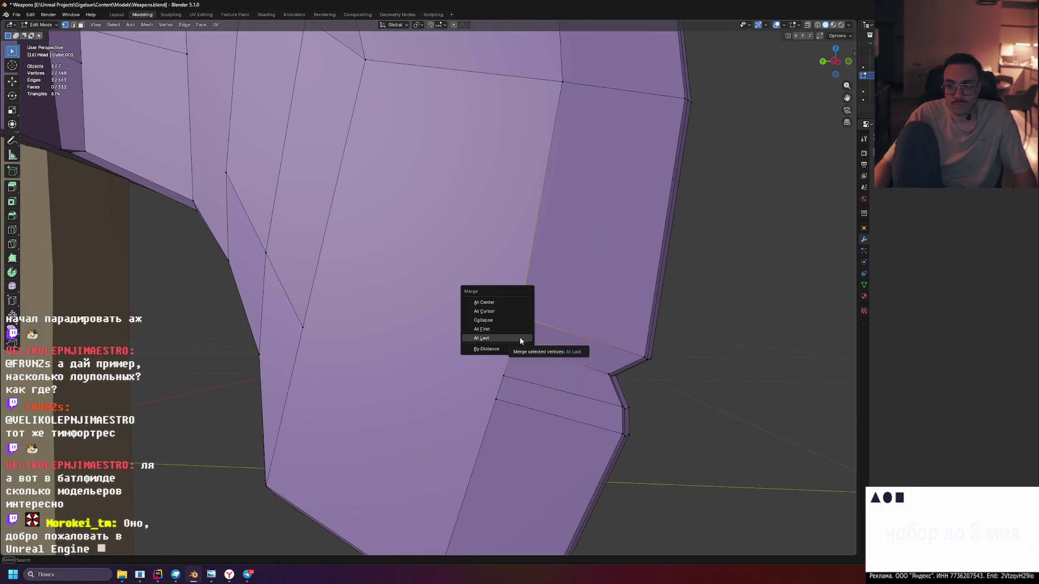
{"action": "left_click", "coordinate": [520, 337]}
{"action": "left_click", "coordinate": [503, 376]}
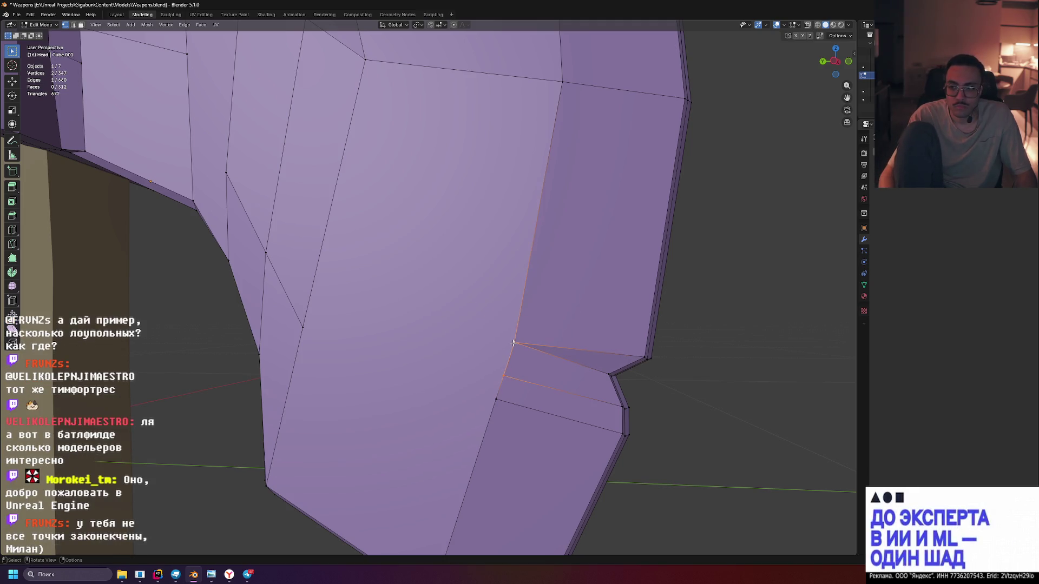
{"action": "left_click", "coordinate": [513, 344]}
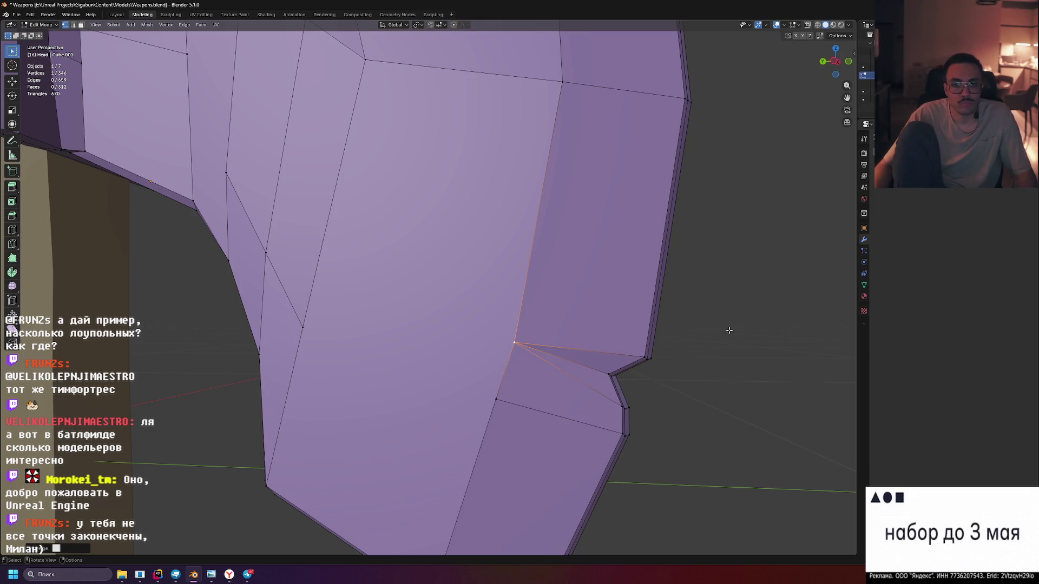
{"action": "left_click_drag", "start_coordinate": [731, 330], "coordinate": [576, 342]}
{"action": "left_click_drag", "start_coordinate": [487, 225], "coordinate": [533, 330]}
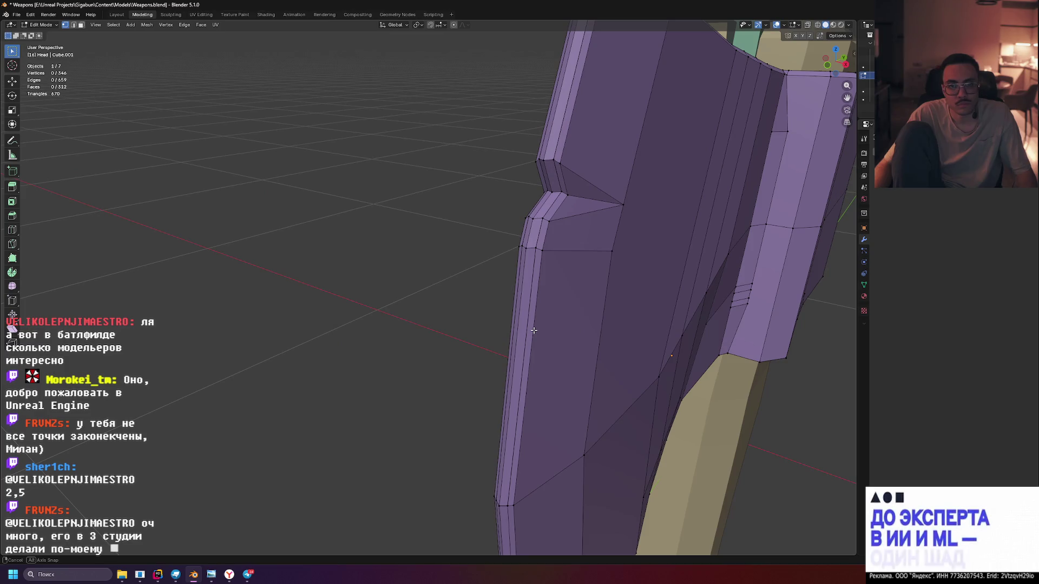
{"action": "left_click_drag", "start_coordinate": [602, 223], "coordinate": [486, 292]}
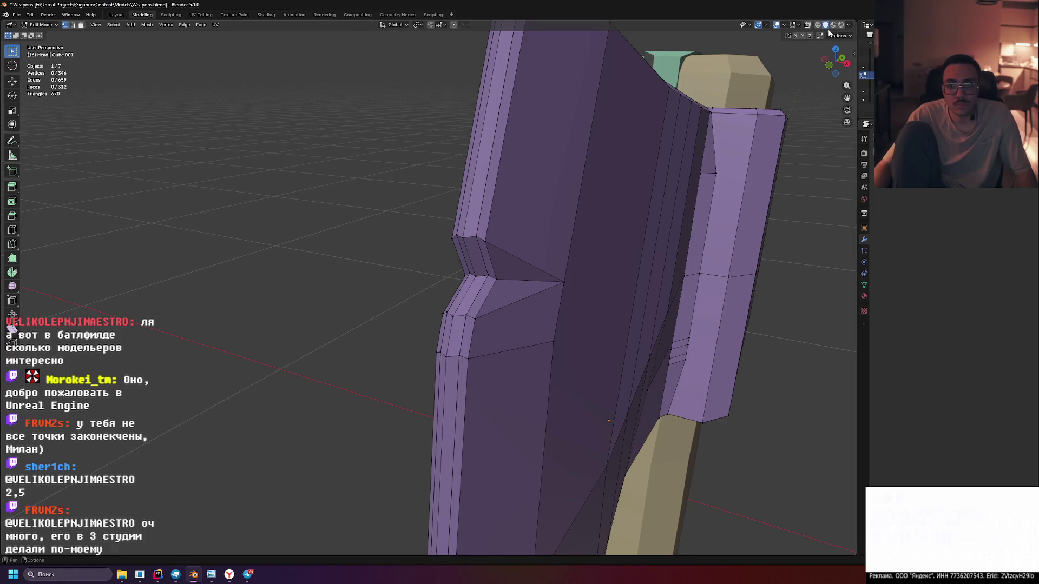
Switch to Rendered shading and return to Object Mode to view the whole coloured axe
{"action": "left_click", "coordinate": [842, 25]}
{"action": "scroll", "scroll_direction": "down", "scroll_amount": 3}
{"action": "left_click_drag", "start_coordinate": [546, 238], "coordinate": [492, 221]}
{"action": "key", "text": "Tab"}
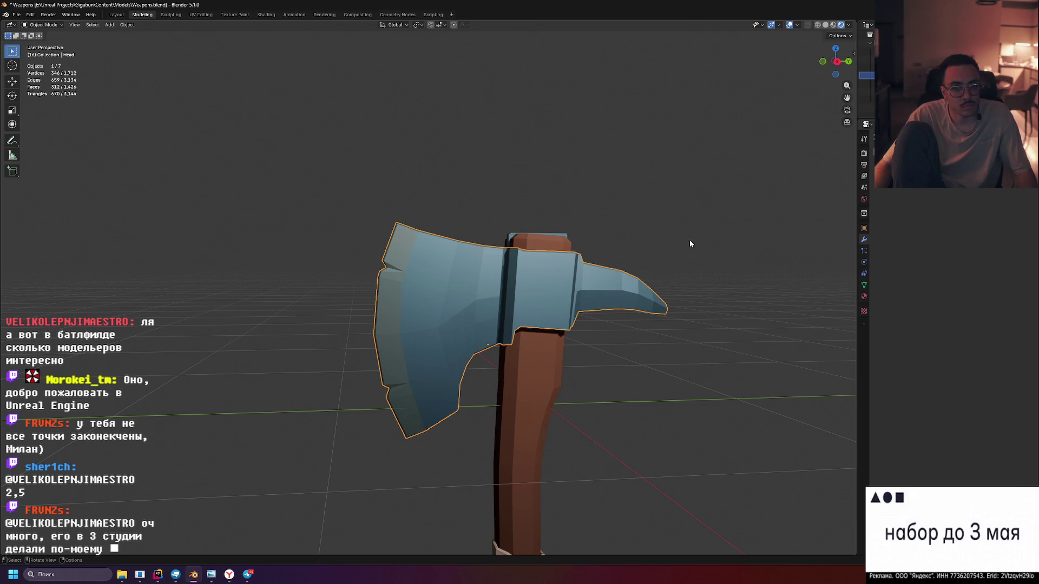
{"action": "scroll", "scroll_direction": "up", "scroll_amount": 3}
{"action": "left_click_drag", "start_coordinate": [523, 302], "coordinate": [537, 294]}
{"action": "scroll", "scroll_direction": "down", "scroll_amount": 3}
{"action": "scroll", "scroll_direction": "up", "scroll_amount": 3}
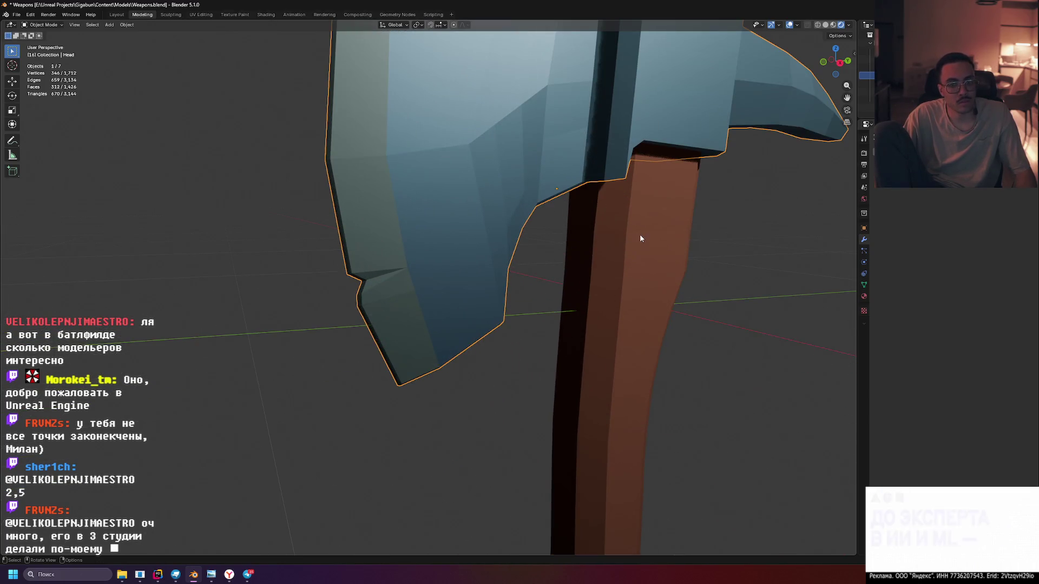
{"action": "scroll", "scroll_direction": "down", "scroll_amount": 3}
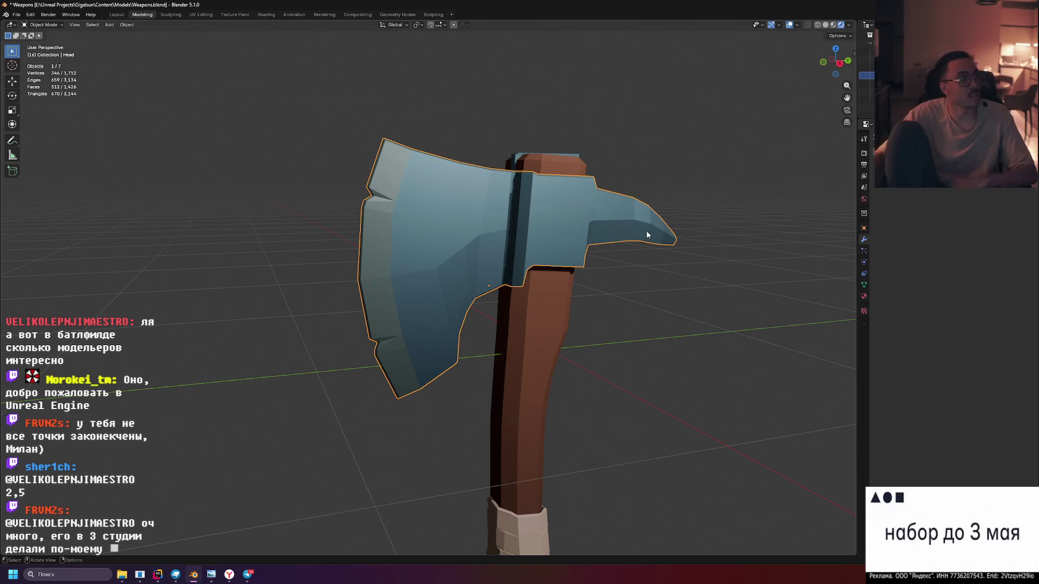
{"action": "scroll", "scroll_direction": "down", "scroll_amount": 3}
{"action": "scroll", "scroll_direction": "up", "scroll_amount": 3}
{"action": "left_click_drag", "start_coordinate": [597, 261], "coordinate": [620, 281]}
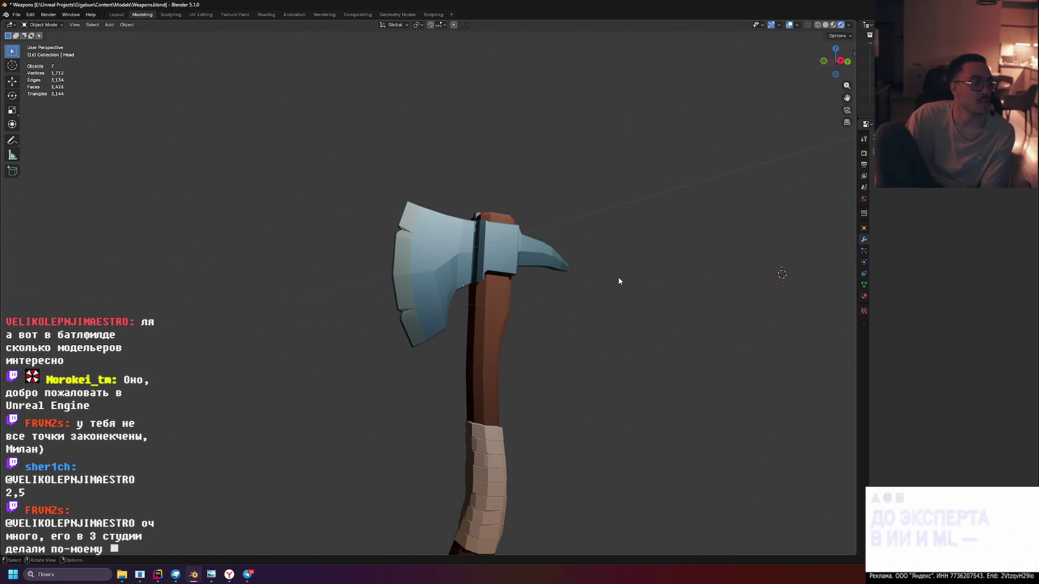
{"action": "left_click_drag", "start_coordinate": [638, 287], "coordinate": [672, 290]}
{"action": "left_click_drag", "start_coordinate": [626, 290], "coordinate": [651, 291]}
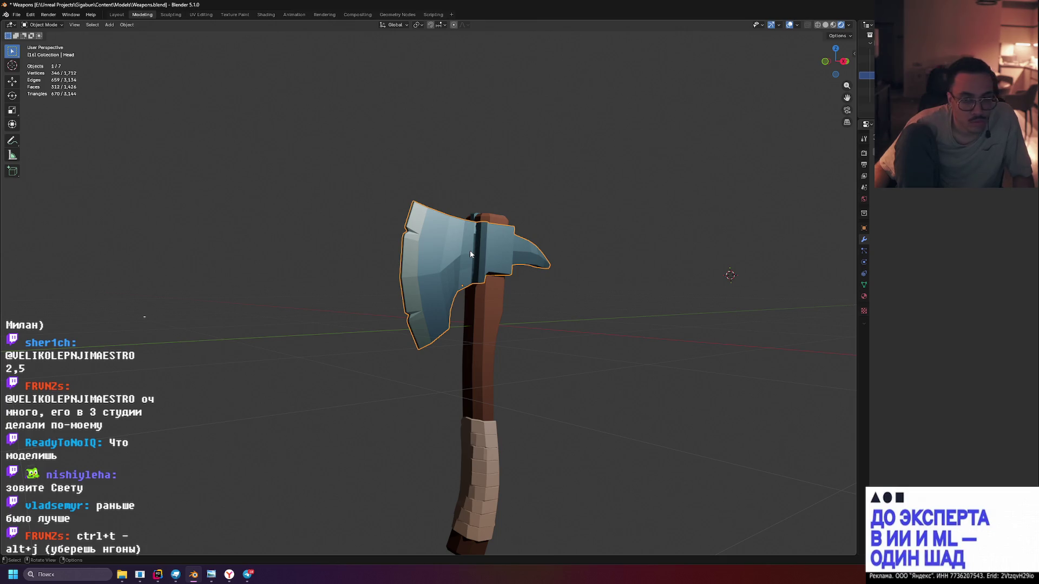
{"action": "key", "text": "Tab"}
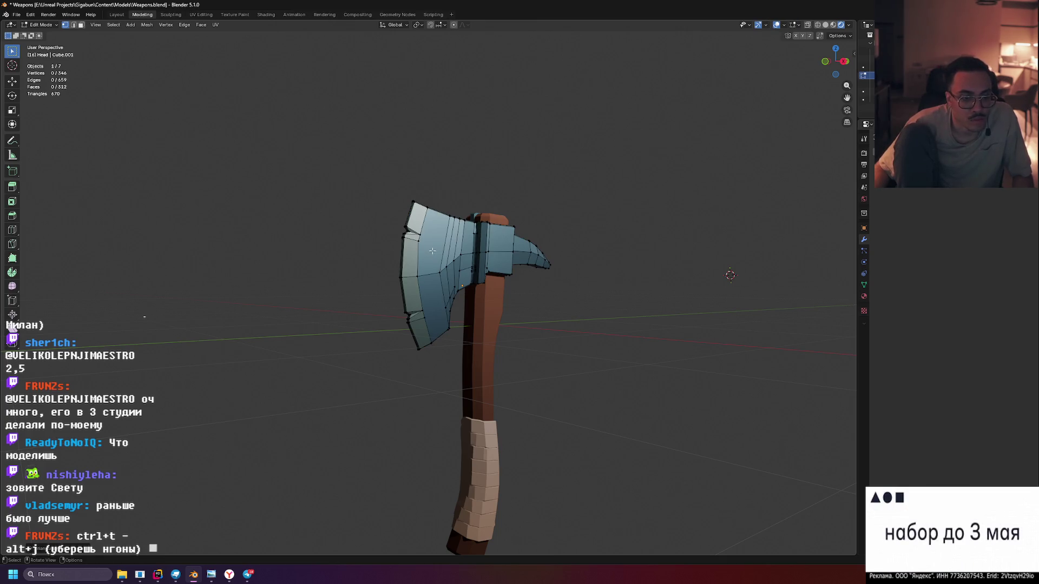
Triangulate all of the axe head with Ctrl+T, convert back to quads with Alt+J, and exit to Object Mode
{"action": "key", "text": "a"}
{"action": "key", "text": "ctrl+t"}
{"action": "scroll", "scroll_direction": "up", "scroll_amount": 3}
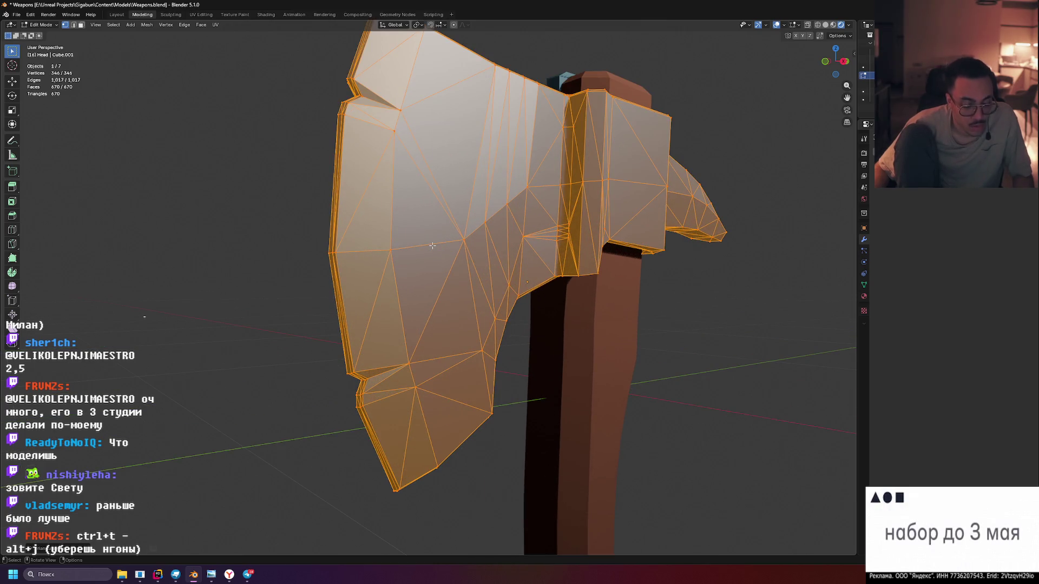
{"action": "key", "text": "alt+j"}
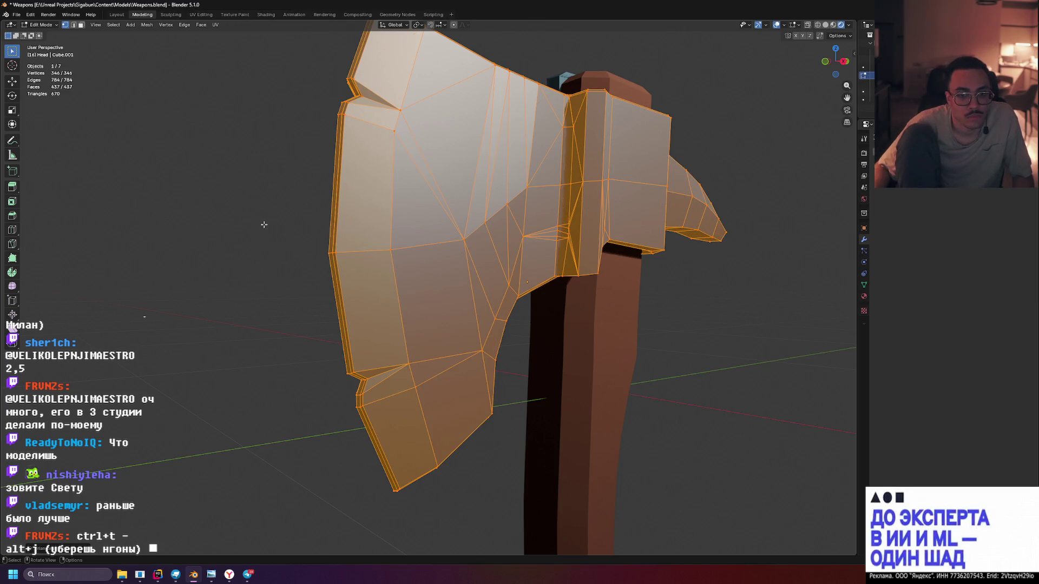
{"action": "key", "text": "alt+a"}
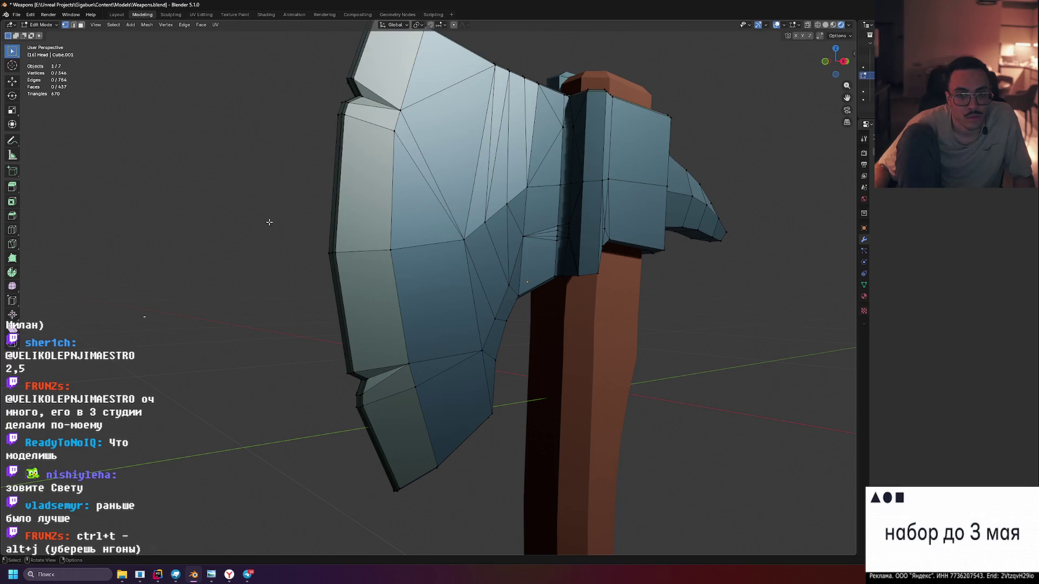
{"action": "left_click_drag", "start_coordinate": [729, 232], "coordinate": [686, 211]}
{"action": "key", "text": "Tab"}
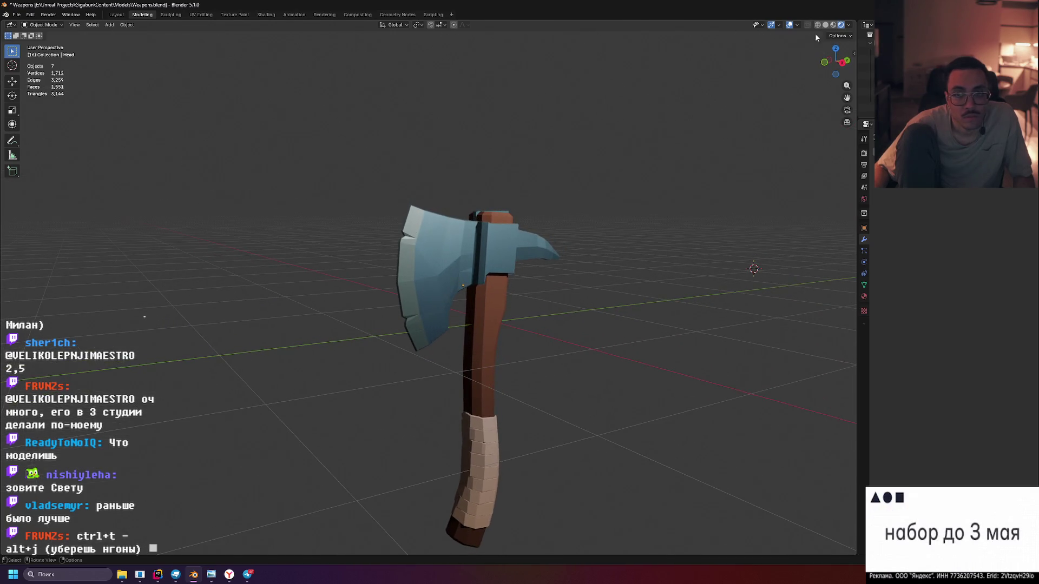
{"action": "left_click_drag", "start_coordinate": [806, 69], "coordinate": [623, 209]}
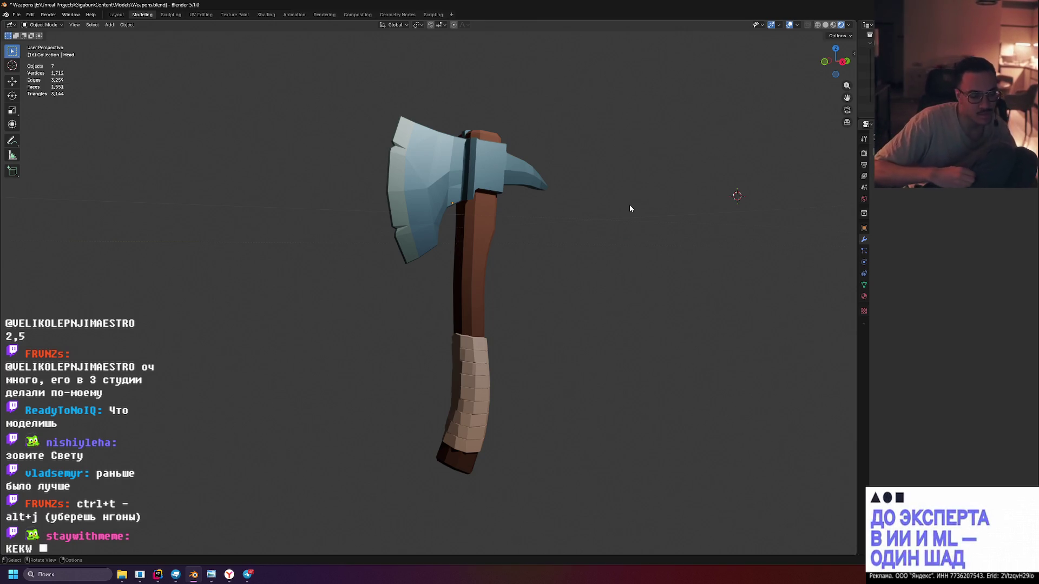
{"action": "left_click_drag", "start_coordinate": [570, 186], "coordinate": [557, 174]}
{"action": "scroll", "scroll_direction": "up", "scroll_amount": 3}
{"action": "scroll", "scroll_direction": "down", "scroll_amount": 3}
{"action": "left_click_drag", "start_coordinate": [624, 174], "coordinate": [660, 209]}
{"action": "scroll", "scroll_direction": "up", "scroll_amount": 3}
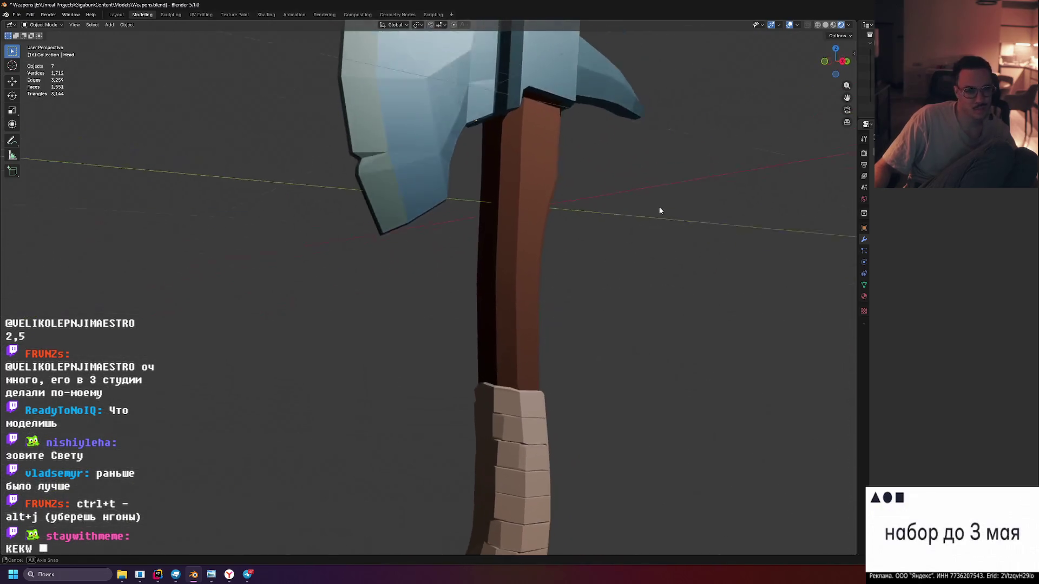
{"action": "scroll", "scroll_direction": "down", "scroll_amount": 3}
{"action": "scroll", "scroll_direction": "down", "scroll_amount": 3}
{"action": "left_click_drag", "start_coordinate": [492, 151], "coordinate": [586, 208]}
{"action": "key", "text": "Tab"}
{"action": "scroll", "scroll_direction": "up", "scroll_amount": 3}
{"action": "scroll", "scroll_direction": "up", "scroll_amount": 3}
{"action": "scroll", "scroll_direction": "down", "scroll_amount": 3}
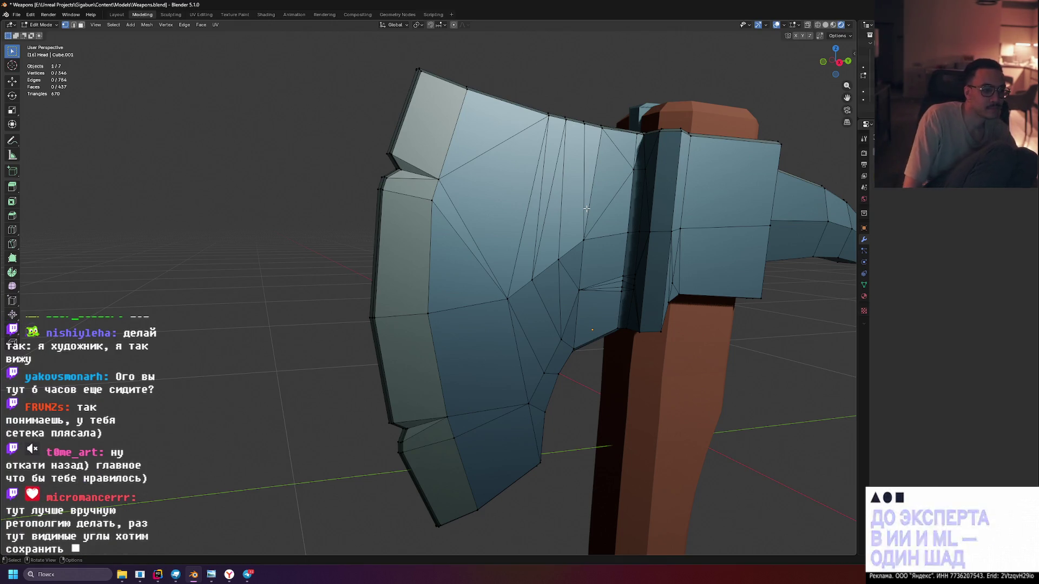
{"action": "key", "text": "Tab"}
{"action": "key", "text": "Tab"}
{"action": "key", "text": "Tab"}
{"action": "left_click_drag", "start_coordinate": [476, 174], "coordinate": [633, 188]}
{"action": "scroll", "scroll_direction": "down", "scroll_amount": 3}
{"action": "left_click_drag", "start_coordinate": [664, 242], "coordinate": [579, 311]}
{"action": "left_click", "coordinate": [464, 317]}
{"action": "left_click", "coordinate": [563, 296]}
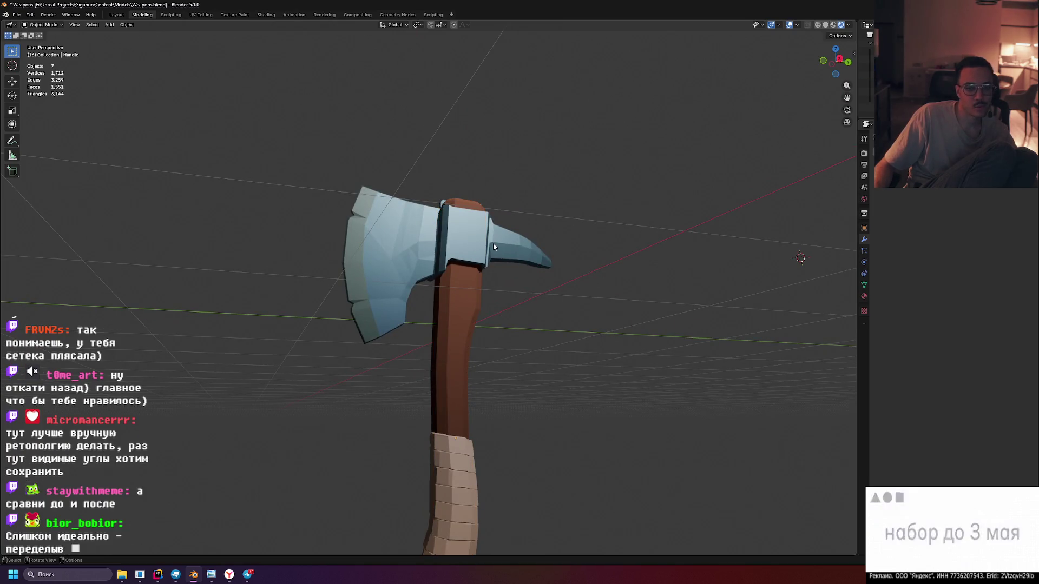
Select the axe head in Edit Mode and undo back to its 312-face quad mesh
{"action": "left_click", "coordinate": [492, 243]}
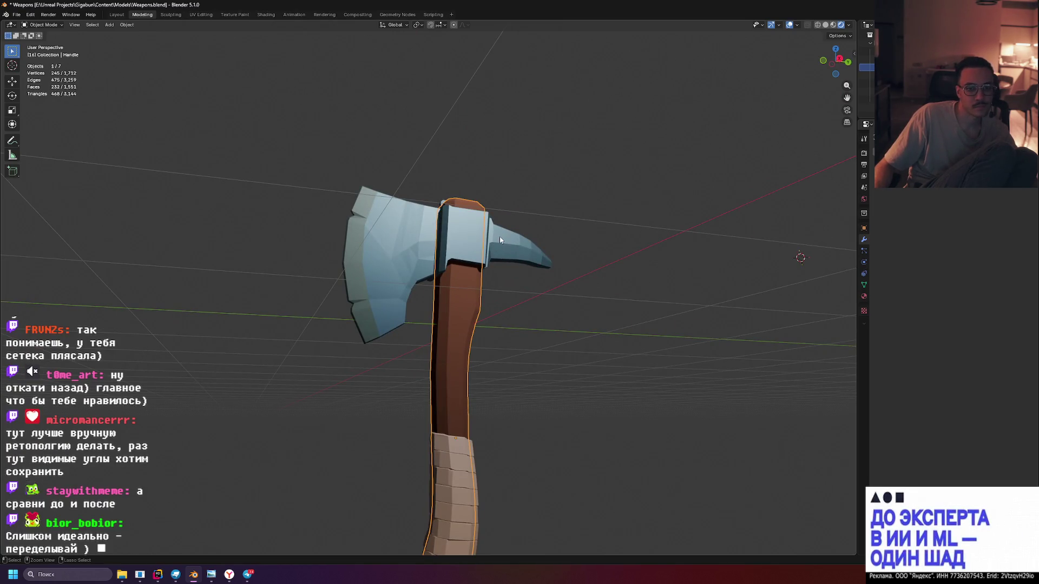
{"action": "key", "text": "Tab"}
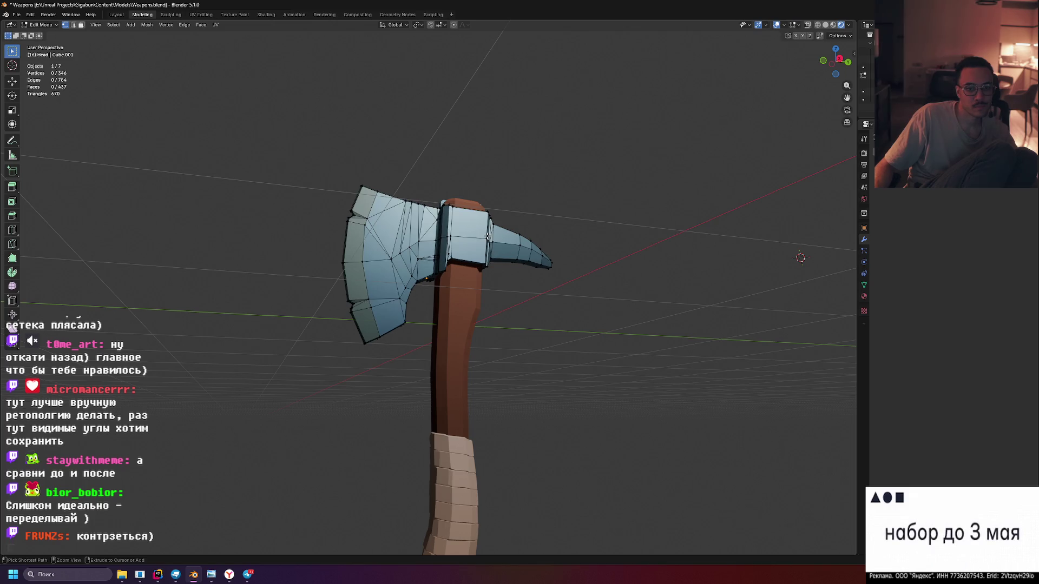
{"action": "key", "text": "Tab"}
{"action": "key", "text": "Tab"}
{"action": "key", "text": "Tab"}
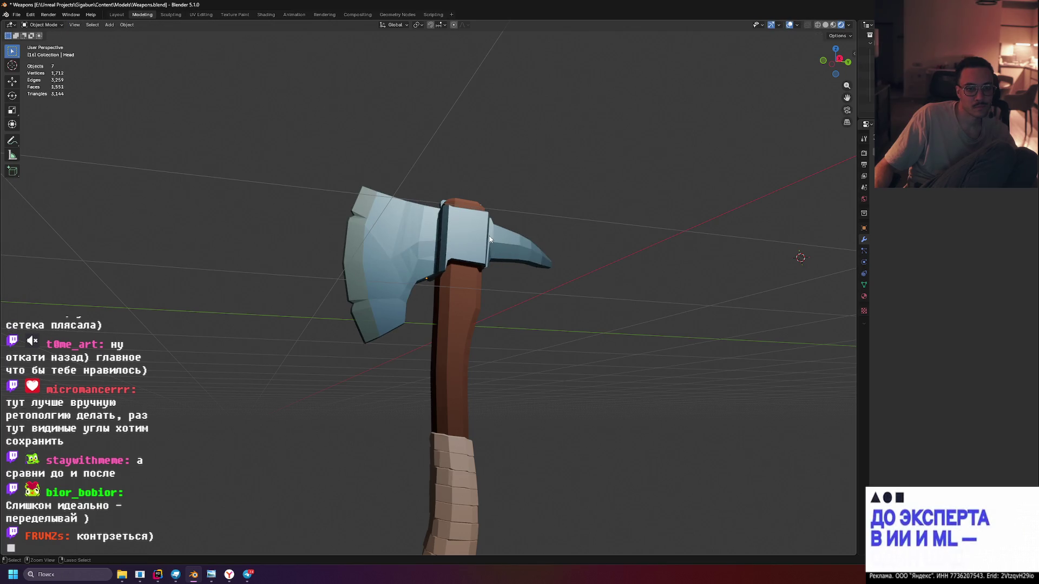
{"action": "key", "text": "Tab"}
{"action": "key", "text": "a"}
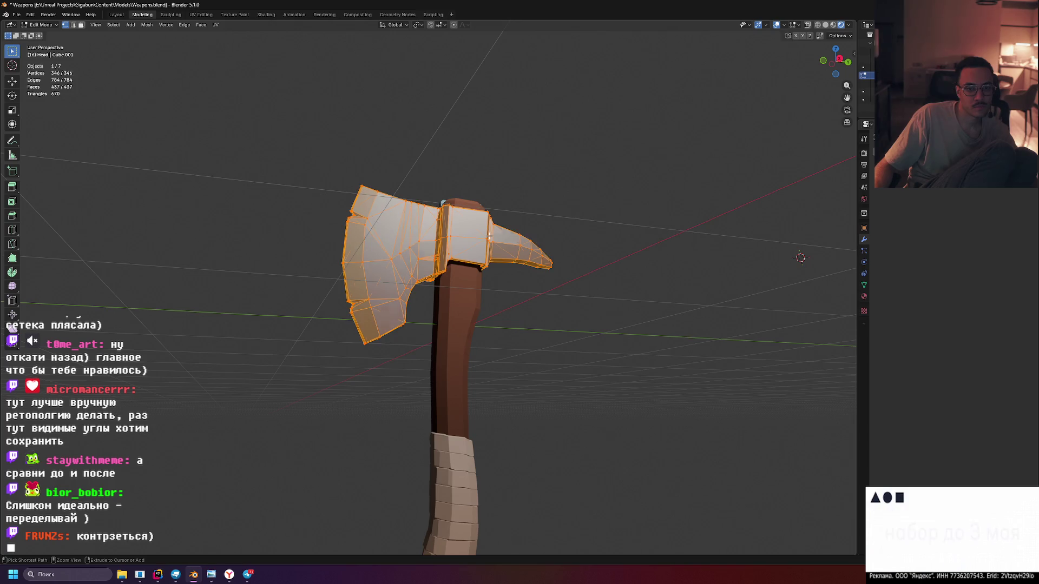
{"action": "left_click", "coordinate": [581, 192]}
{"action": "key", "text": "ctrl+z"}
{"action": "key", "text": "ctrl+z"}
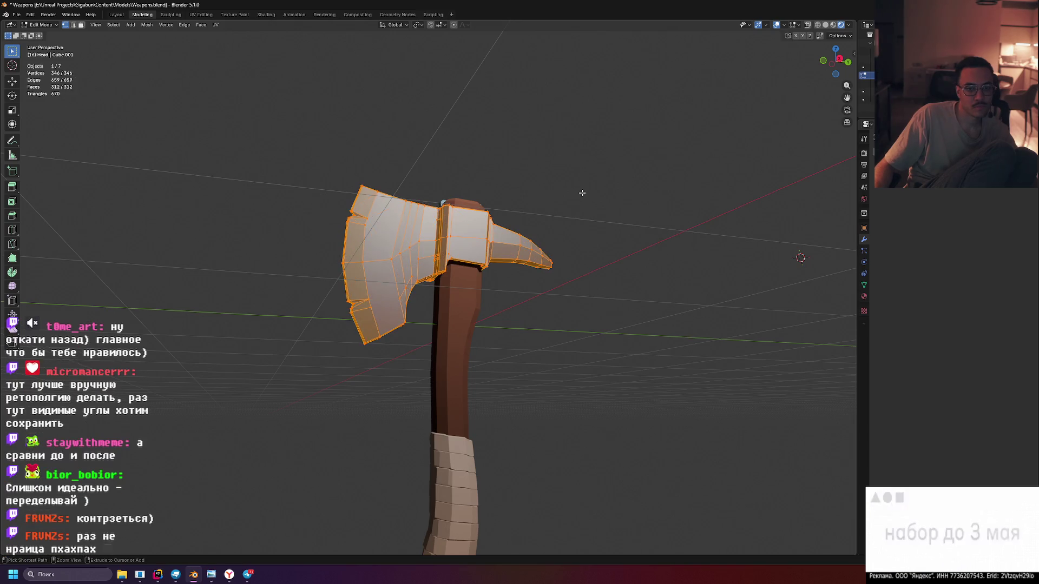
Leave mesh editing, orbit the axe to a new angle, and re-enter Edit Mode on the head
{"action": "key", "text": "Tab"}
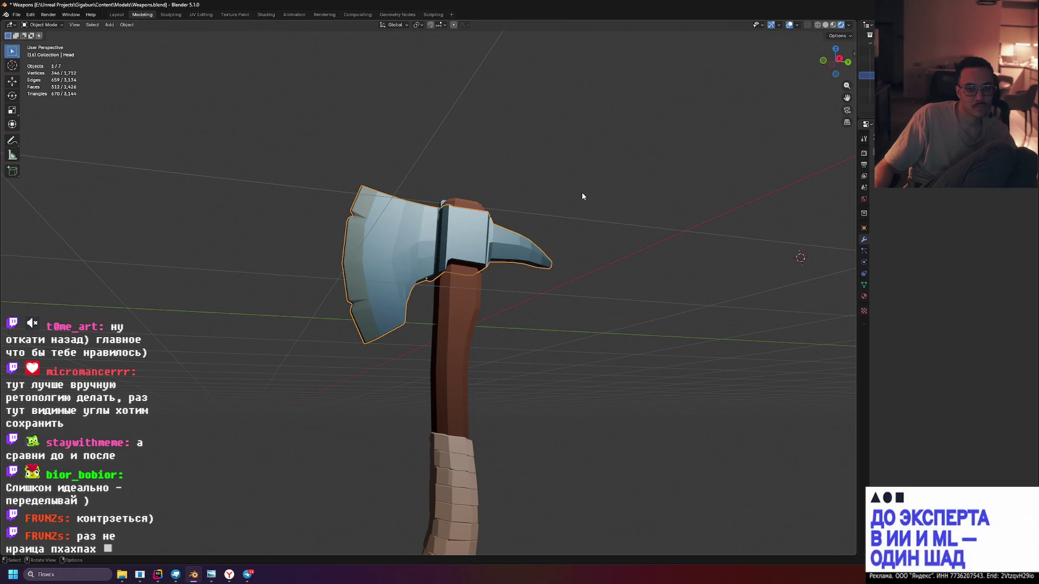
{"action": "left_click_drag", "start_coordinate": [631, 203], "coordinate": [594, 242]}
{"action": "key", "text": "Tab"}
{"action": "key", "text": "Tab"}
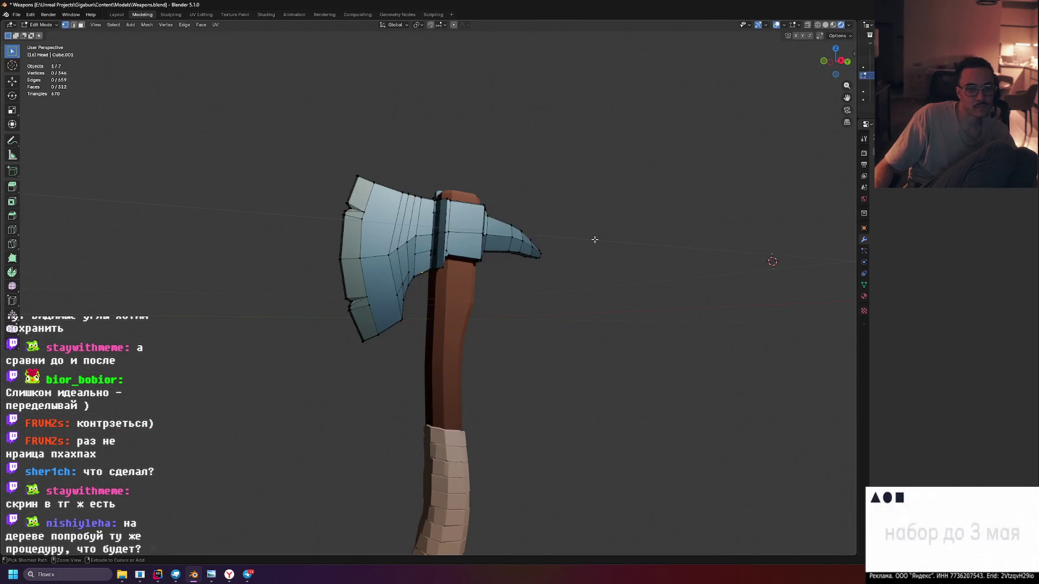
{"action": "key", "text": "Tab"}
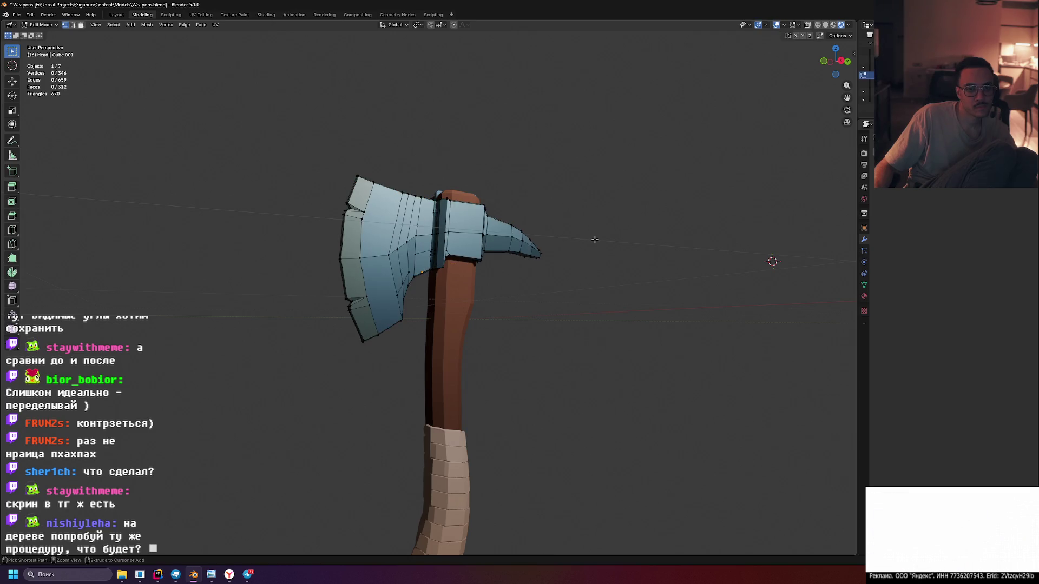